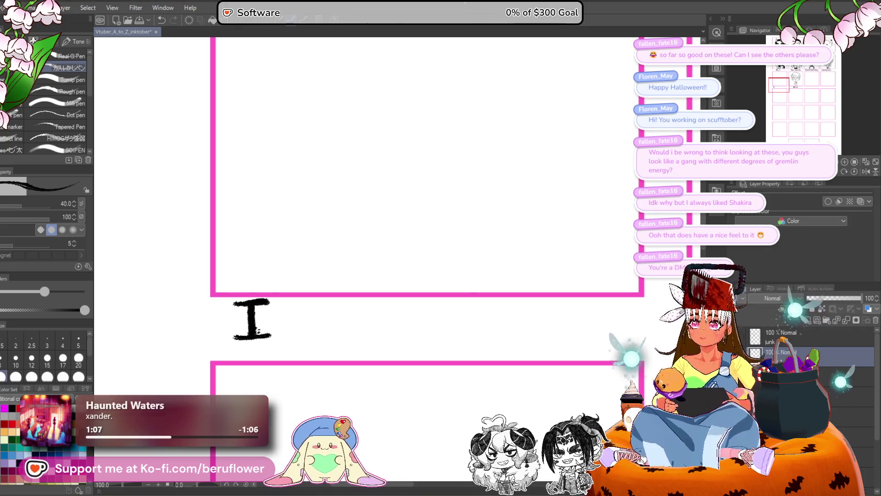
- Bring the Ewi, Fairbanks and Junk panels into view and undo the I lettering below the empty panel
scroll(398, 329, down, 3)
scroll(381, 315, up, 3)
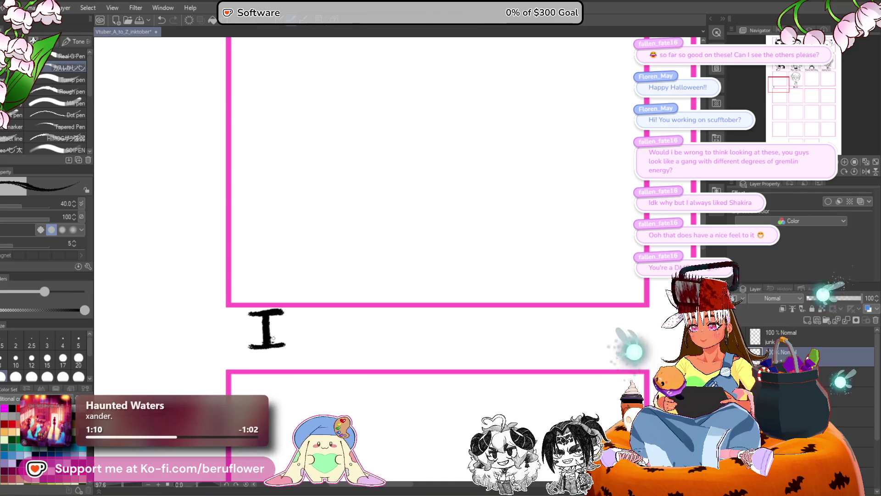
scroll(280, 325, down, 5)
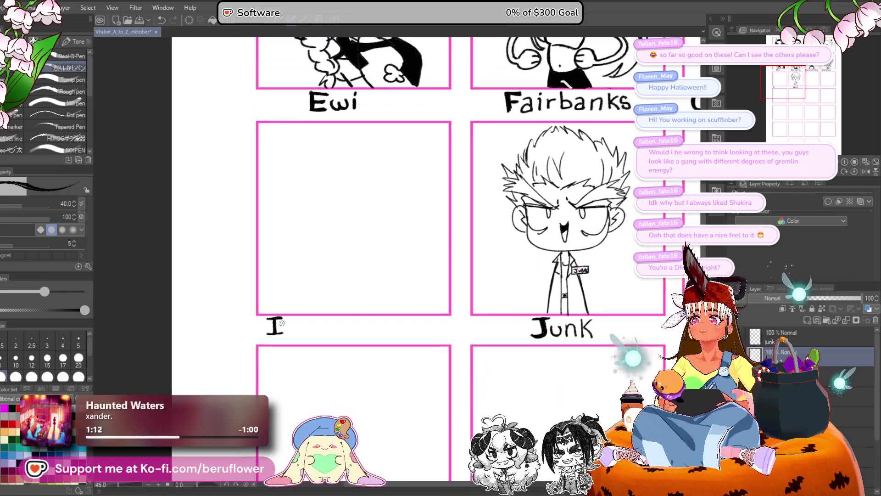
drag(383, 322, 317, 331)
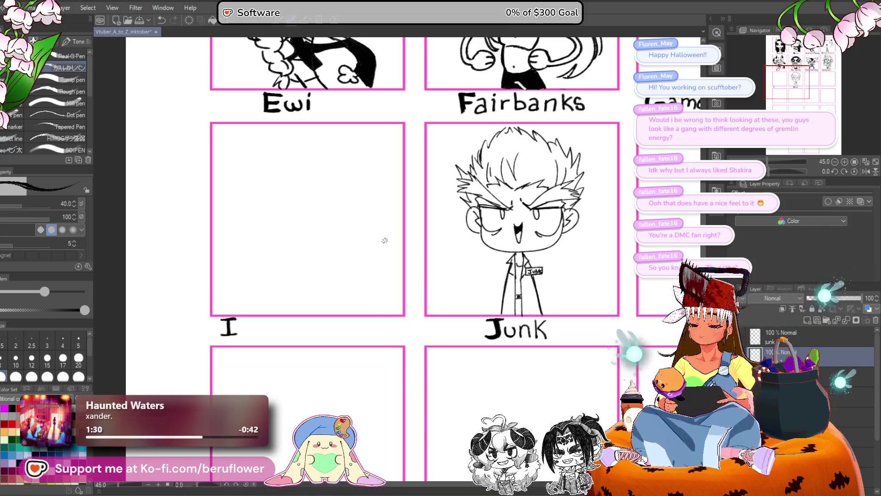
scroll(365, 275, down, 1)
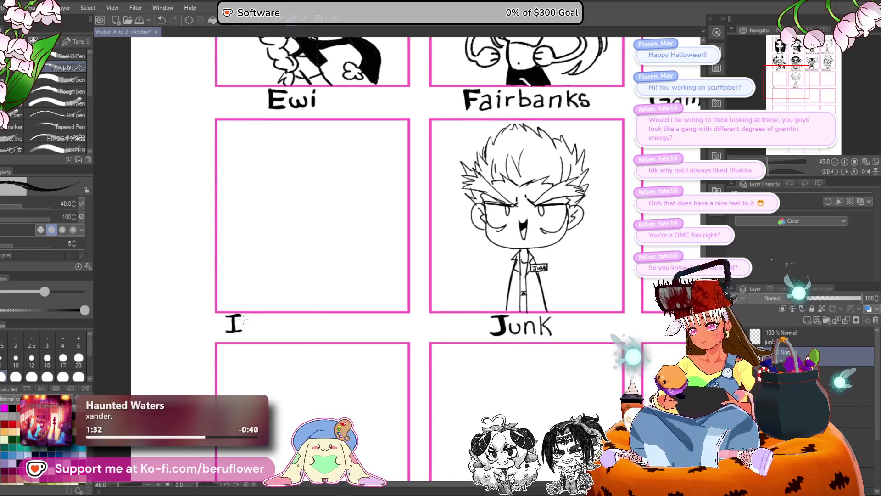
key(ctrl+z)
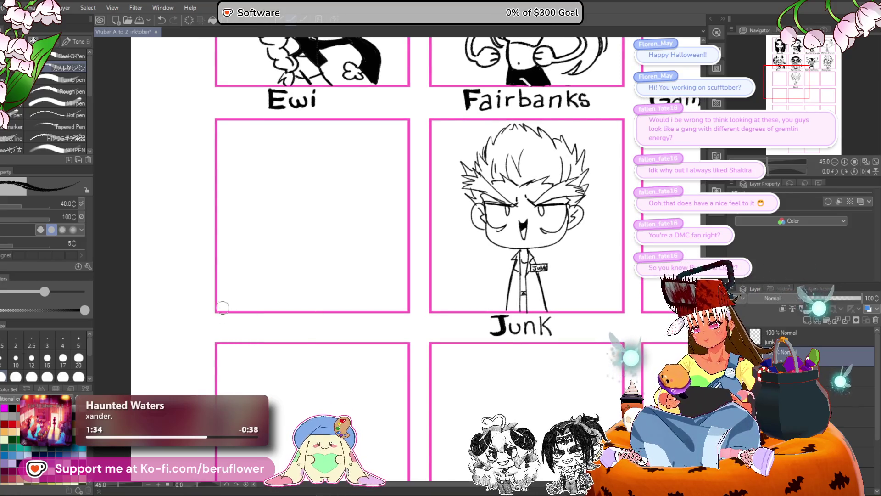
- Try and undo trial jaw curves, settling on an L-shaped jaw curve in the empty panel
scroll(325, 227, up, 1)
drag(347, 170, 309, 250)
key(ctrl+z)
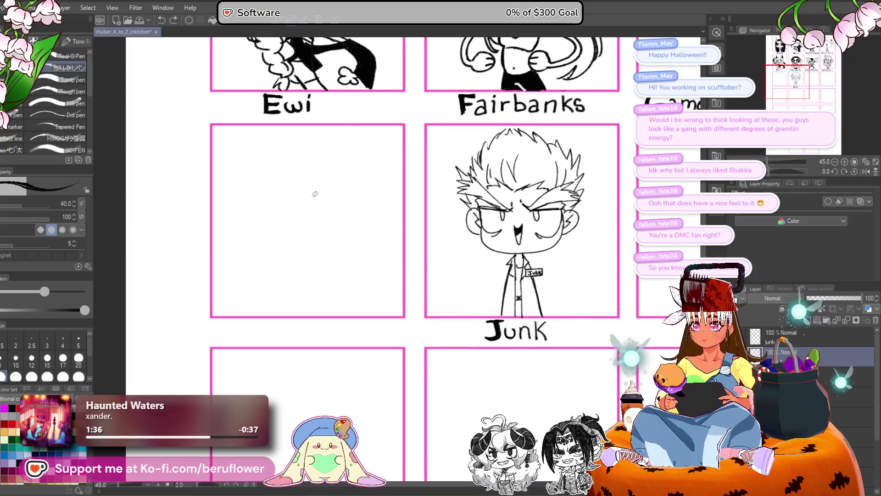
scroll(301, 230, up, 1)
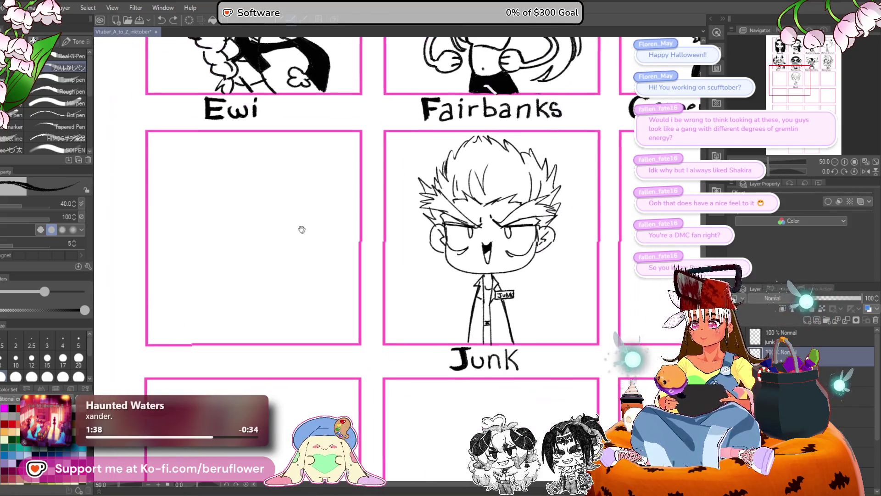
mouse_move(253, 194)
mouse_down()
mouse_move(261, 280)
mouse_move(303, 260)
mouse_up()
key(ctrl+z)
scroll(393, 254, left, 2)
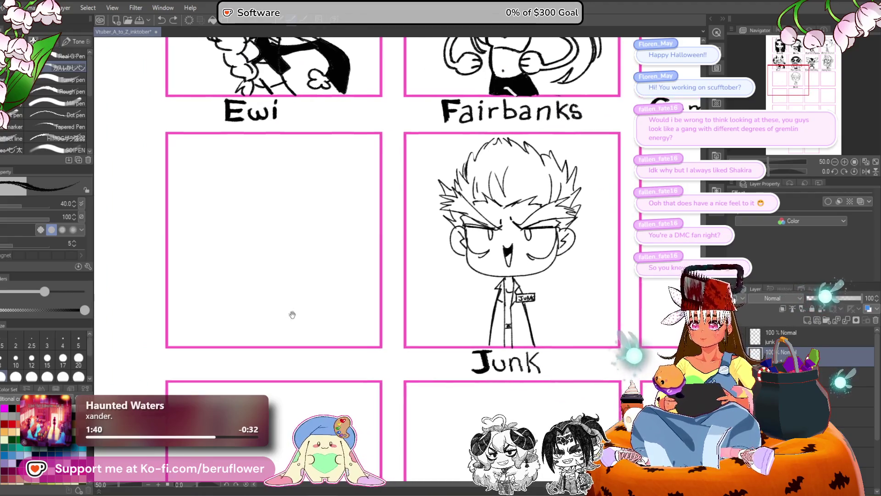
mouse_move(204, 195)
mouse_down()
mouse_move(201, 243)
mouse_move(271, 263)
mouse_move(296, 254)
mouse_up()
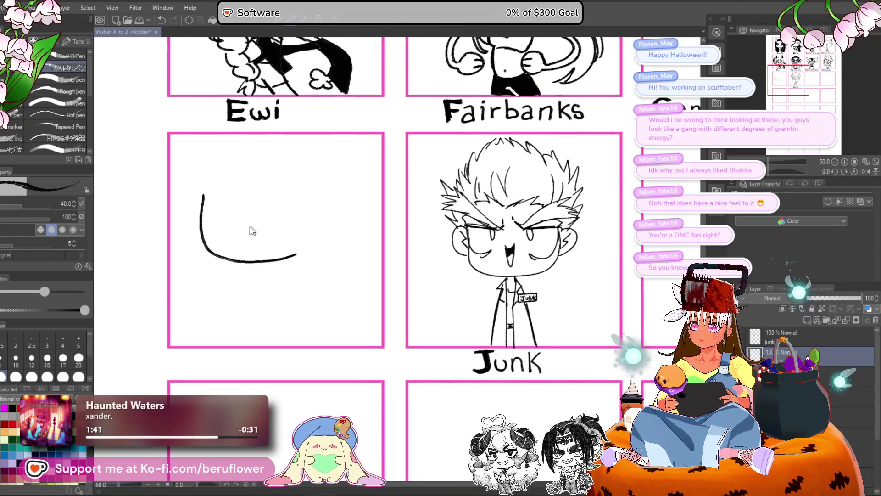
- Redraw the face's left side and jaw curve in the empty panel
key(ctrl+z)
mouse_move(223, 218)
mouse_down()
mouse_move(220, 241)
mouse_move(285, 243)
mouse_move(224, 219)
mouse_move(228, 271)
mouse_move(271, 274)
mouse_up()
key(ctrl+z)
key(ctrl+z)
mouse_move(218, 218)
mouse_down()
mouse_move(253, 269)
mouse_move(293, 266)
mouse_move(276, 315)
mouse_up()
scroll(282, 278, down, 2)
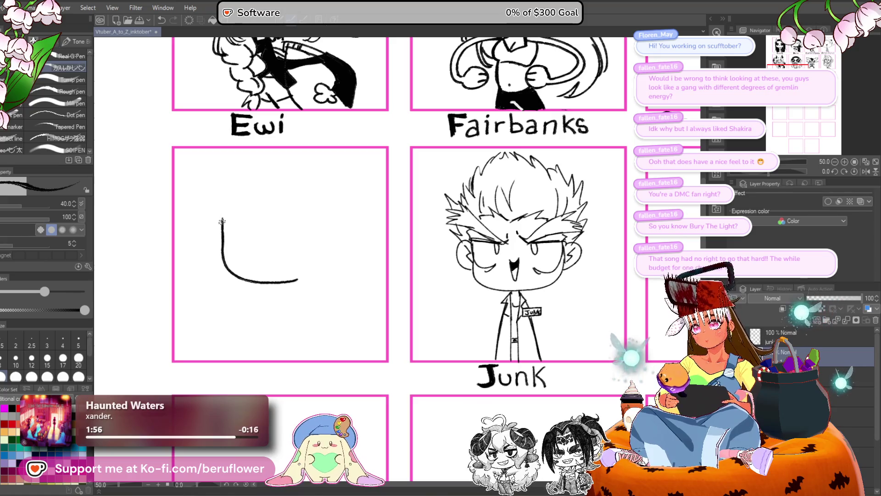
- Draw left and right ears with inner curls and extend the jaw line to the right
drag(204, 222, 222, 254)
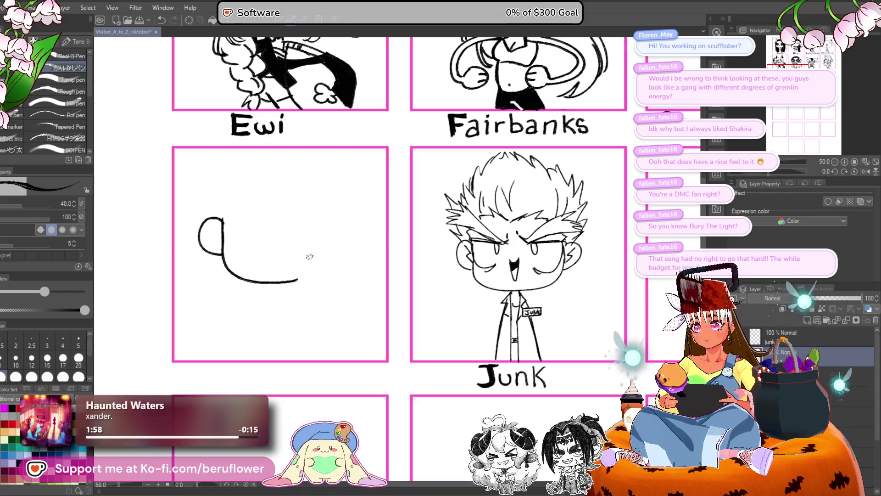
drag(290, 281, 320, 271)
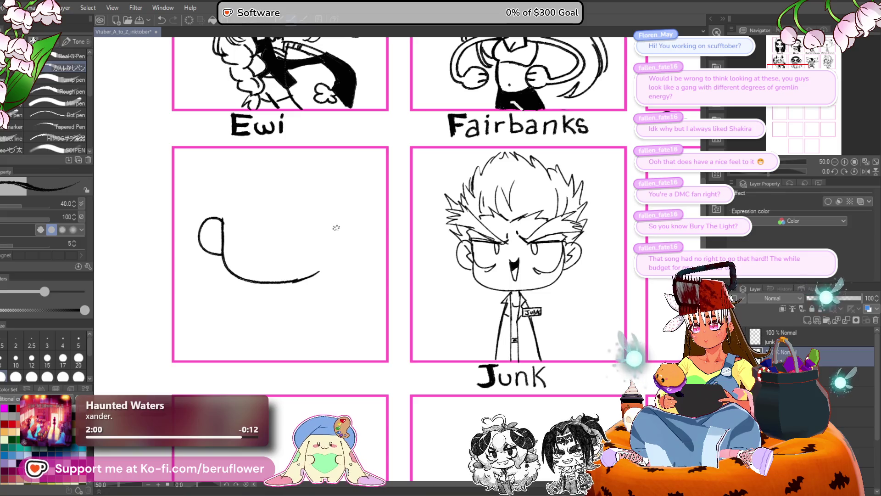
mouse_move(336, 228)
mouse_down()
mouse_move(368, 246)
mouse_move(339, 259)
mouse_move(348, 247)
mouse_move(320, 273)
mouse_up()
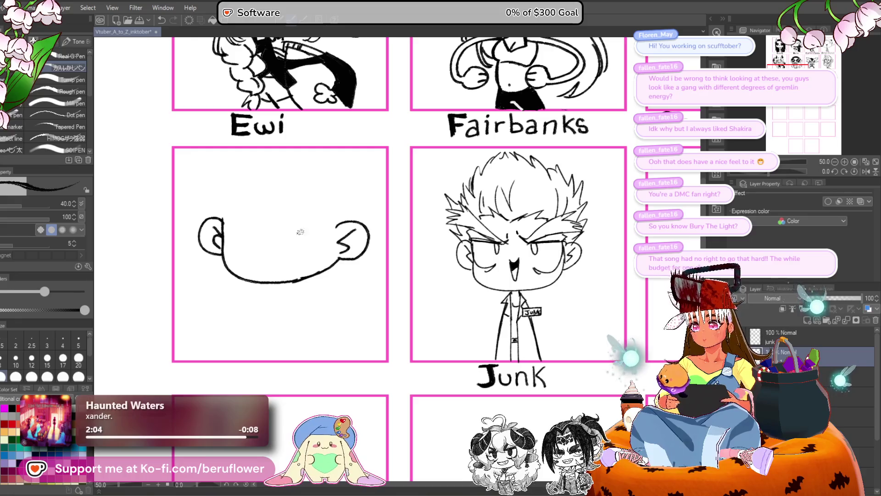
drag(215, 228, 224, 251)
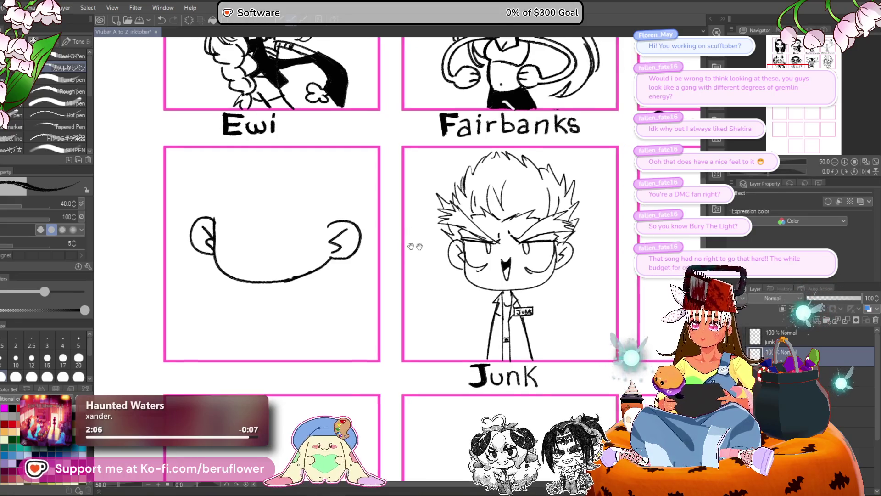
- Redraw the jaw line starting from the left ear
mouse_move(391, 238)
mouse_down()
mouse_move(387, 228)
mouse_move(375, 239)
mouse_up()
mouse_move(225, 207)
mouse_down()
mouse_move(221, 230)
mouse_move(241, 262)
mouse_move(309, 267)
mouse_up()
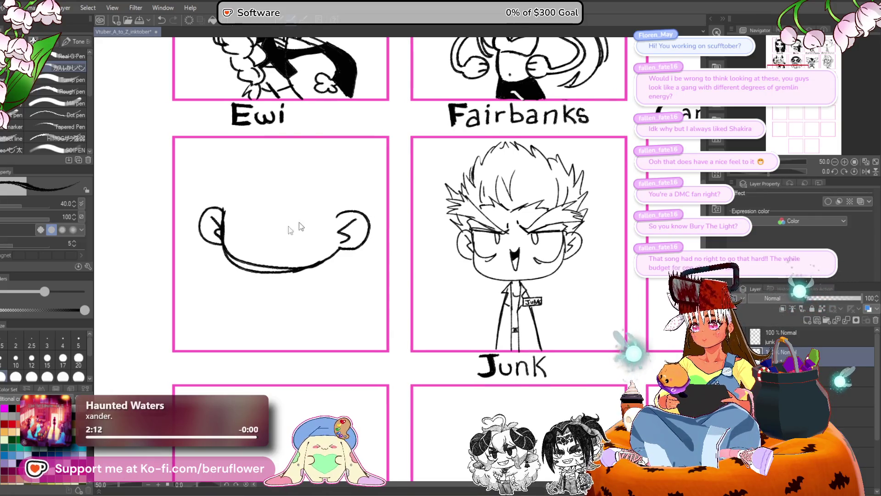
key(ctrl+z)
drag(222, 243, 289, 268)
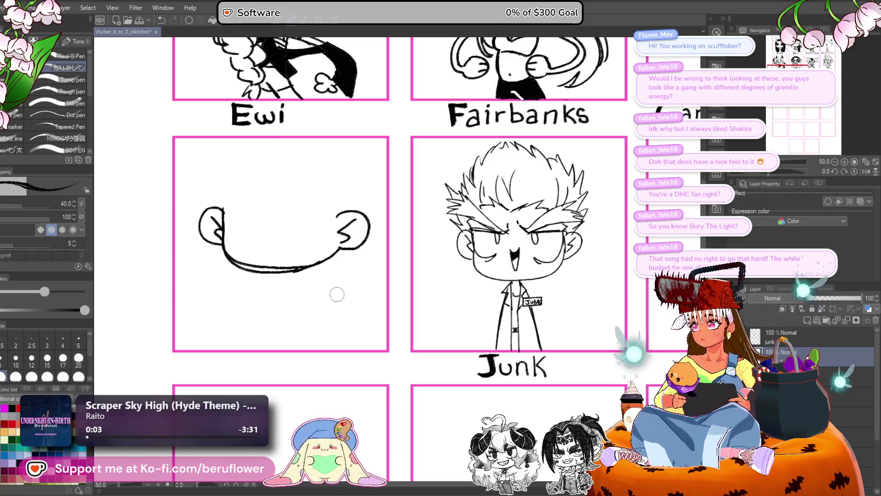
scroll(336, 300, left, 3)
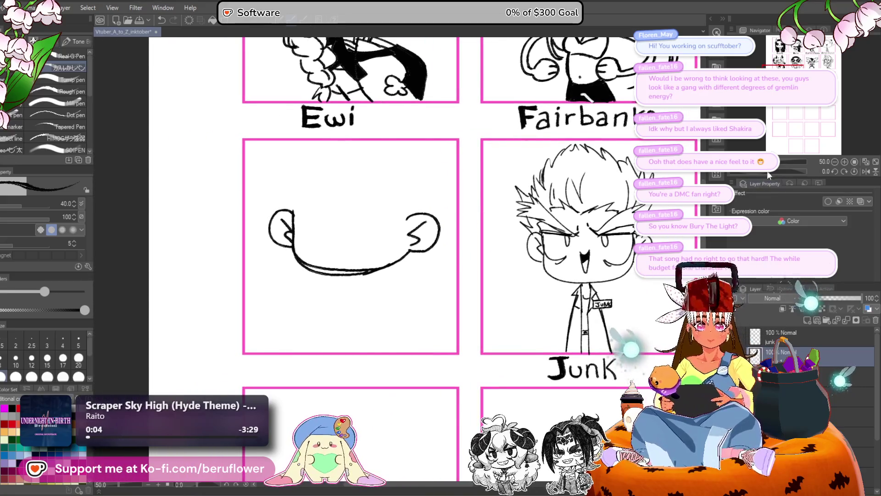
- Rotate the canvas, reset it upright, and thicken the right part of the jaw line
drag(770, 172, 792, 172)
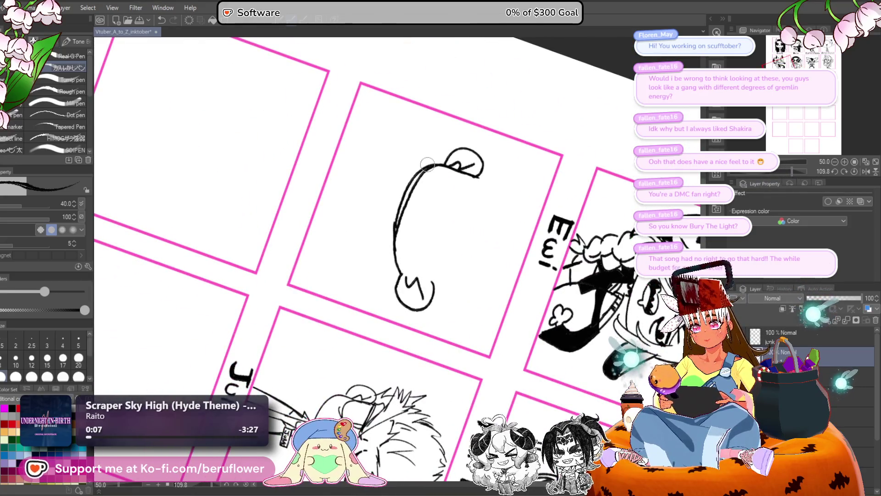
scroll(427, 163, up, 3)
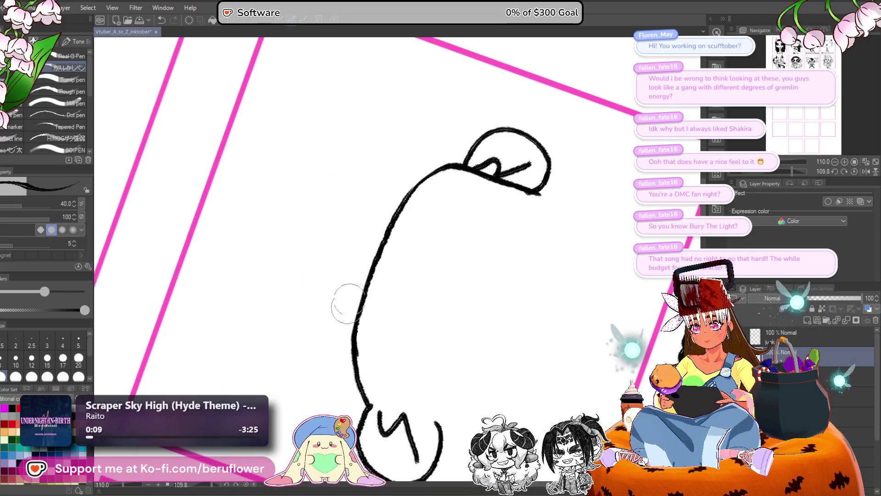
click(854, 172)
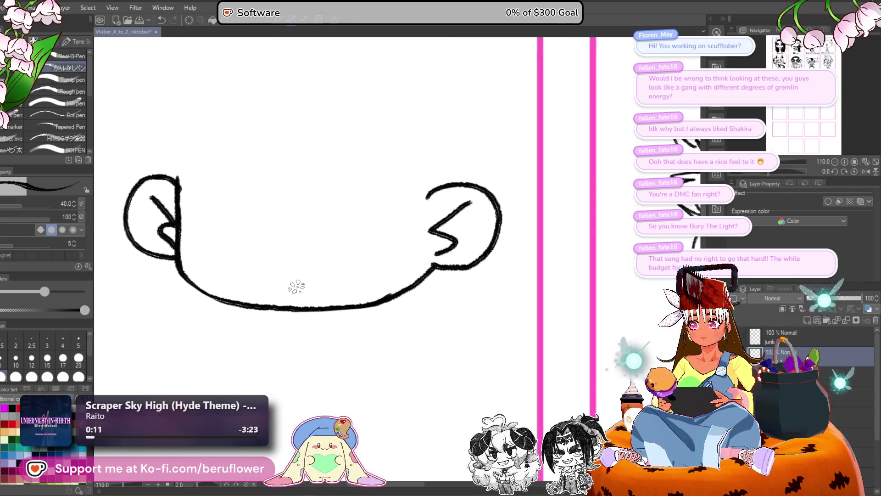
scroll(296, 287, down, 2)
mouse_move(410, 265)
mouse_down()
mouse_move(354, 298)
mouse_move(397, 270)
mouse_up()
- Draw the bang strokes and a hair line from the top of the head to the right ear
scroll(394, 264, down, 5)
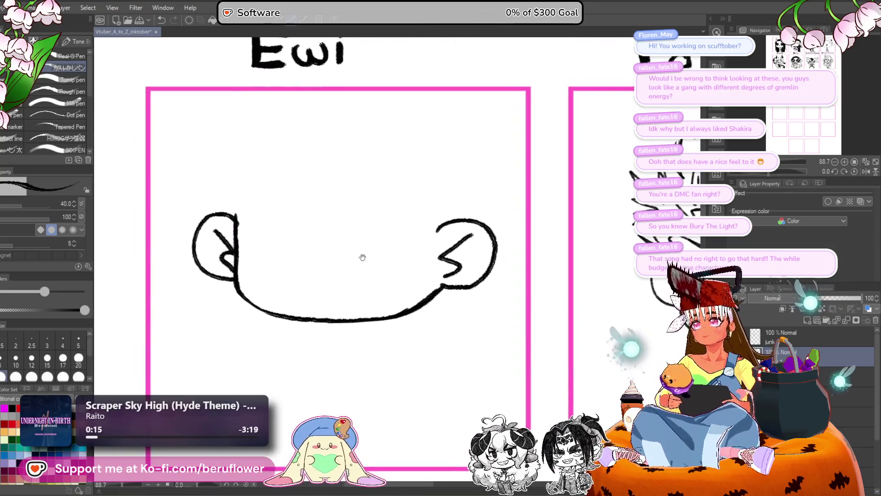
scroll(337, 253, up, 5)
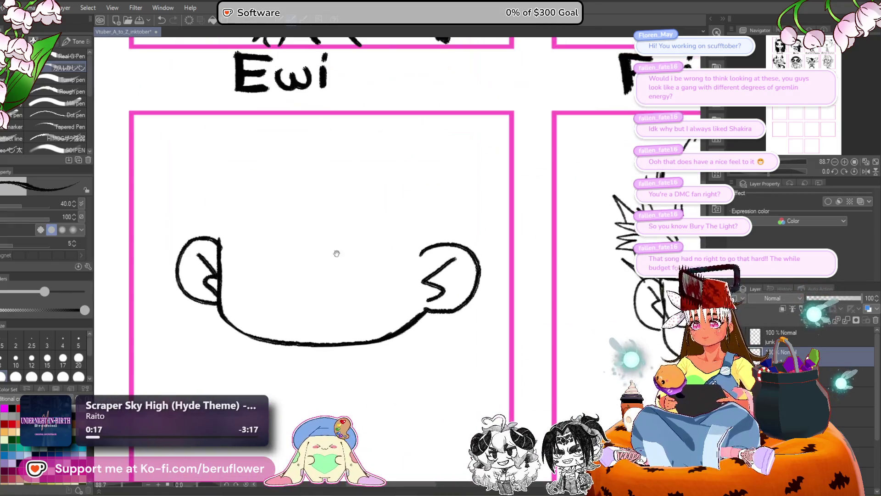
drag(251, 134, 314, 205)
key(ctrl+z)
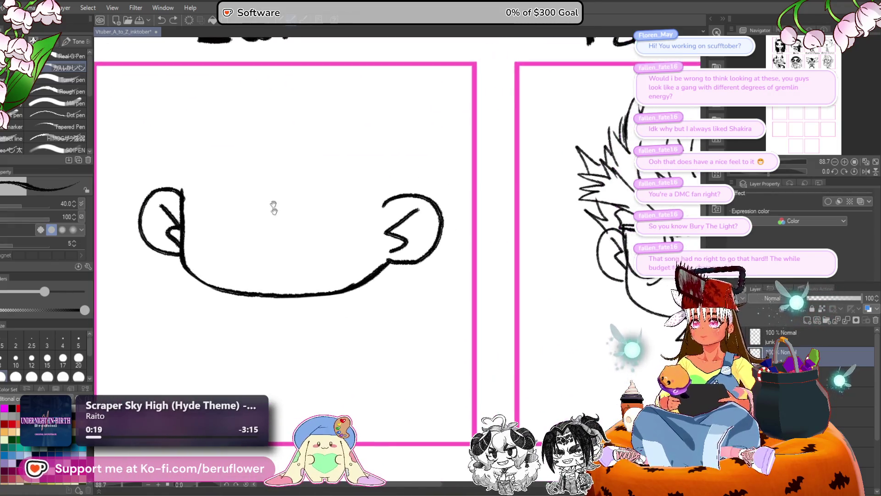
mouse_move(246, 139)
mouse_down()
mouse_move(239, 186)
mouse_move(290, 232)
mouse_up()
mouse_move(266, 161)
mouse_down()
mouse_move(289, 229)
mouse_move(340, 221)
mouse_up()
drag(314, 190, 298, 204)
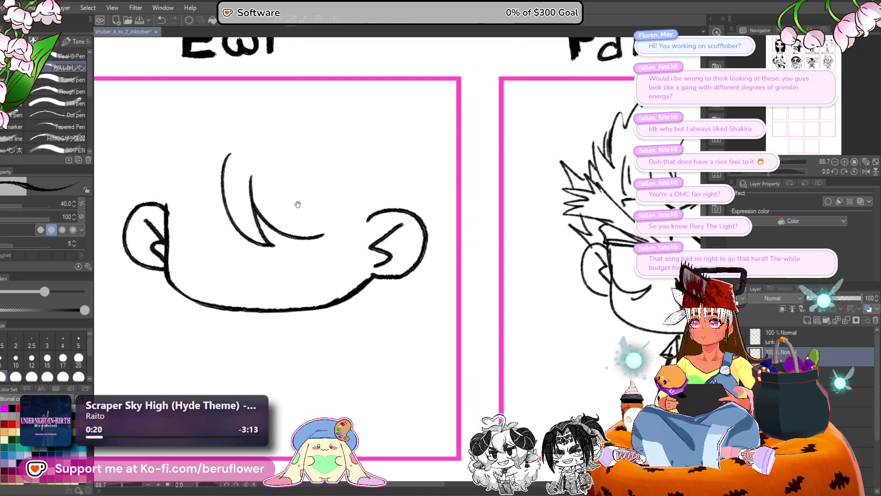
mouse_move(262, 156)
mouse_down()
mouse_move(344, 233)
mouse_move(383, 205)
mouse_up()
- Add the top arc of the hair, strokes near the right cheek and hanging strands on the right
drag(322, 141, 344, 171)
mouse_move(260, 189)
mouse_down()
mouse_move(259, 209)
mouse_move(278, 163)
mouse_move(358, 166)
mouse_up()
mouse_move(290, 156)
mouse_down()
mouse_move(390, 208)
mouse_move(360, 183)
mouse_move(377, 157)
mouse_up()
scroll(394, 173, down, 3)
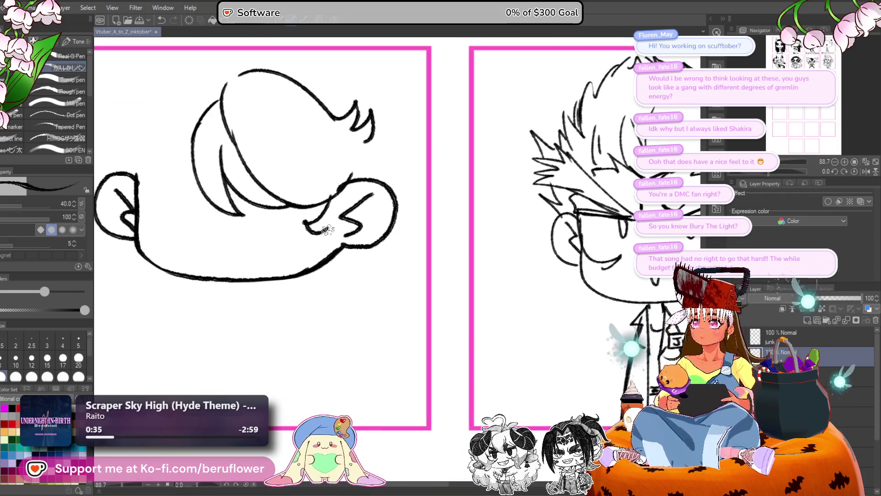
drag(306, 223, 338, 251)
mouse_move(380, 156)
mouse_down()
mouse_move(382, 287)
mouse_move(331, 317)
mouse_move(363, 317)
mouse_move(366, 304)
mouse_up()
mouse_move(347, 223)
mouse_down()
mouse_move(361, 212)
mouse_move(366, 242)
mouse_move(341, 251)
mouse_up()
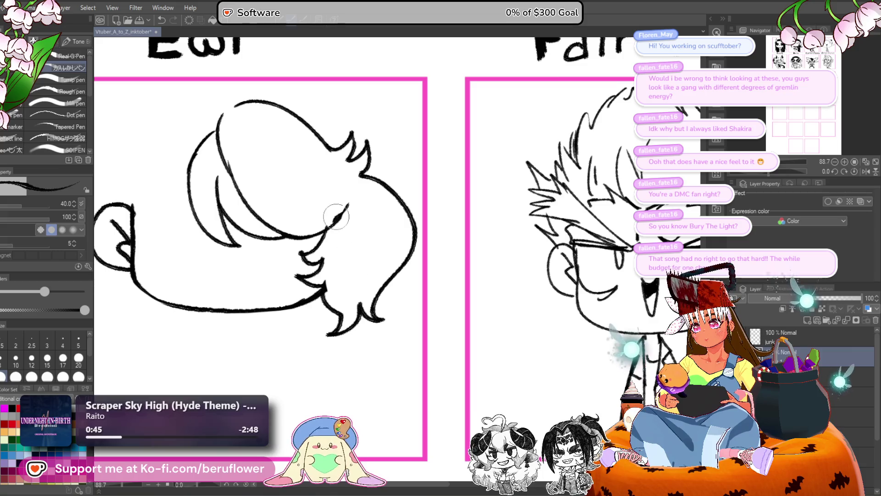
scroll(344, 159, down, 3)
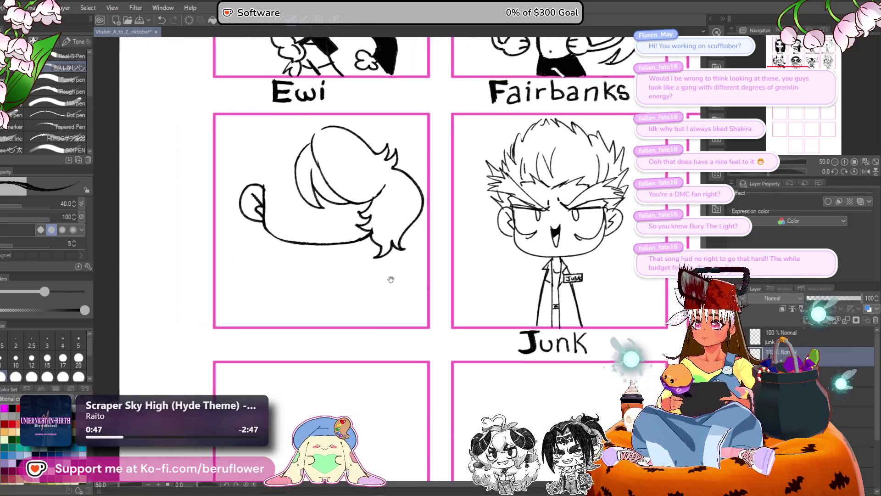
key(ctrl+t)
- Scale the chibi drawing from its bottom edge and commit the resize
mouse_move(329, 266)
mouse_down()
mouse_move(328, 294)
mouse_move(327, 252)
mouse_move(335, 268)
mouse_up()
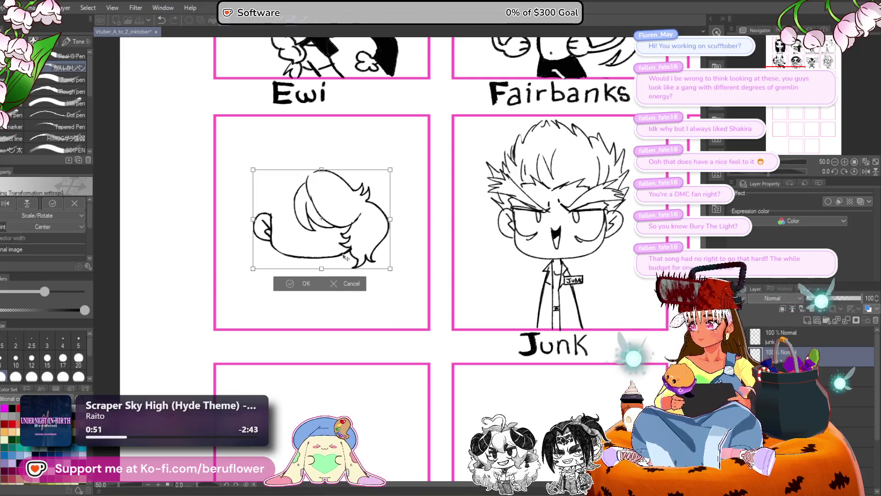
key(Return)
scroll(283, 201, up, 3)
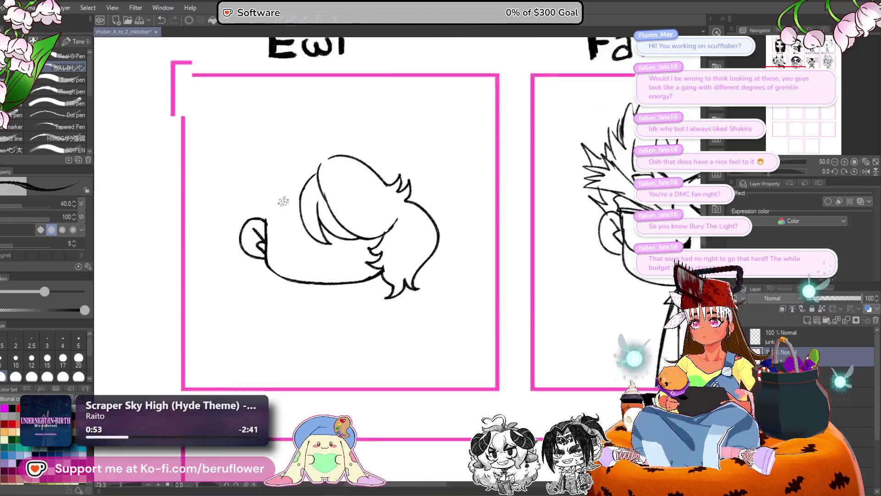
mouse_move(283, 201)
mouse_down()
mouse_move(337, 143)
mouse_move(312, 165)
mouse_move(310, 196)
mouse_move(327, 198)
mouse_up()
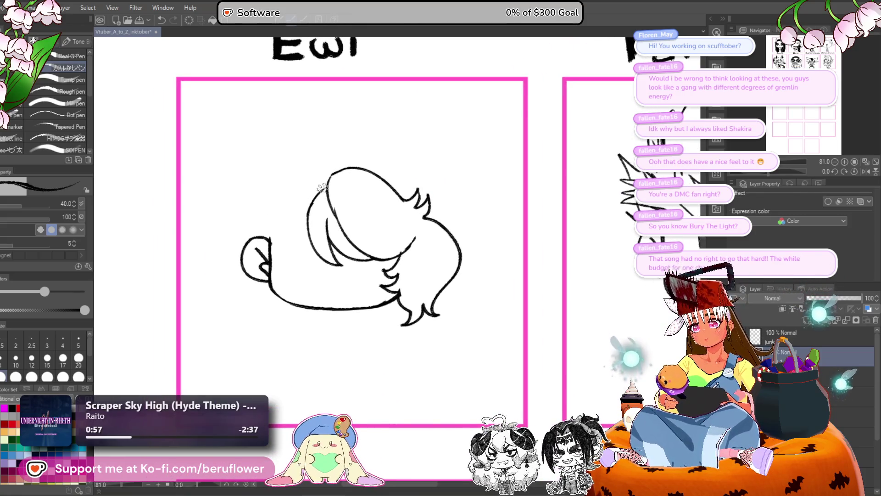
- Redraw the outer back-of-head curve on the left and erase the inner strokes in the bun
key(ctrl+z)
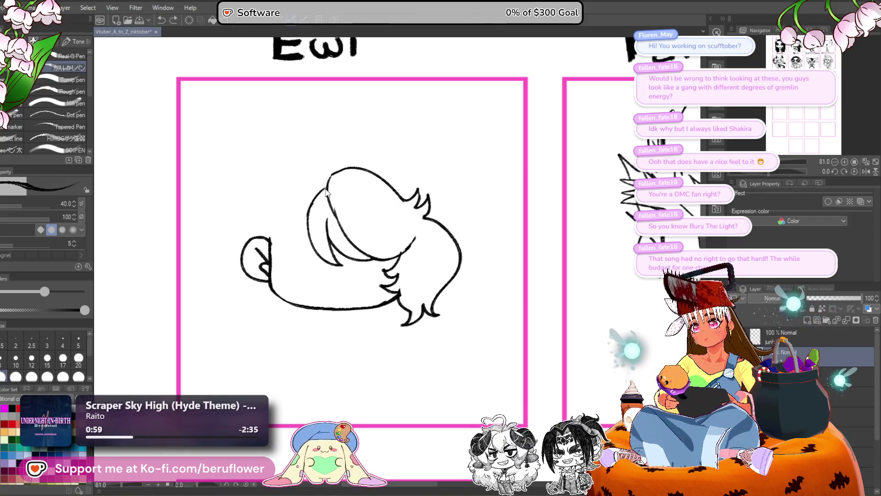
mouse_move(328, 184)
mouse_down()
mouse_move(313, 193)
mouse_move(291, 264)
mouse_up()
key(ctrl+z)
mouse_move(321, 187)
mouse_down()
mouse_move(286, 264)
mouse_move(280, 230)
mouse_move(296, 275)
mouse_up()
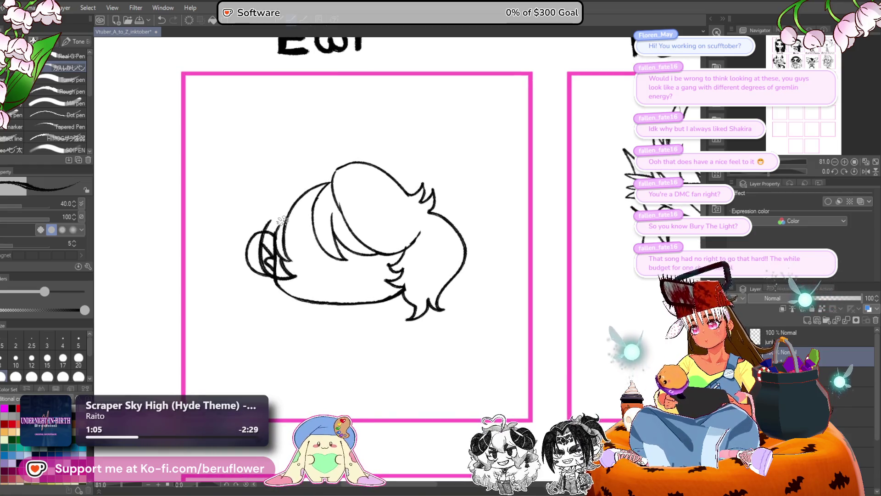
drag(272, 234, 274, 262)
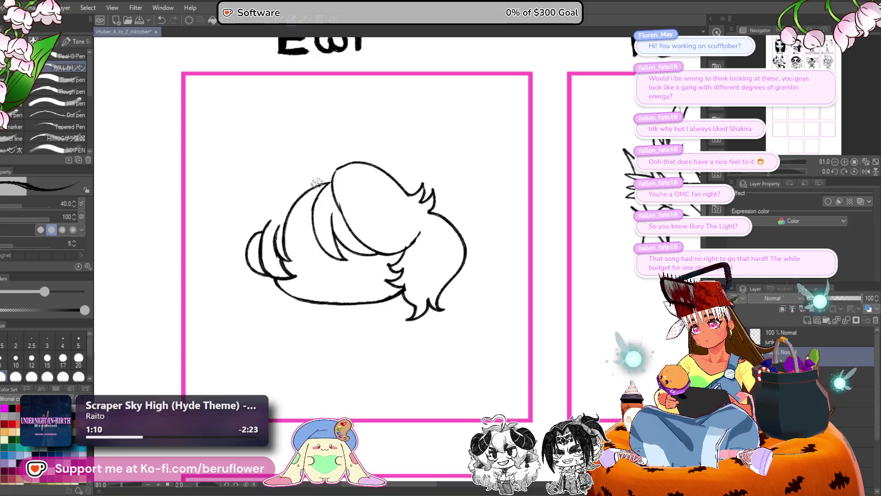
drag(265, 242, 276, 248)
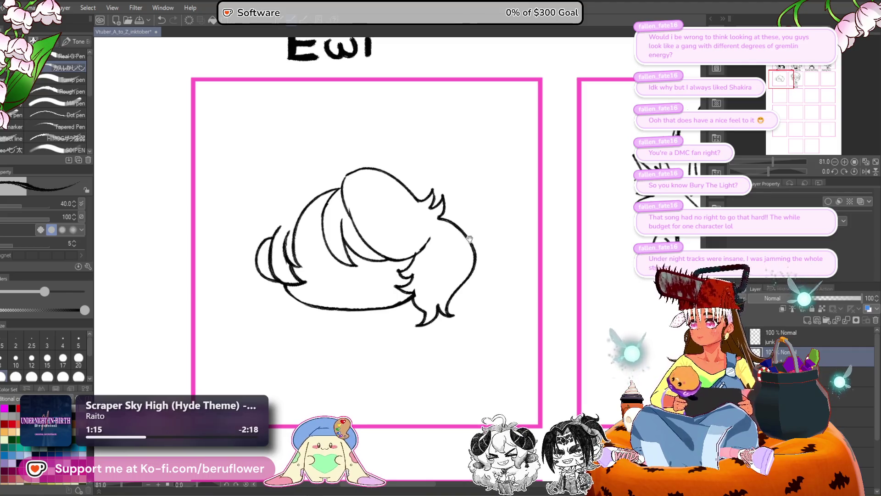
drag(439, 247, 413, 239)
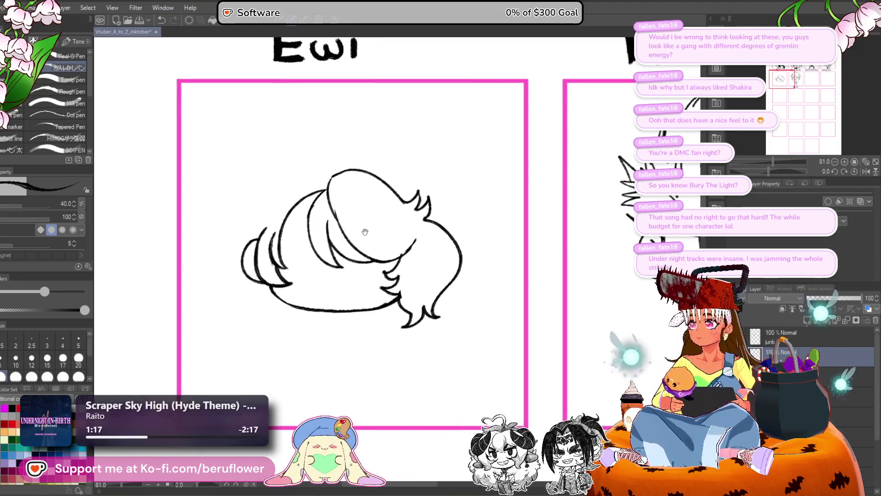
drag(359, 250, 360, 259)
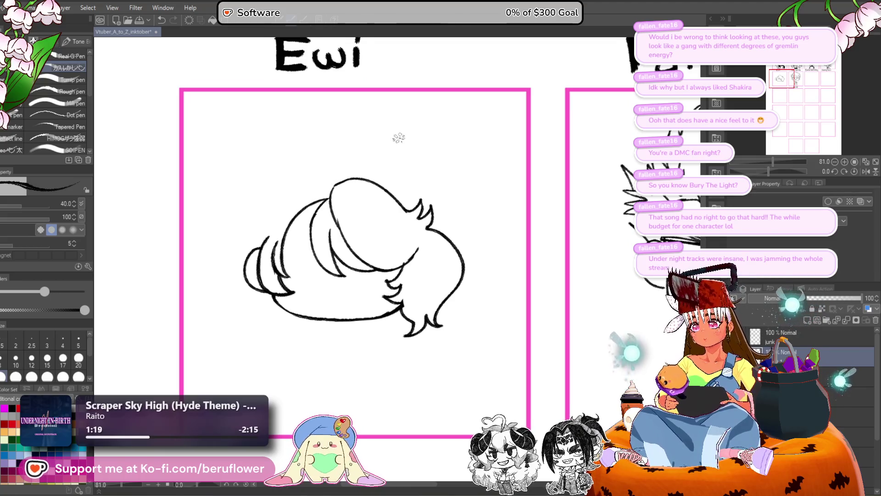
drag(329, 166, 323, 166)
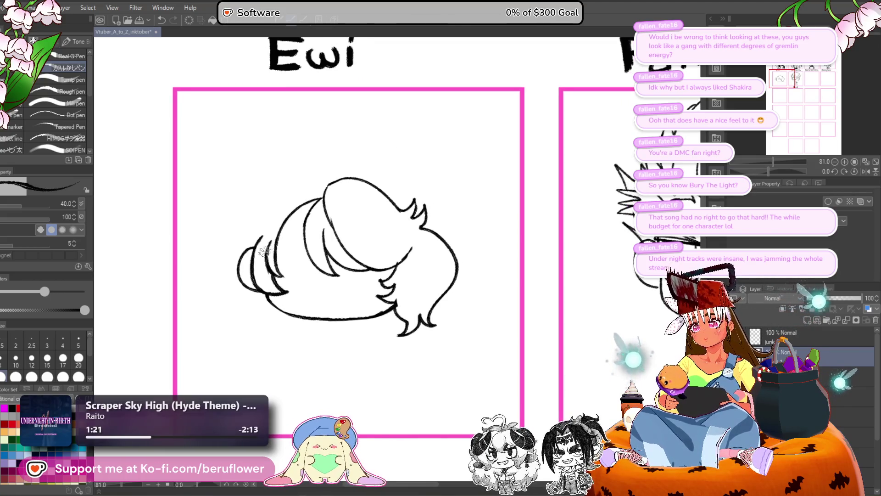
- Redraw the hair top as a longer arc and rebuild the bun's left loop with an inner stroke
drag(265, 251, 329, 192)
key(ctrl+z)
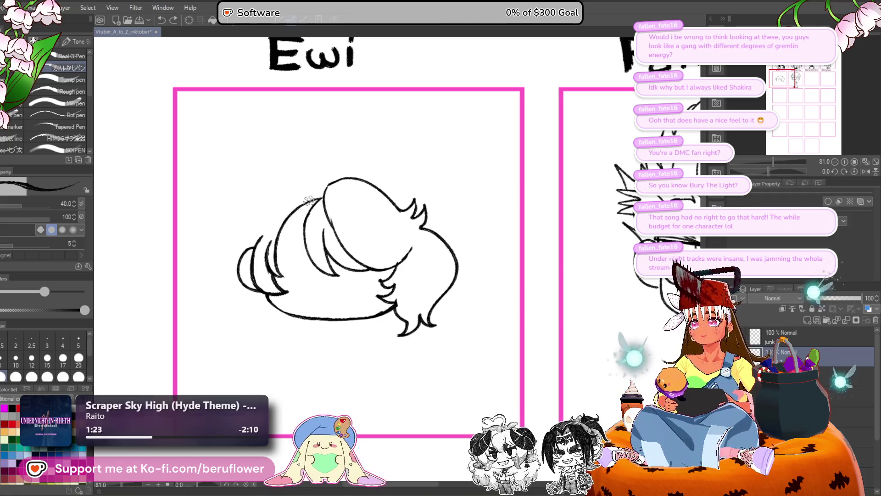
drag(321, 173, 404, 177)
key(ctrl+z)
drag(333, 167, 433, 190)
drag(457, 225, 460, 210)
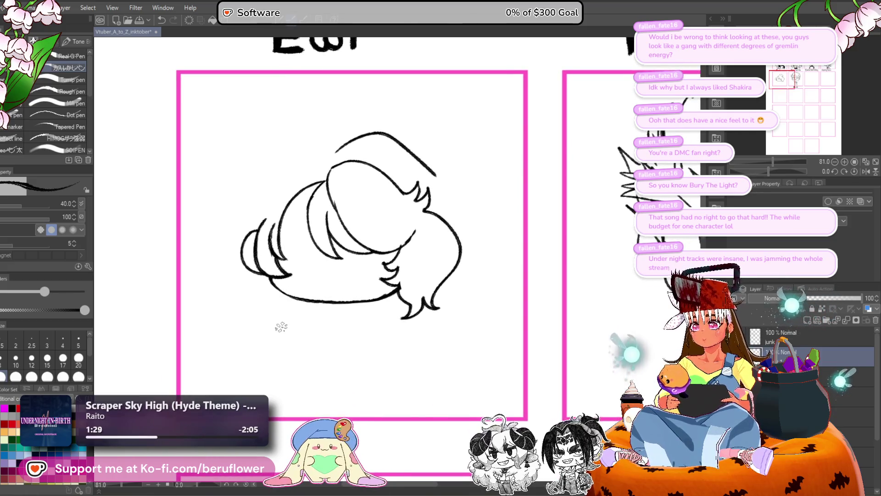
mouse_move(251, 230)
mouse_down()
mouse_move(248, 258)
mouse_move(266, 275)
mouse_move(276, 262)
mouse_up()
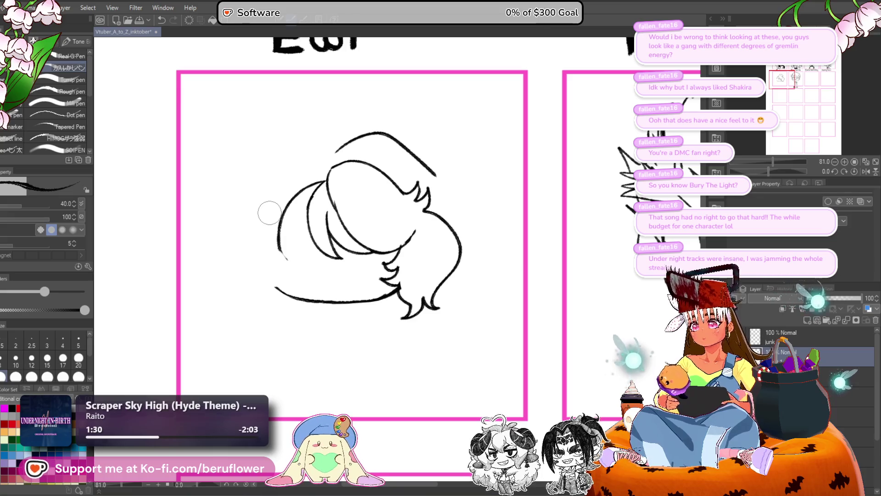
drag(243, 227, 287, 286)
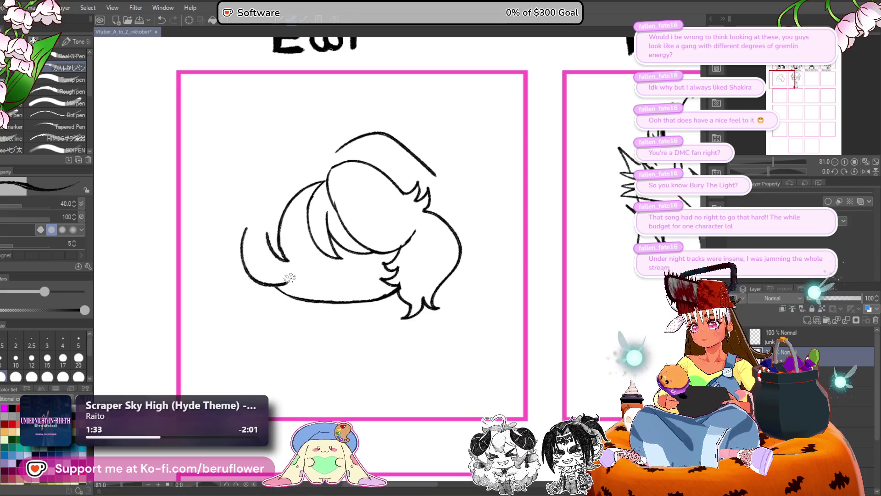
drag(267, 242, 288, 281)
drag(467, 225, 385, 239)
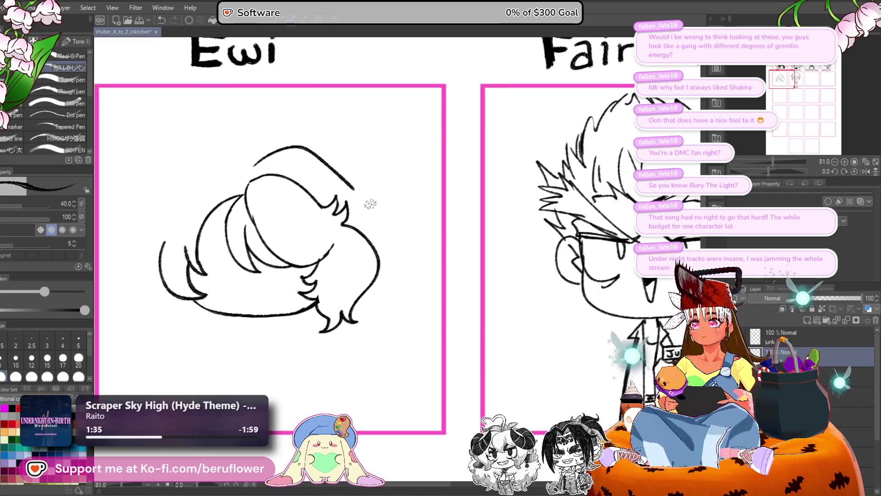
- Draw a new outer hair curve over the top ending in a hooked end
drag(350, 185, 365, 219)
key(ctrl+z)
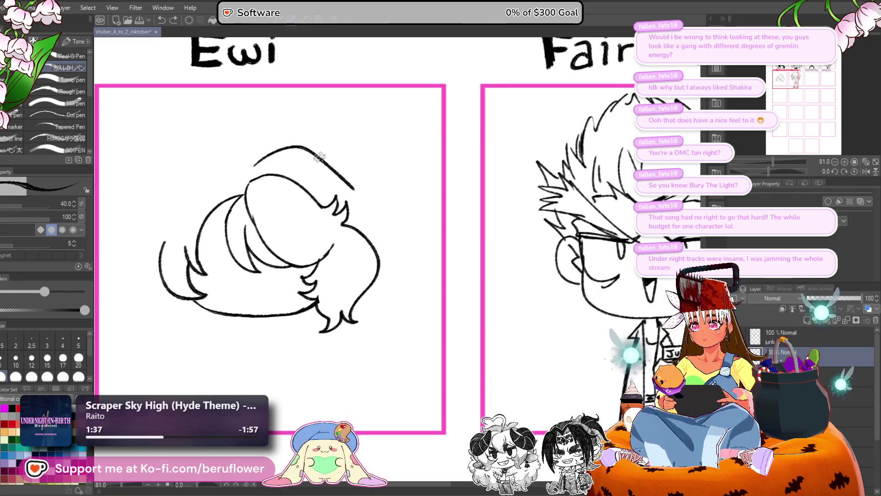
drag(299, 146, 376, 215)
key(ctrl+z)
drag(256, 165, 371, 209)
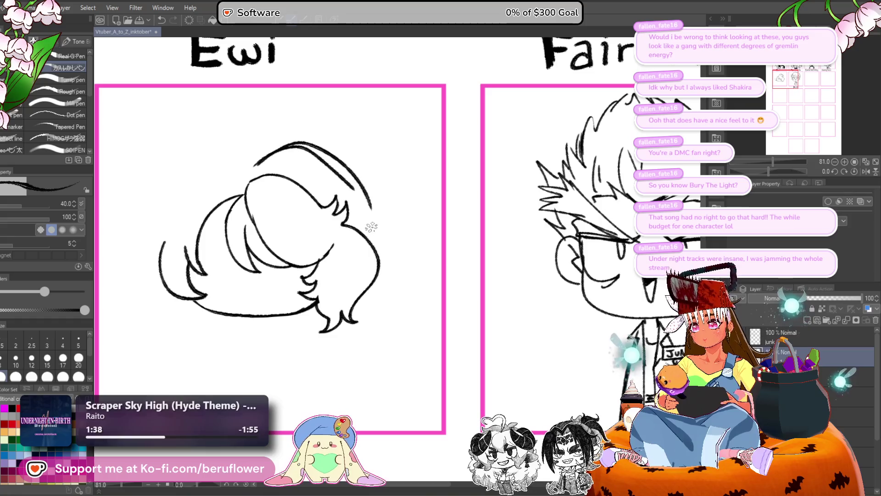
key(ctrl+z)
key(ctrl+z)
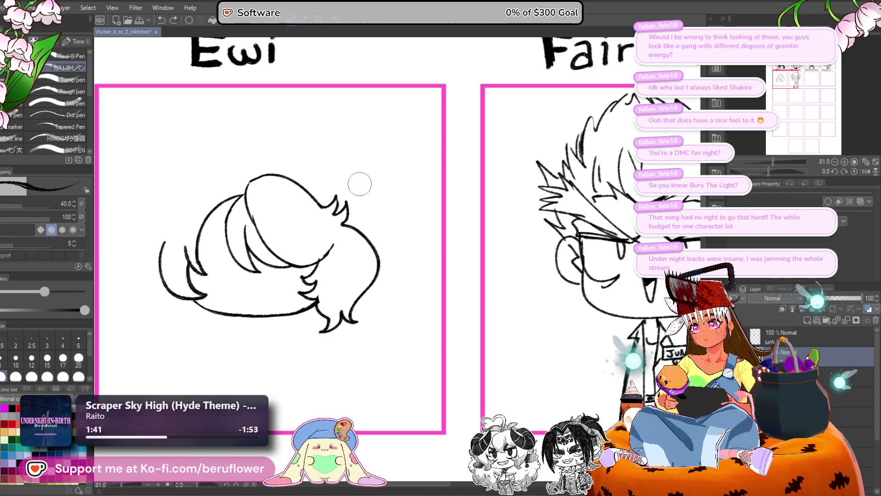
drag(329, 171, 343, 174)
mouse_move(259, 175)
mouse_down()
mouse_move(275, 157)
mouse_move(372, 186)
mouse_move(415, 223)
mouse_move(401, 233)
mouse_up()
drag(416, 246, 382, 234)
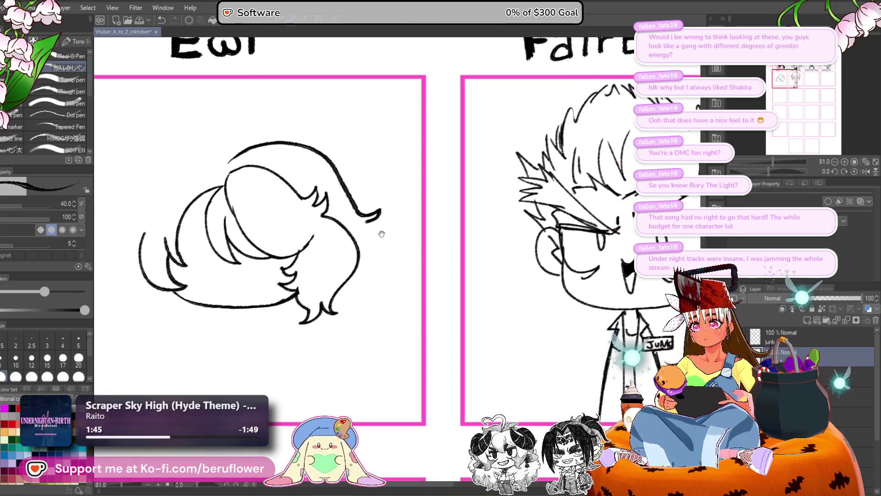
mouse_move(334, 169)
mouse_down()
mouse_move(377, 215)
mouse_move(375, 259)
mouse_move(368, 233)
mouse_move(368, 250)
mouse_move(354, 262)
mouse_move(358, 303)
mouse_up()
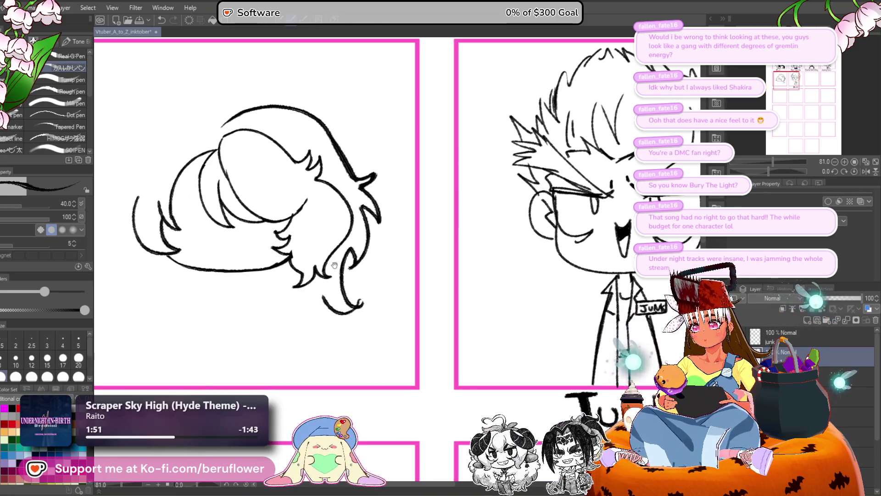
- Replace the top stroke with a curved hair outline and add outer strands on the left side
drag(334, 265, 445, 317)
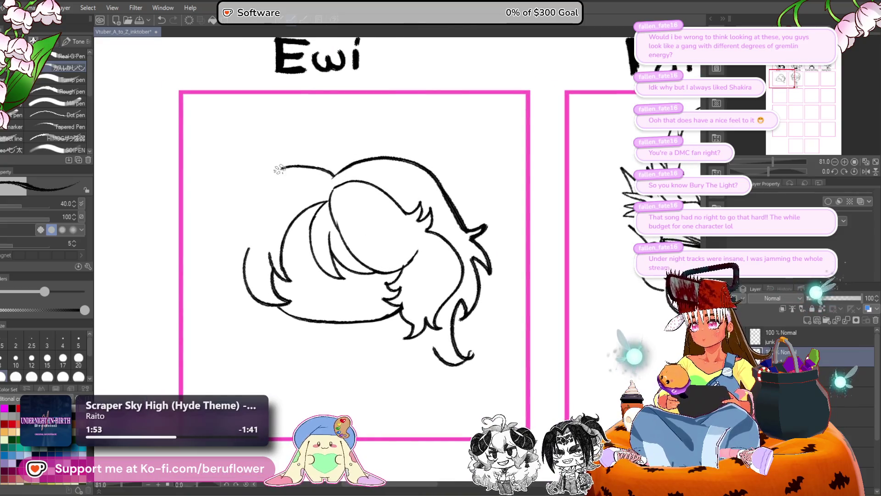
key(ctrl+z)
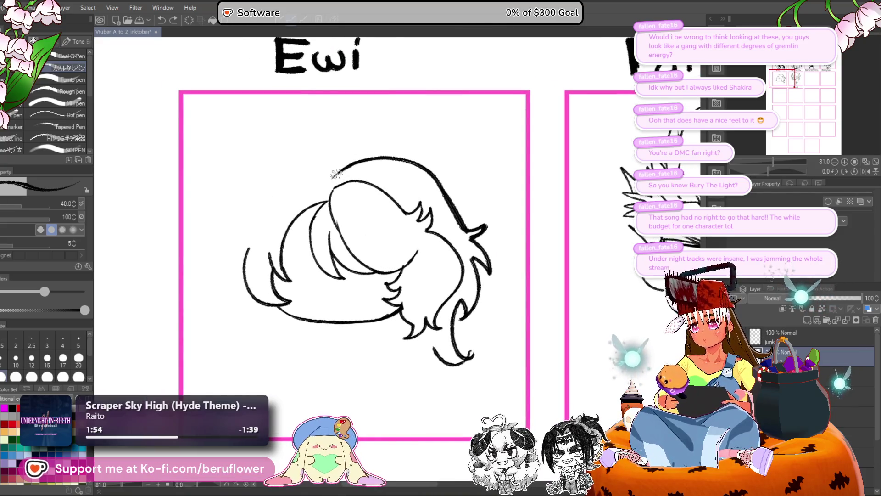
mouse_move(297, 155)
mouse_down()
mouse_move(243, 197)
mouse_move(253, 181)
mouse_move(254, 283)
mouse_up()
mouse_move(257, 228)
mouse_down()
mouse_move(247, 246)
mouse_move(268, 329)
mouse_up()
mouse_move(463, 240)
mouse_down()
mouse_move(413, 240)
mouse_move(407, 256)
mouse_move(366, 214)
mouse_up()
scroll(361, 195, down, 3)
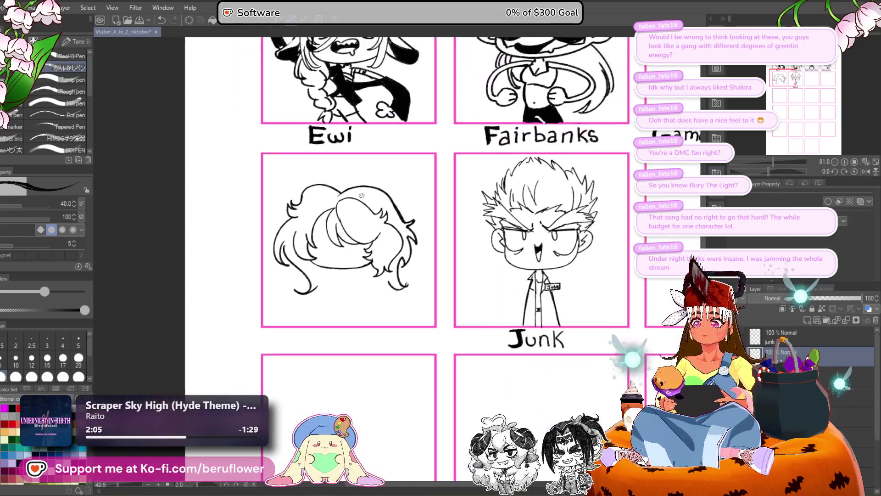
- Resize the hair drawing within its panel using Ctrl+Shift+T and confirm
scroll(351, 217, up, 1)
mouse_move(355, 280)
mouse_down()
mouse_move(333, 266)
mouse_move(330, 285)
mouse_move(343, 276)
mouse_up()
key(ctrl+shift+t)
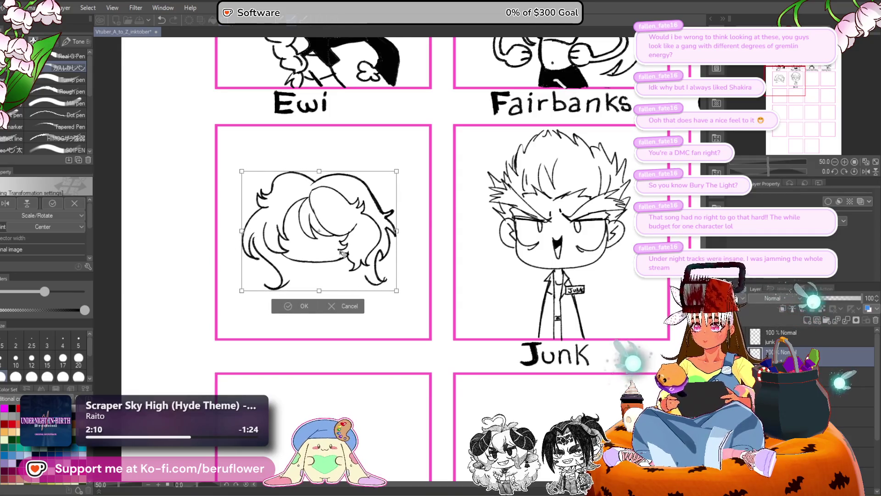
scroll(340, 253, up, 3)
scroll(330, 247, down, 2)
key(Return)
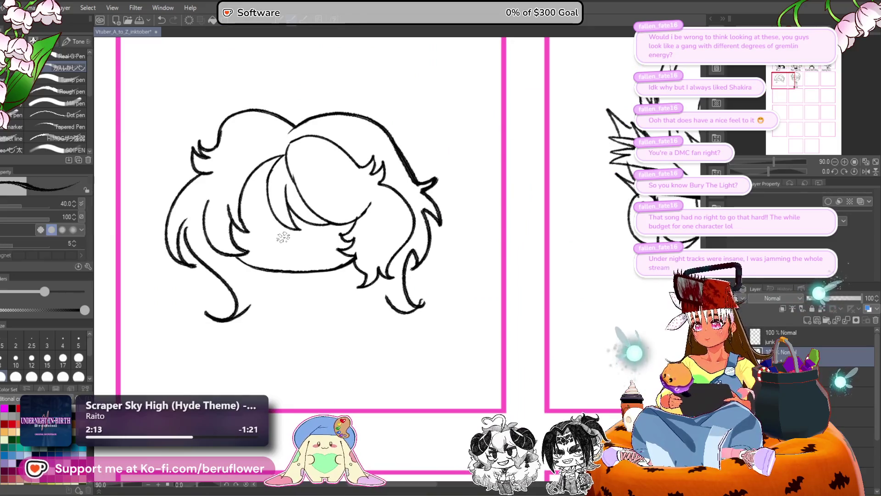
- Zoom in and paint a solid black oval eye on the face
scroll(283, 237, up, 3)
scroll(261, 240, up, 1)
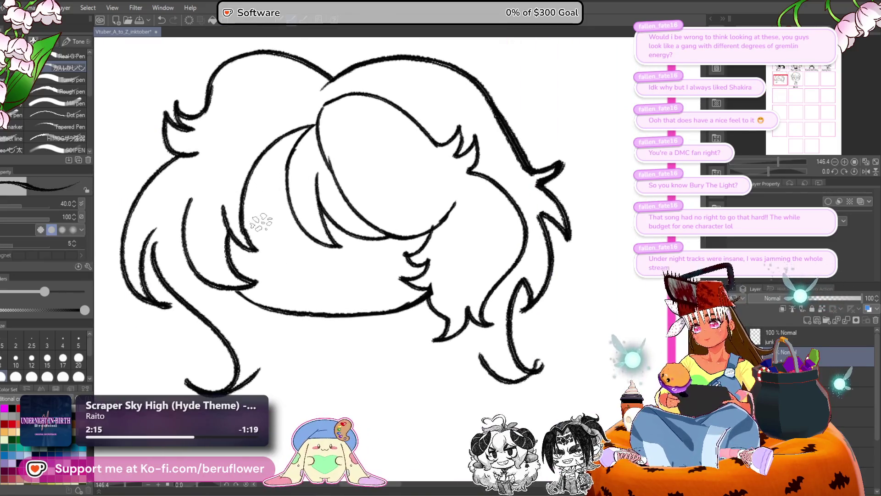
mouse_move(260, 222)
mouse_down()
mouse_move(270, 206)
mouse_move(268, 216)
mouse_move(253, 195)
mouse_move(295, 205)
mouse_up()
- Remove the eyelash and second eye, then redraw the right eye with a dark iris
key(ctrl+z)
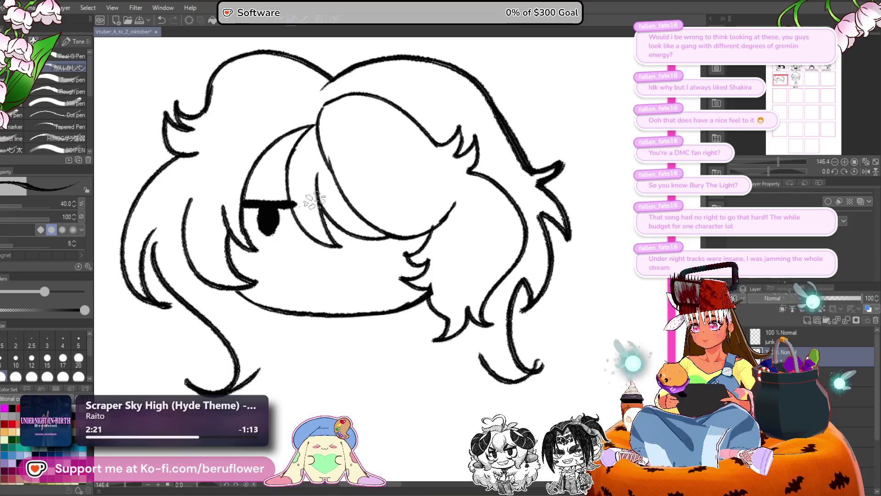
drag(497, 228, 490, 224)
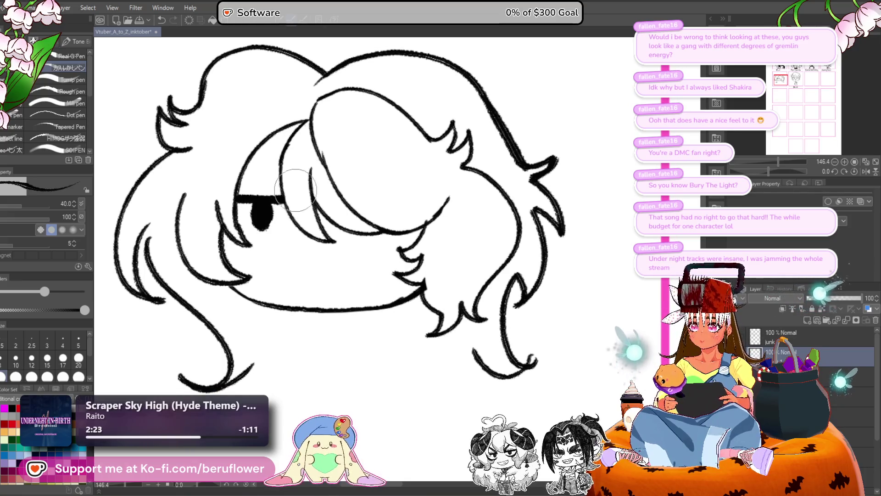
mouse_move(319, 123)
mouse_down()
mouse_move(316, 101)
mouse_move(358, 247)
mouse_move(367, 242)
mouse_move(351, 223)
mouse_move(363, 221)
mouse_move(363, 206)
mouse_move(331, 205)
mouse_move(397, 205)
mouse_up()
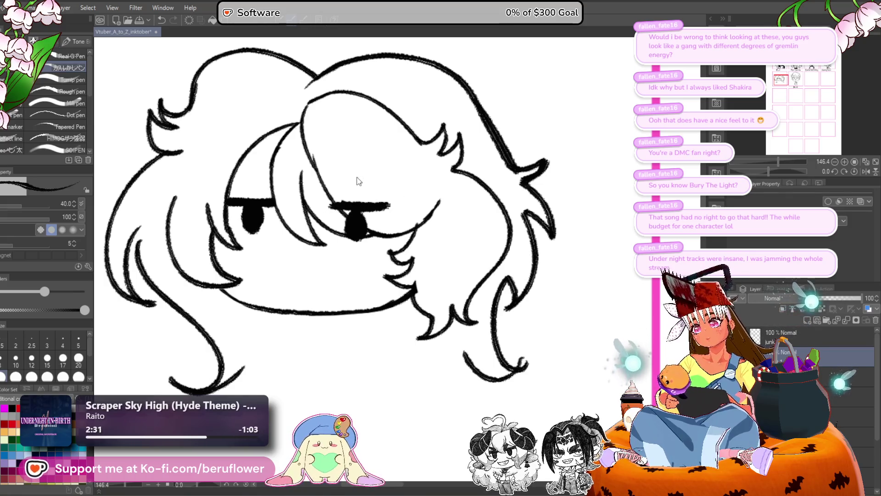
key(ctrl+z)
key(ctrl+z)
key(ctrl+z)
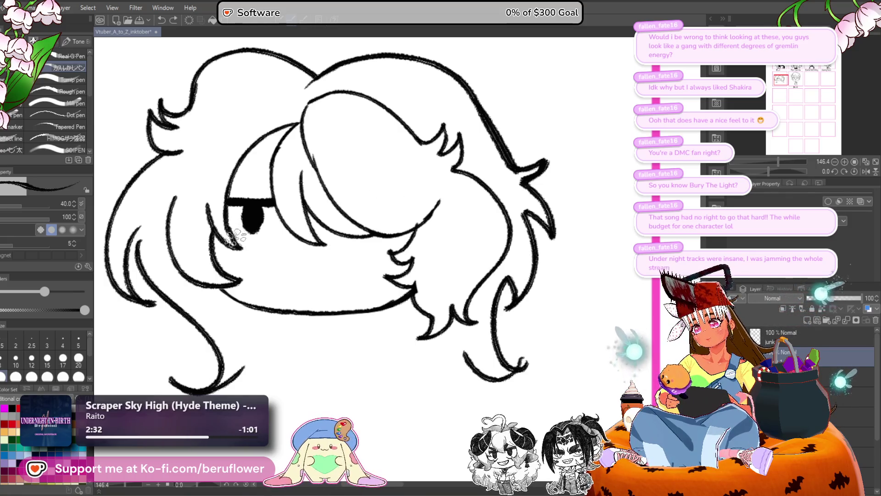
mouse_move(338, 208)
mouse_down()
mouse_move(391, 203)
mouse_move(407, 220)
mouse_move(344, 244)
mouse_up()
key(ctrl+z)
mouse_move(395, 202)
mouse_down()
mouse_move(411, 213)
mouse_move(345, 250)
mouse_move(388, 213)
mouse_move(366, 223)
mouse_up()
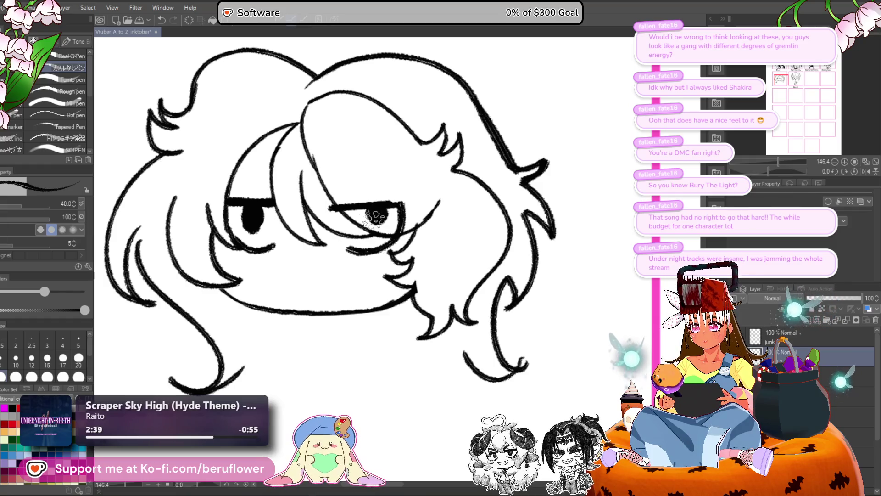
- Ink the left eye with a black pupil, outline both eyes' lids and fill the right pupil
mouse_move(260, 231)
mouse_down()
mouse_move(253, 200)
mouse_move(259, 230)
mouse_move(248, 235)
mouse_up()
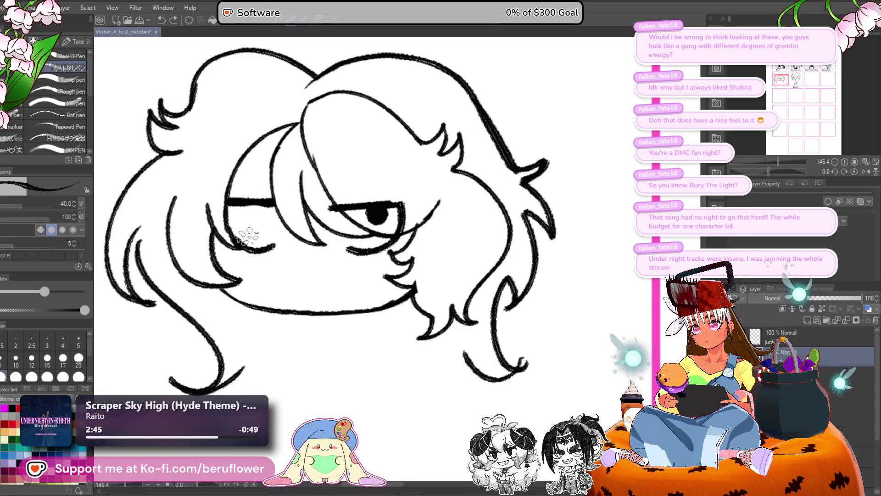
click(248, 236)
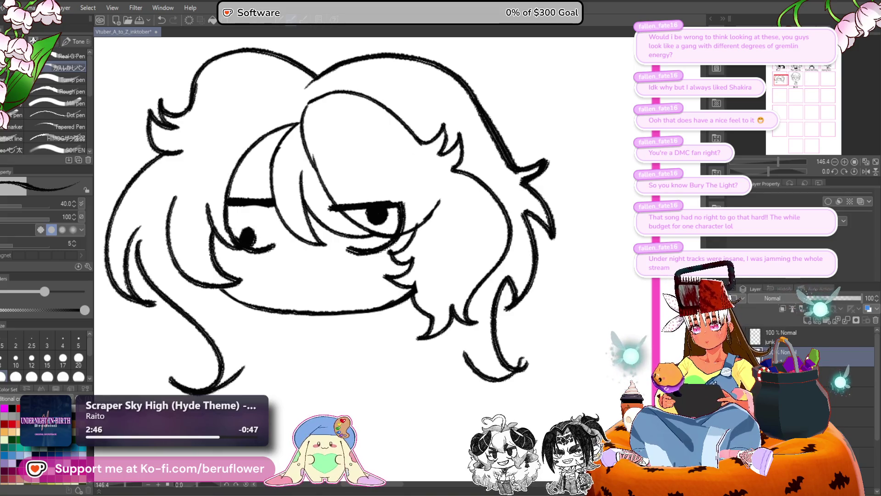
key(ctrl+z)
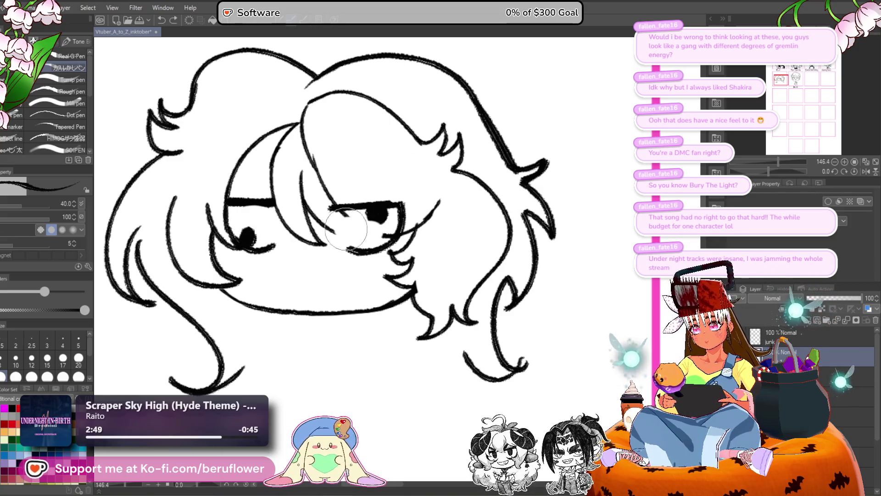
key(ctrl+y)
drag(331, 217, 363, 245)
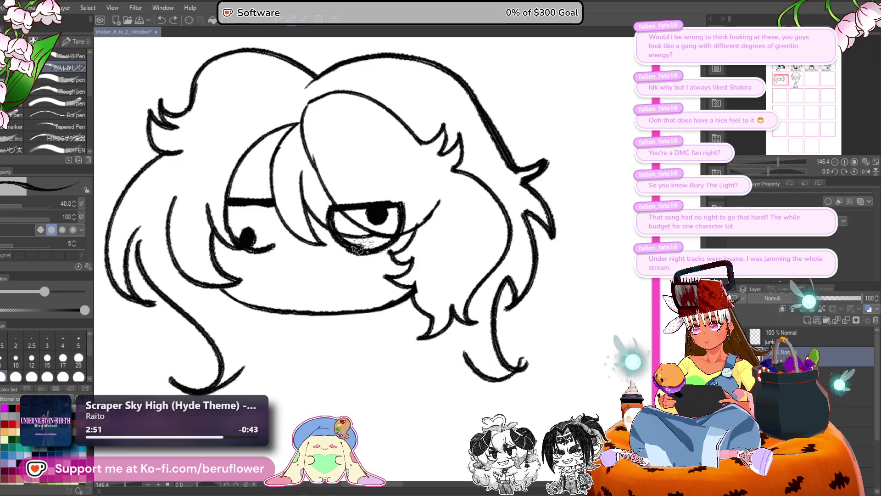
key(ctrl+z)
mouse_move(321, 202)
mouse_down()
mouse_move(330, 248)
mouse_move(374, 258)
mouse_up()
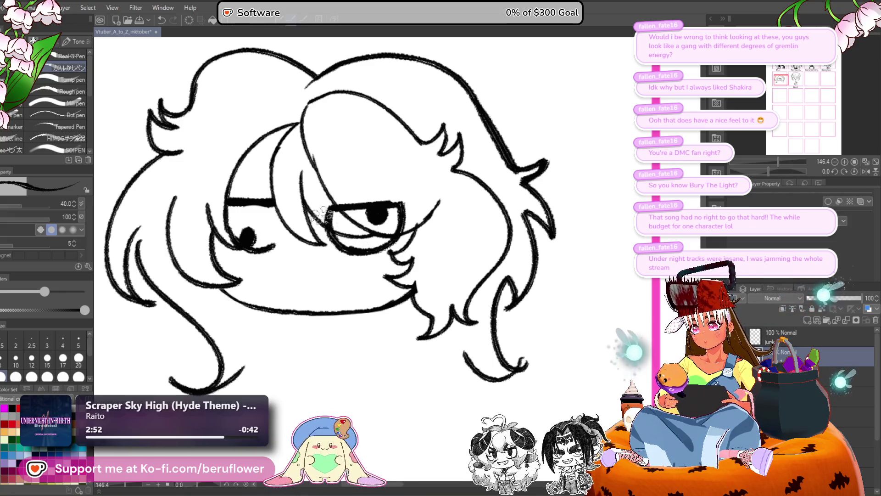
mouse_move(276, 202)
mouse_down()
mouse_move(280, 244)
mouse_move(241, 230)
mouse_up()
mouse_move(363, 206)
mouse_down()
mouse_move(340, 230)
mouse_move(378, 225)
mouse_move(350, 233)
mouse_up()
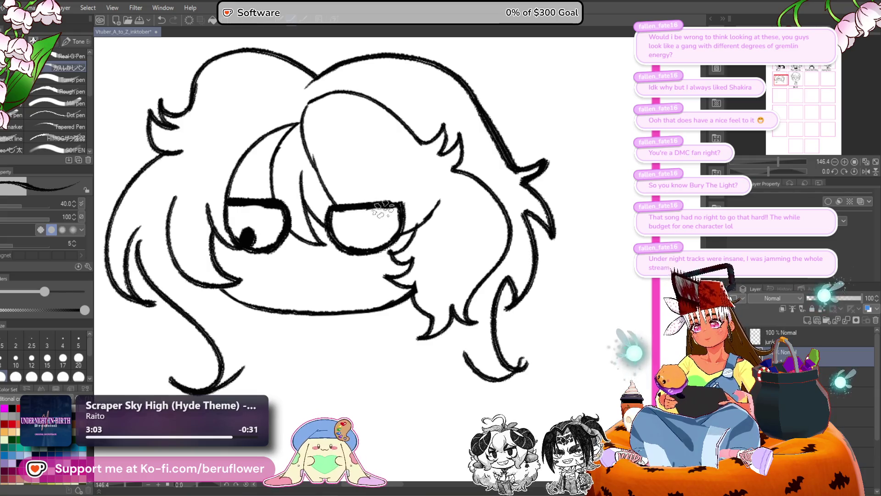
drag(383, 212, 375, 244)
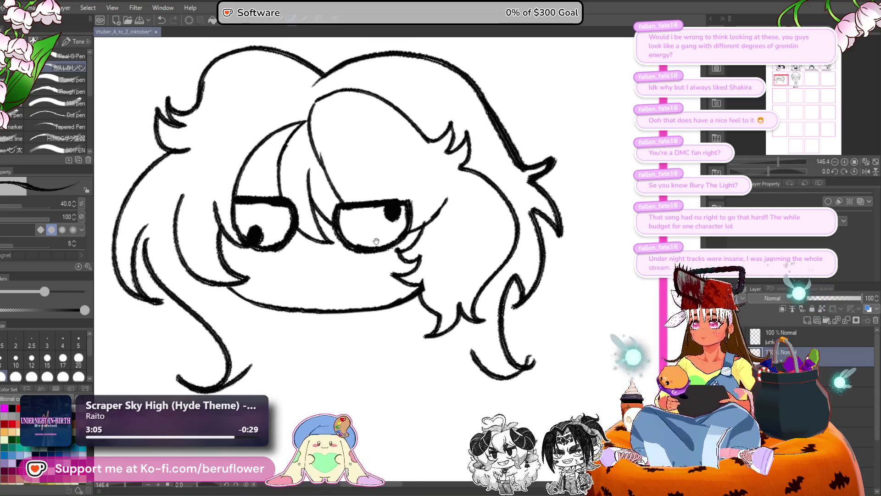
- Draw an oval charm on the right side of the hair, leaving it unfilled
drag(419, 180, 392, 151)
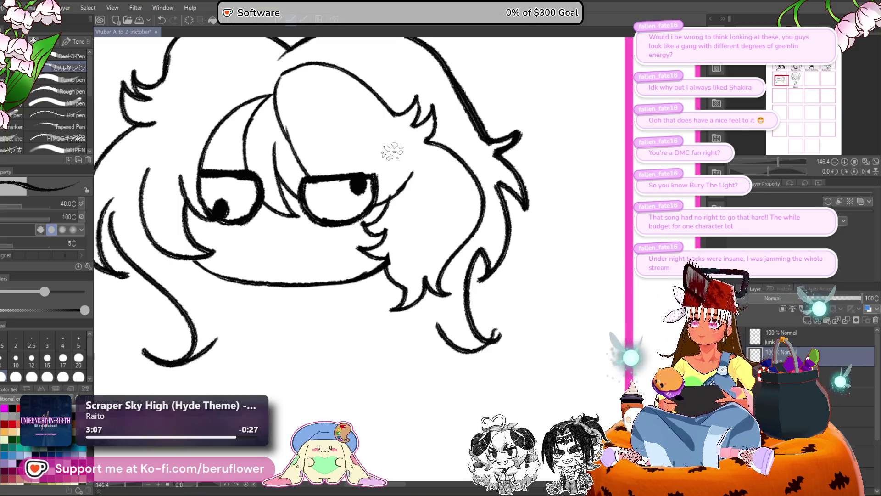
mouse_move(407, 183)
mouse_down()
mouse_move(410, 201)
mouse_move(399, 202)
mouse_move(422, 198)
mouse_up()
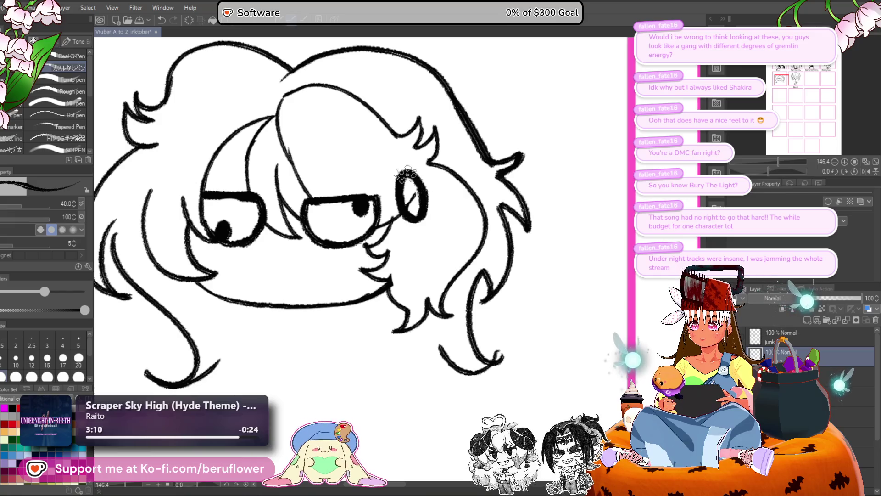
mouse_move(406, 175)
mouse_down()
mouse_move(412, 186)
mouse_move(388, 181)
mouse_move(422, 171)
mouse_up()
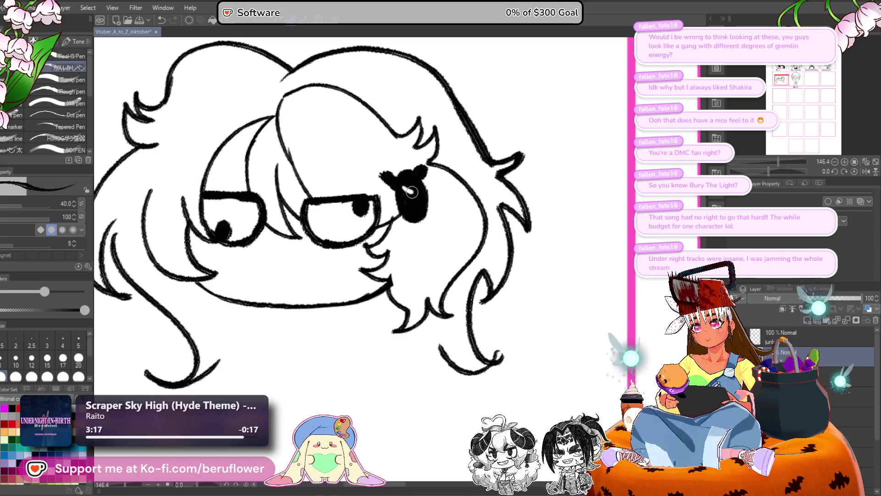
key(ctrl+z)
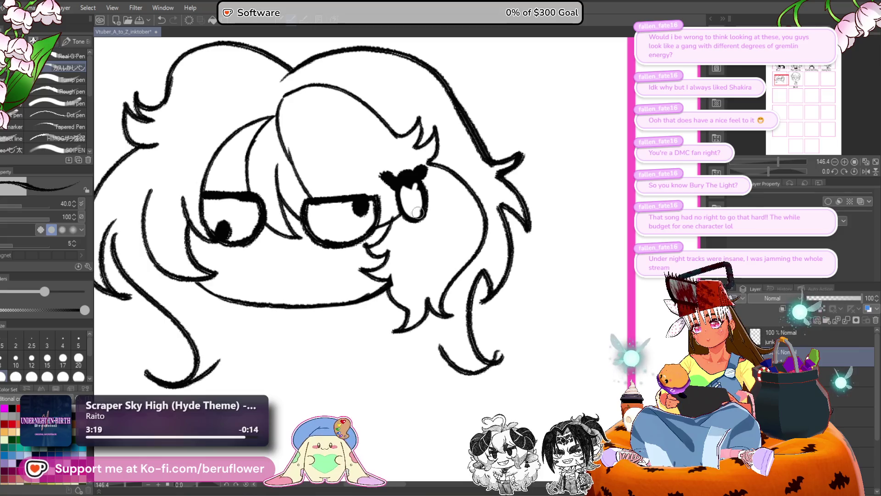
key(ctrl+z)
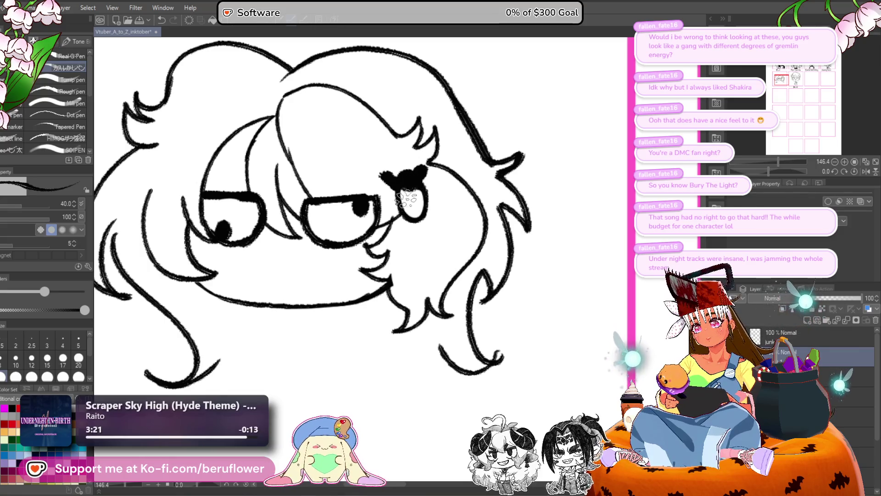
scroll(420, 197, down, 5)
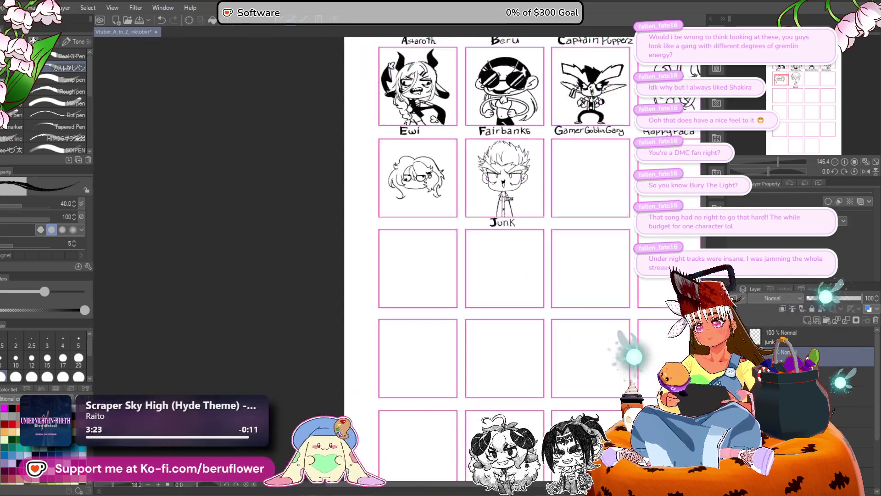
- Sketch an ahoge loop on top of Ewi's hair, then undo it
scroll(383, 202, up, 3)
drag(384, 202, 369, 281)
scroll(356, 248, up, 3)
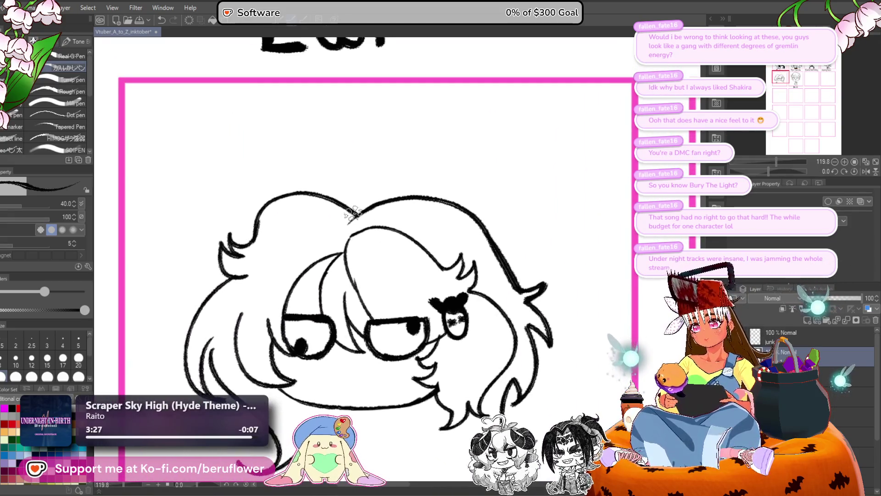
mouse_move(351, 216)
mouse_down()
mouse_move(354, 108)
mouse_move(361, 202)
mouse_up()
key(ctrl+z)
- Scale Ewi's face down inside its panel, then draw a tall bunny ear loop above the hair
scroll(365, 257, down, 4)
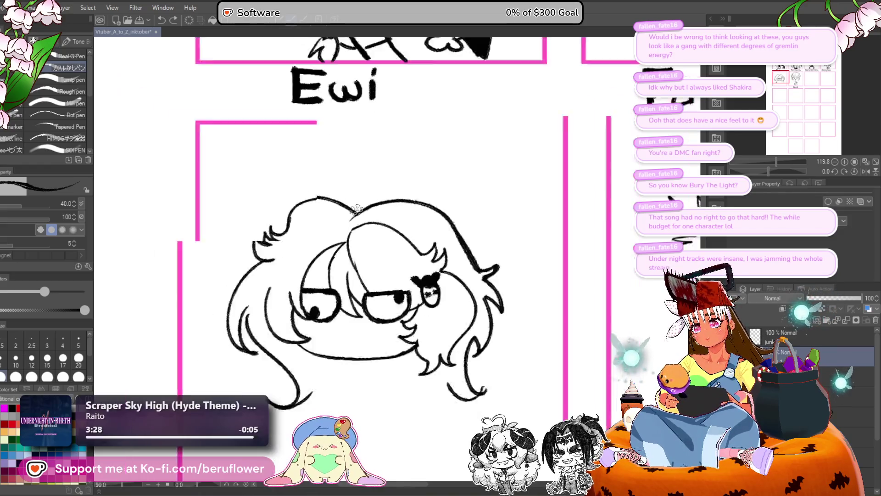
drag(367, 267, 361, 261)
key(ctrl+t)
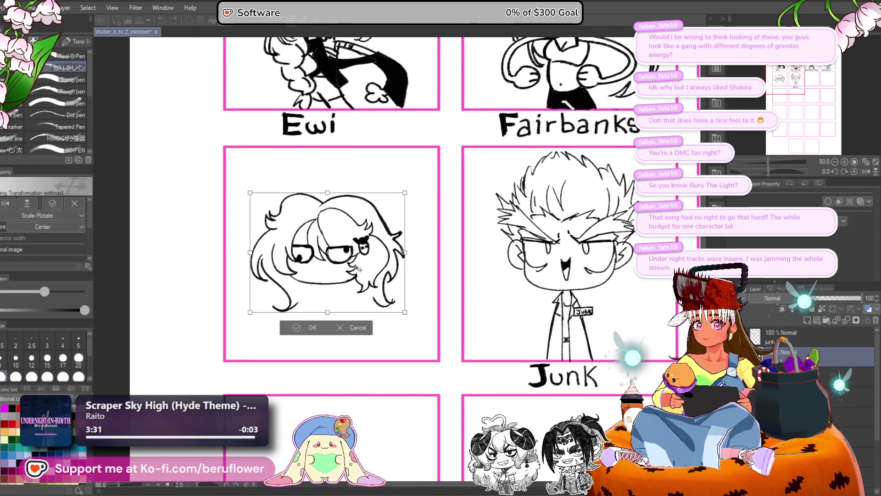
mouse_move(327, 314)
mouse_down()
mouse_move(325, 329)
mouse_move(325, 313)
mouse_move(344, 304)
mouse_move(344, 318)
mouse_up()
key(Return)
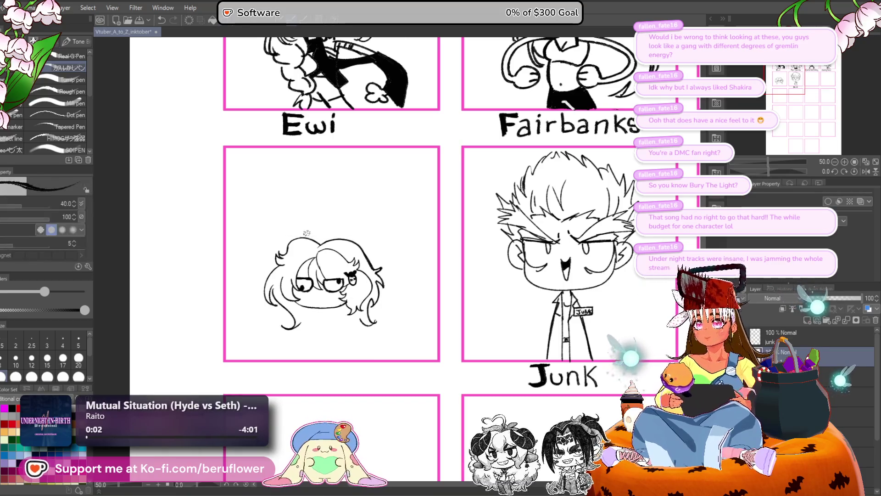
scroll(307, 233, up, 3)
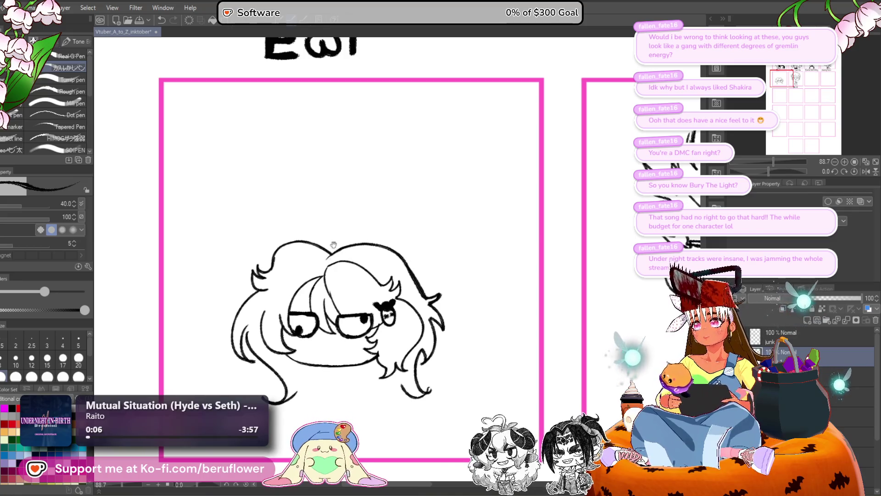
mouse_move(329, 253)
mouse_down()
mouse_move(348, 130)
mouse_move(347, 246)
mouse_move(352, 195)
mouse_move(417, 173)
mouse_move(348, 246)
mouse_move(327, 246)
mouse_up()
- Fill both bunny ears solid black
key(ctrl+z)
drag(390, 236, 388, 237)
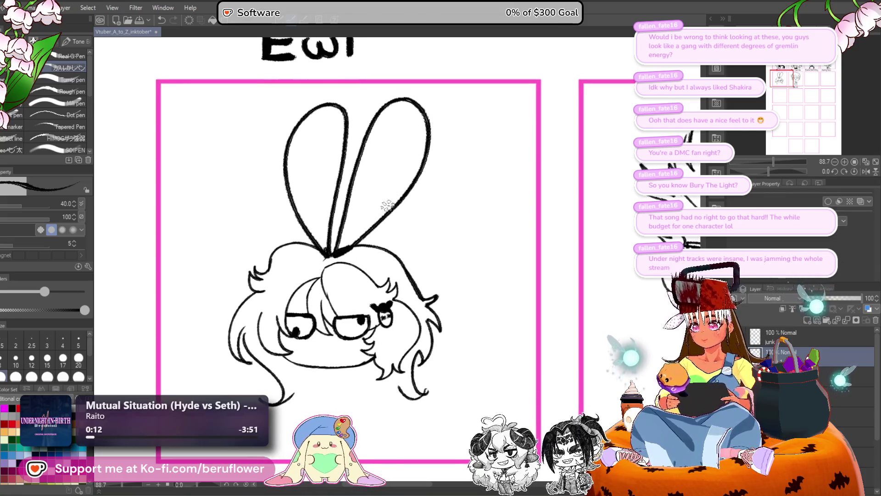
key(g)
click(317, 166)
click(380, 181)
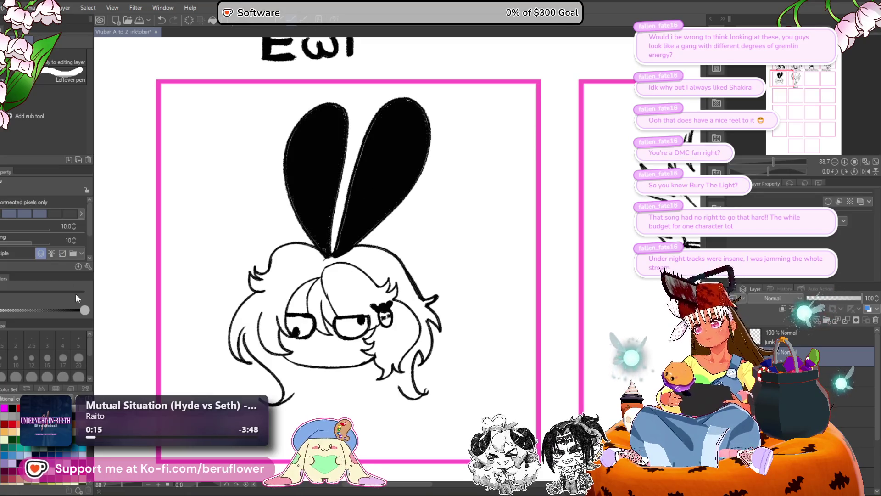
- Paint white stripes across both bunny ears with a size-70 brush
key(p)
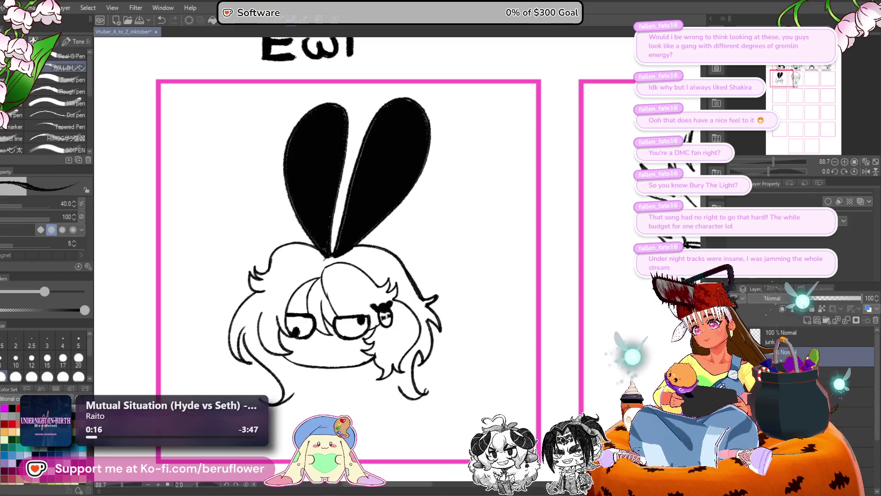
drag(313, 147, 316, 153)
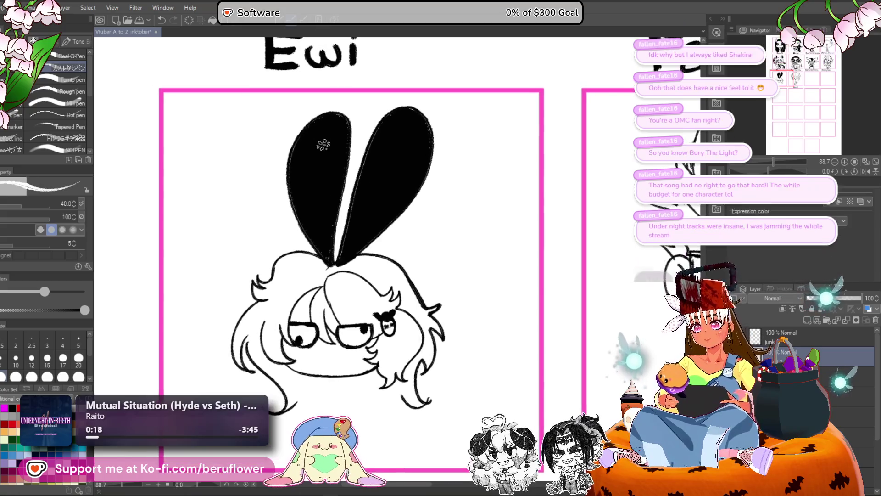
key(bracketright)
key(bracketright)
key(bracketright)
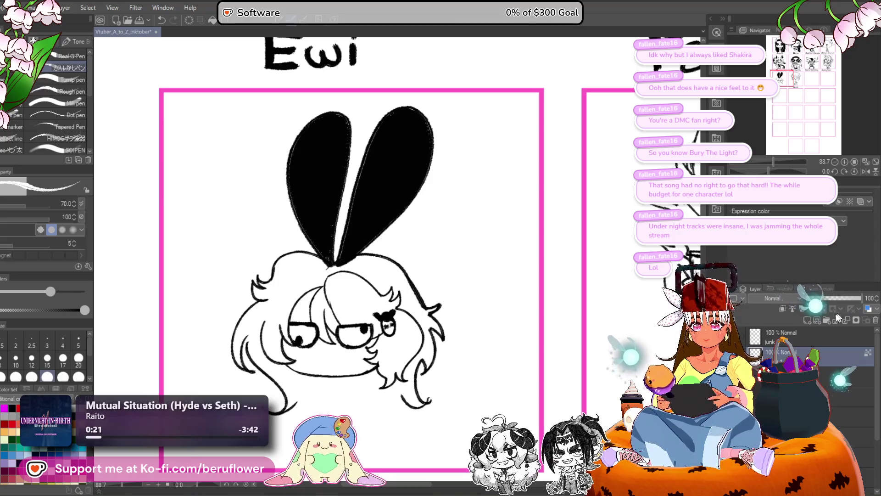
drag(352, 149, 292, 154)
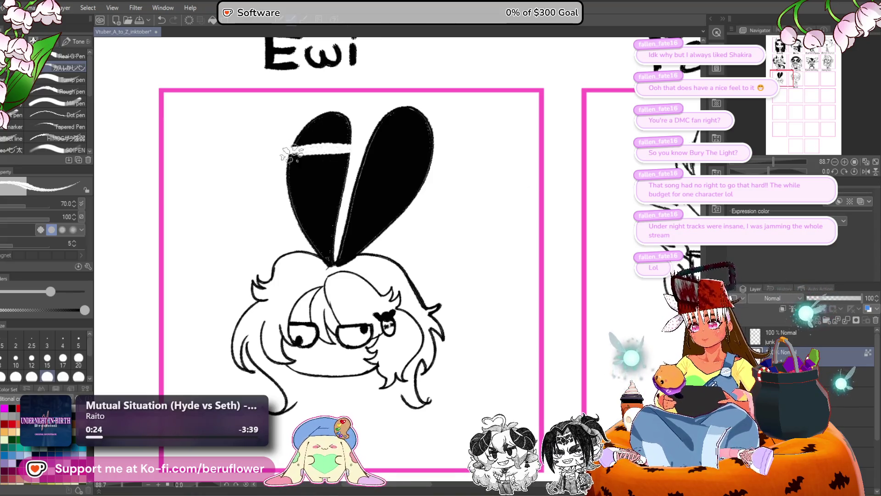
mouse_move(417, 150)
mouse_down()
mouse_move(354, 159)
mouse_move(430, 162)
mouse_up()
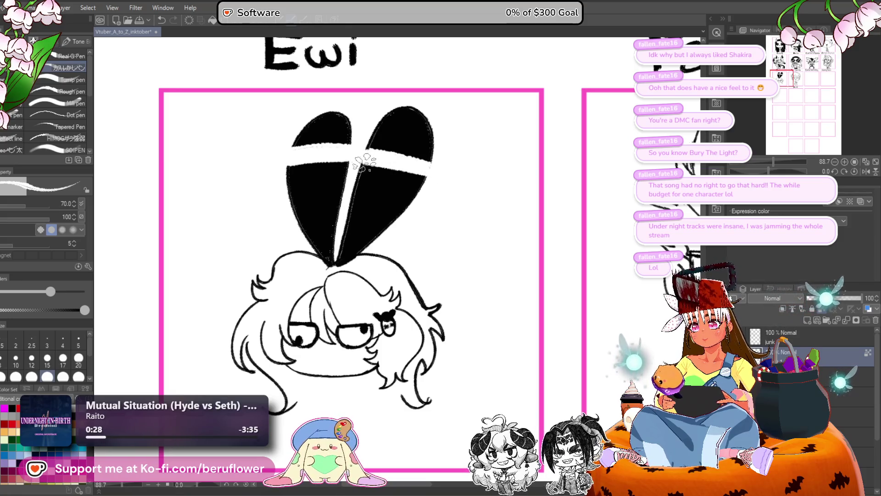
mouse_move(289, 184)
mouse_down()
mouse_move(339, 189)
mouse_move(294, 193)
mouse_move(323, 192)
mouse_move(298, 225)
mouse_move(321, 232)
mouse_move(306, 234)
mouse_up()
mouse_move(363, 209)
mouse_down()
mouse_move(395, 216)
mouse_move(392, 225)
mouse_up()
mouse_move(362, 188)
mouse_down()
mouse_move(413, 189)
mouse_move(349, 191)
mouse_move(417, 194)
mouse_up()
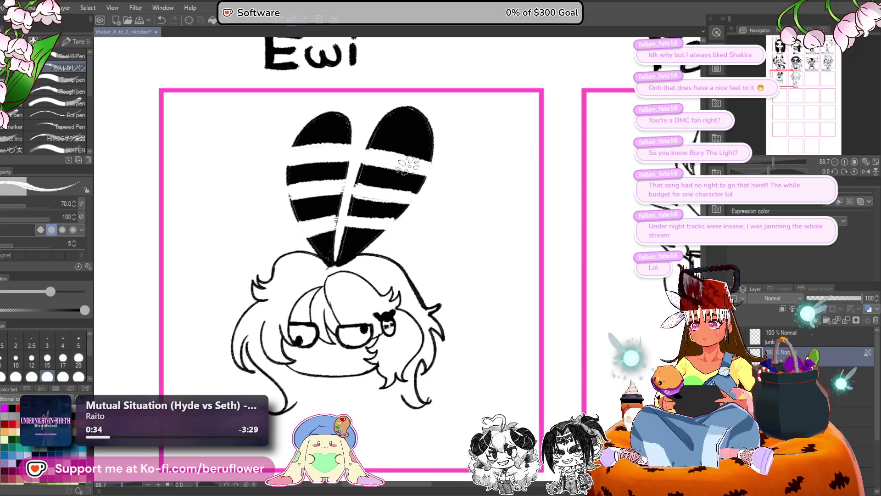
mouse_move(378, 131)
mouse_down()
mouse_move(434, 130)
mouse_move(381, 128)
mouse_up()
mouse_move(303, 133)
mouse_down()
mouse_move(343, 124)
mouse_move(294, 132)
mouse_move(344, 130)
mouse_move(289, 152)
mouse_move(305, 232)
mouse_up()
- Re-ink the left ear's inner edge in black, then shrink the brush to 30 near the chin
key(x)
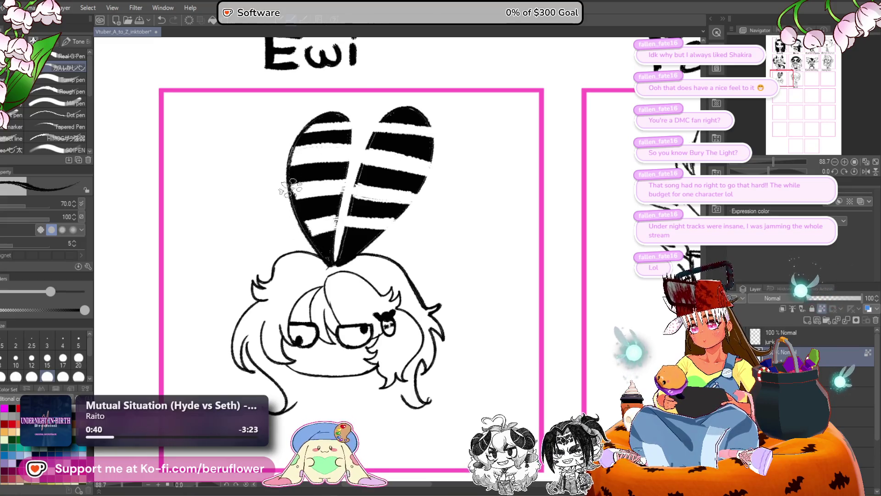
mouse_move(353, 122)
mouse_down()
mouse_move(342, 193)
mouse_move(346, 119)
mouse_move(338, 215)
mouse_move(354, 192)
mouse_move(340, 220)
mouse_move(385, 159)
mouse_move(431, 140)
mouse_move(365, 252)
mouse_up()
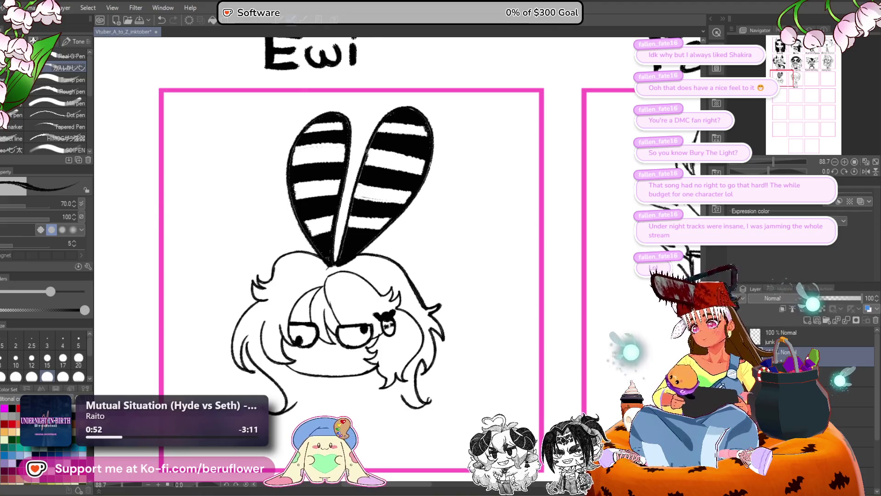
mouse_move(451, 354)
mouse_down()
mouse_move(460, 286)
mouse_move(442, 303)
mouse_up()
key(bracketleft)
key(bracketleft)
key(bracketleft)
key(bracketleft)
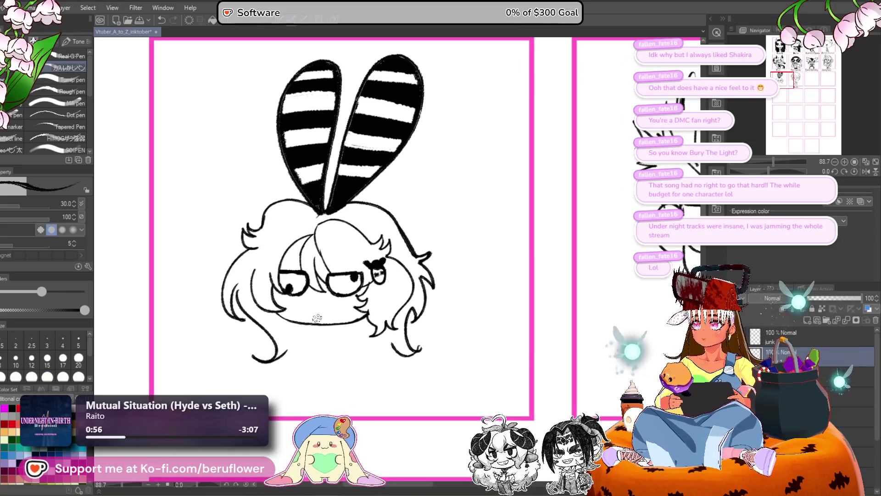
scroll(317, 318, up, 2)
mouse_move(316, 317)
mouse_down()
mouse_move(314, 250)
mouse_move(340, 270)
mouse_move(330, 253)
mouse_move(351, 252)
mouse_move(323, 273)
mouse_move(365, 260)
mouse_move(334, 266)
mouse_up()
key(bracketleft)
key(bracketleft)
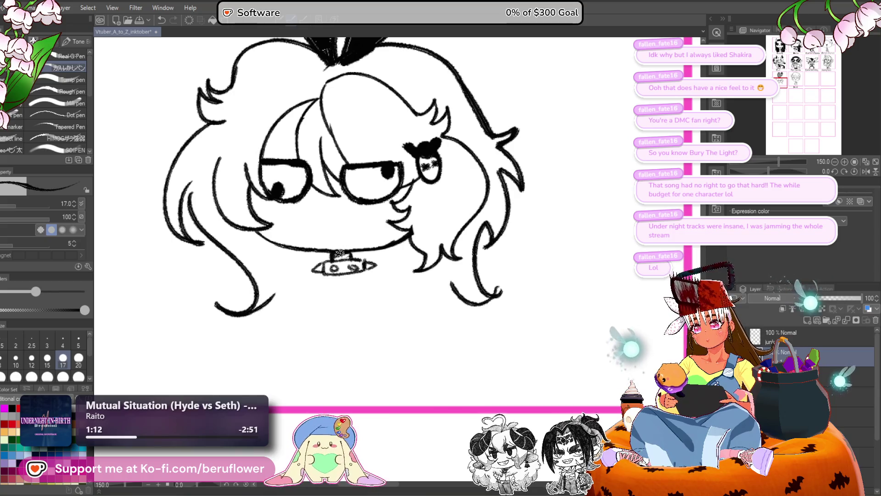
- Fill the choker under the chin solid black, redoing the gaps
key(g)
click(360, 261)
click(338, 269)
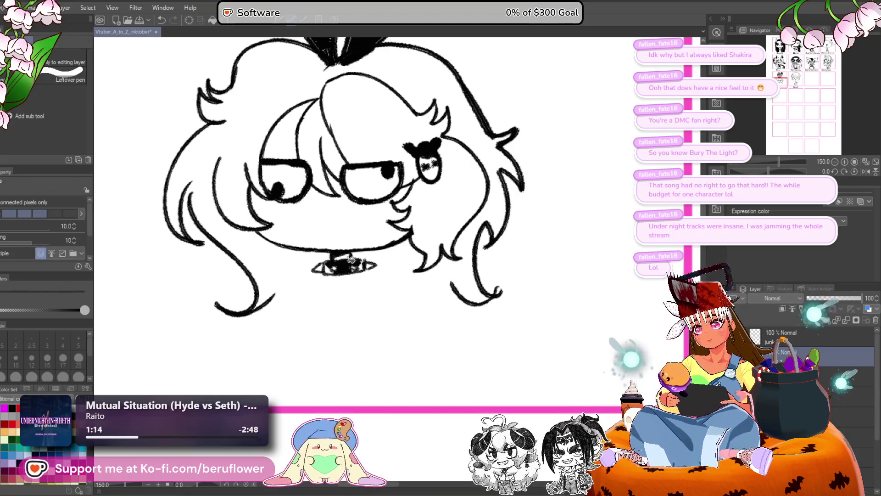
click(351, 260)
key(ctrl+z)
click(360, 260)
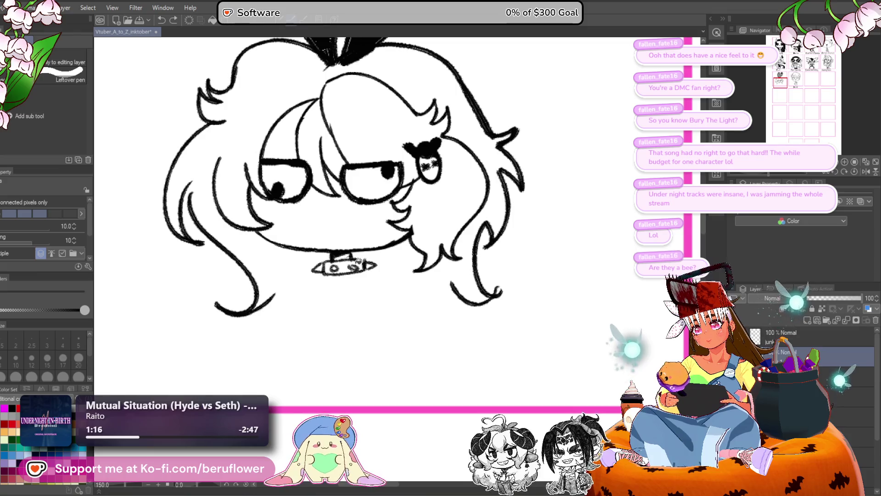
click(345, 267)
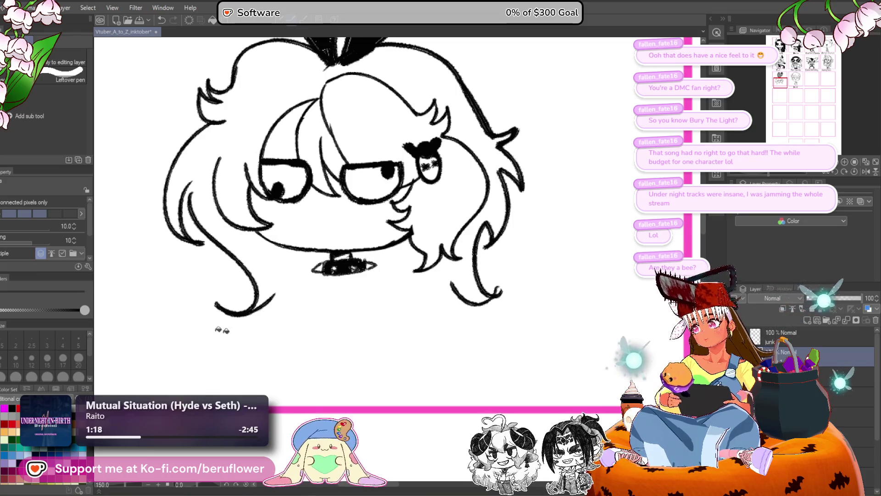
- Ink along the choker's edge with the pen and review the panel against the Inky reference
key(p)
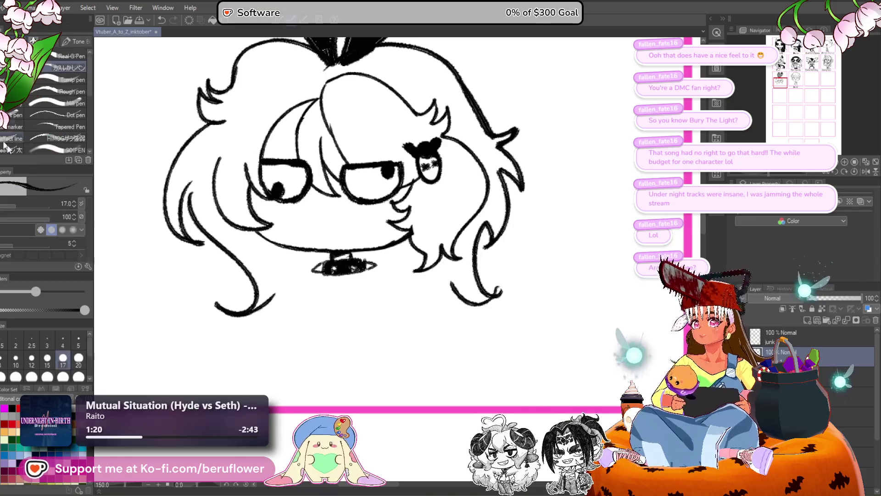
drag(404, 289, 405, 293)
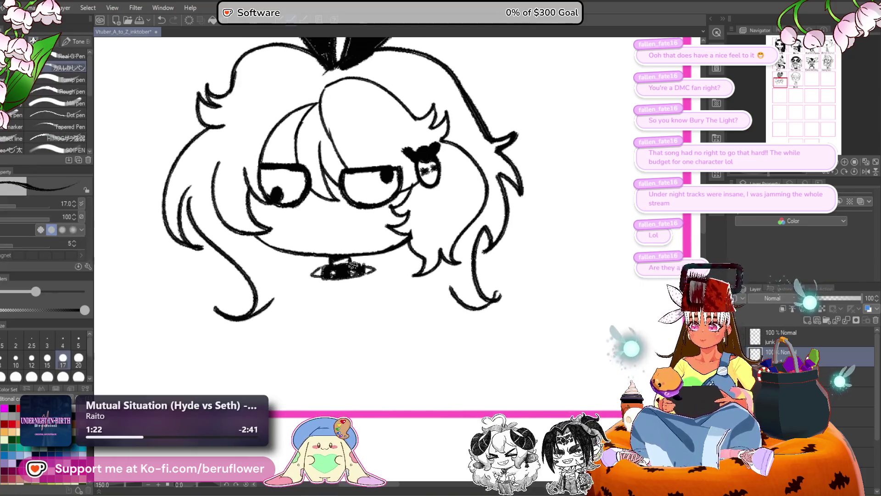
drag(352, 266, 364, 271)
scroll(357, 275, down, 3)
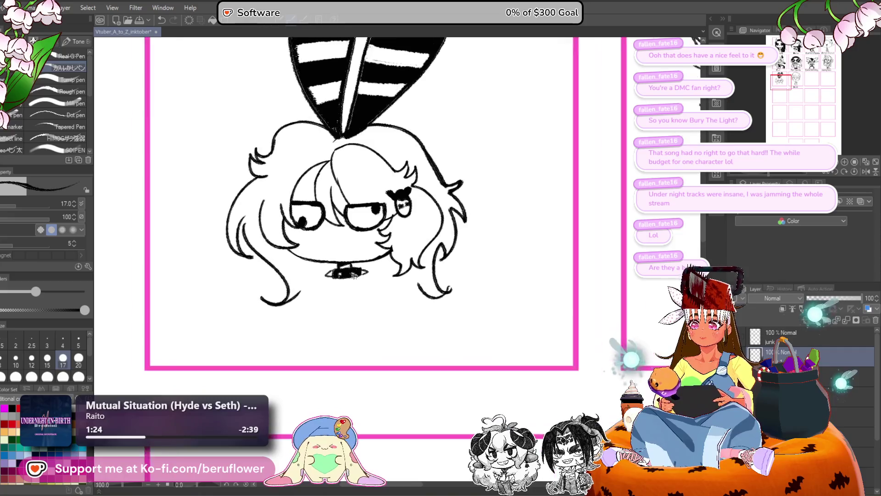
scroll(382, 276, up, 1)
mouse_move(381, 321)
mouse_down()
mouse_move(387, 236)
mouse_move(359, 226)
mouse_up()
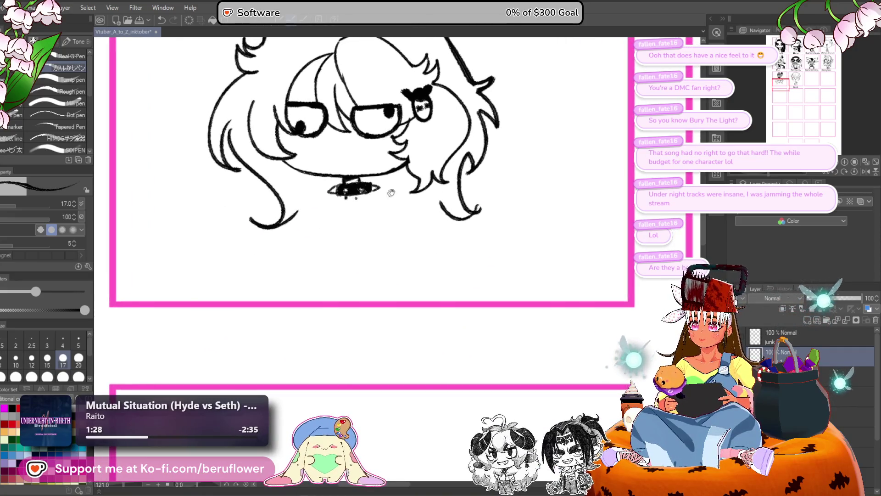
drag(391, 193, 355, 285)
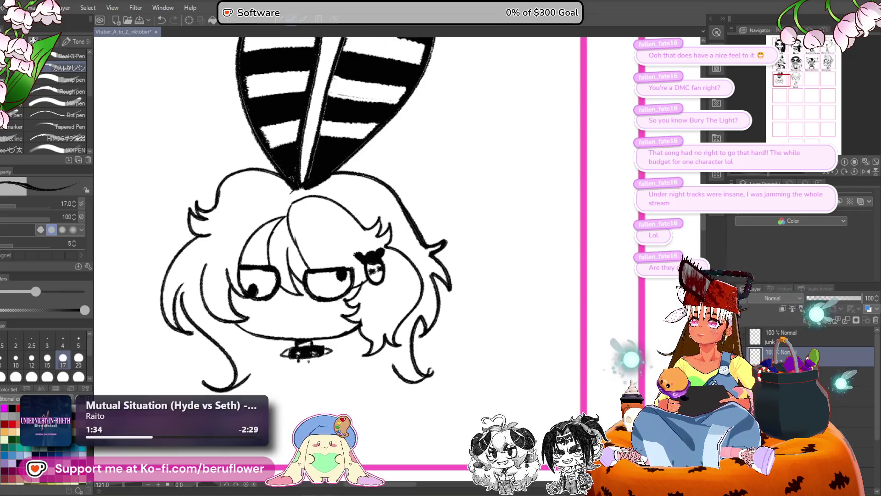
key(alt+Tab)
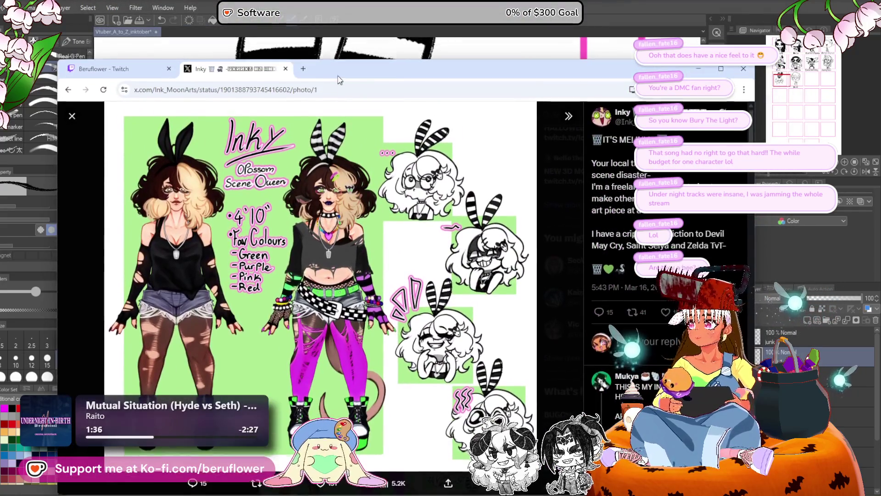
drag(338, 80, 333, 0)
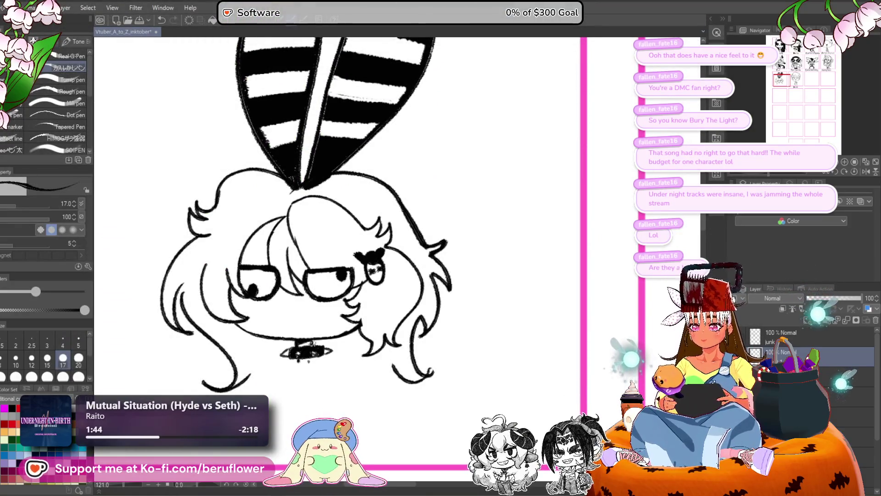
- Draw the chibi's long left and right body lines down from the collar
scroll(303, 351, up, 3)
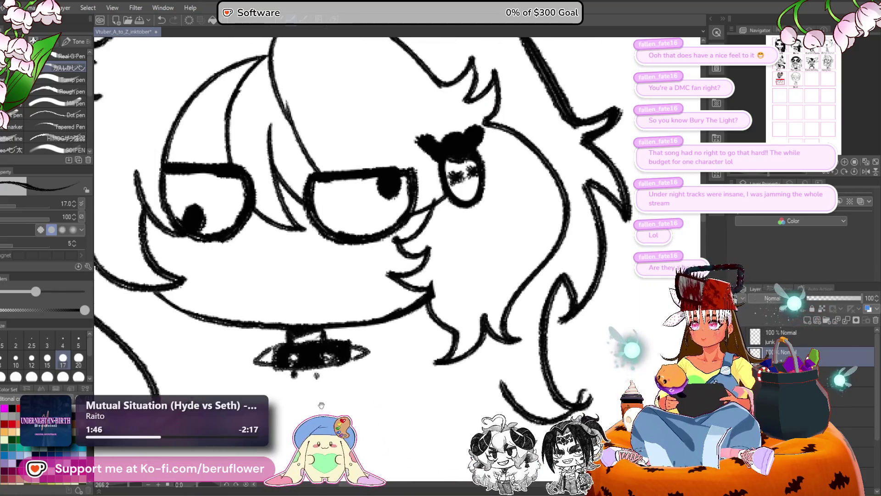
mouse_move(303, 338)
mouse_down()
mouse_move(355, 220)
mouse_move(365, 236)
mouse_up()
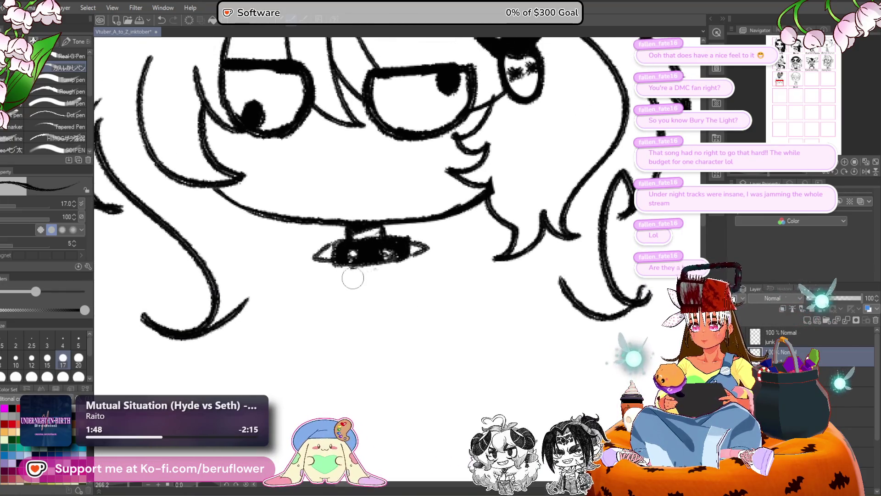
scroll(353, 278, down, 5)
scroll(365, 277, up, 3)
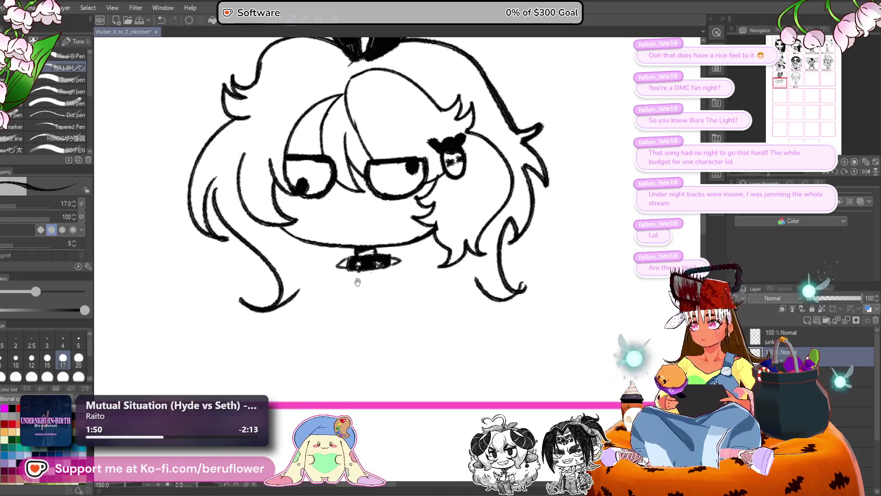
drag(358, 282, 351, 272)
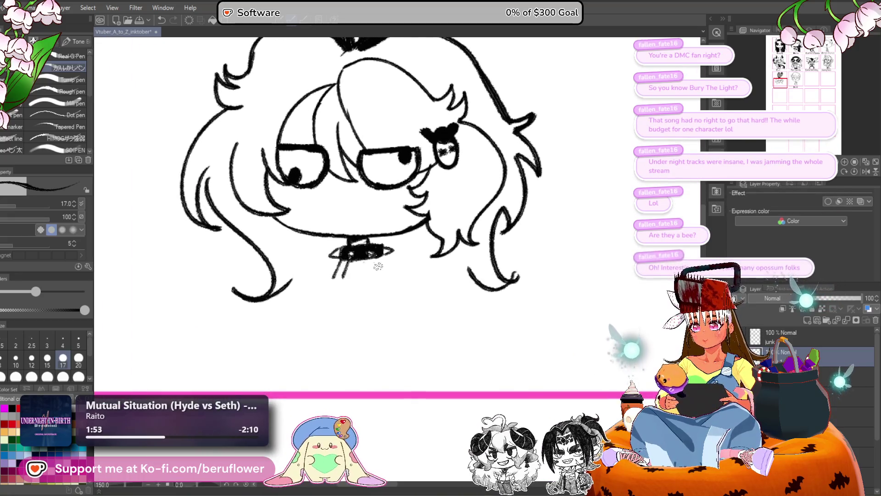
drag(364, 289, 361, 282)
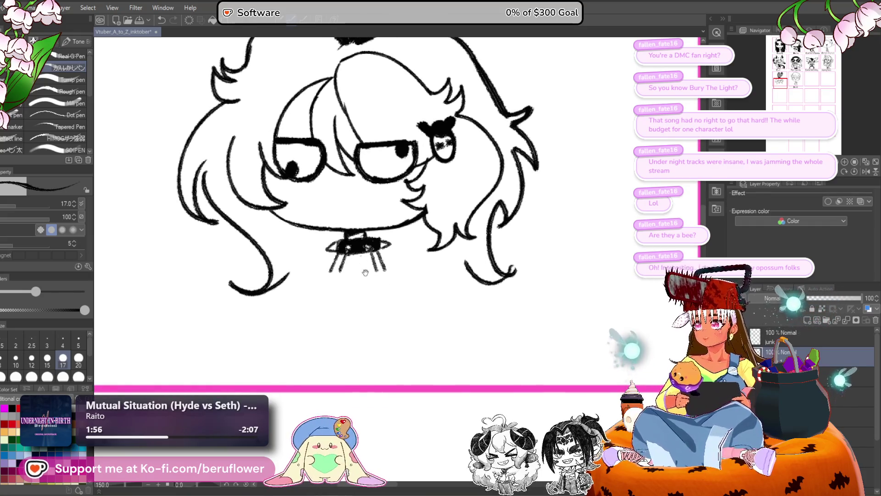
mouse_move(362, 280)
mouse_down()
mouse_move(343, 220)
mouse_move(331, 270)
mouse_move(322, 272)
mouse_move(337, 285)
mouse_move(363, 266)
mouse_move(342, 275)
mouse_up()
key(ctrl+z)
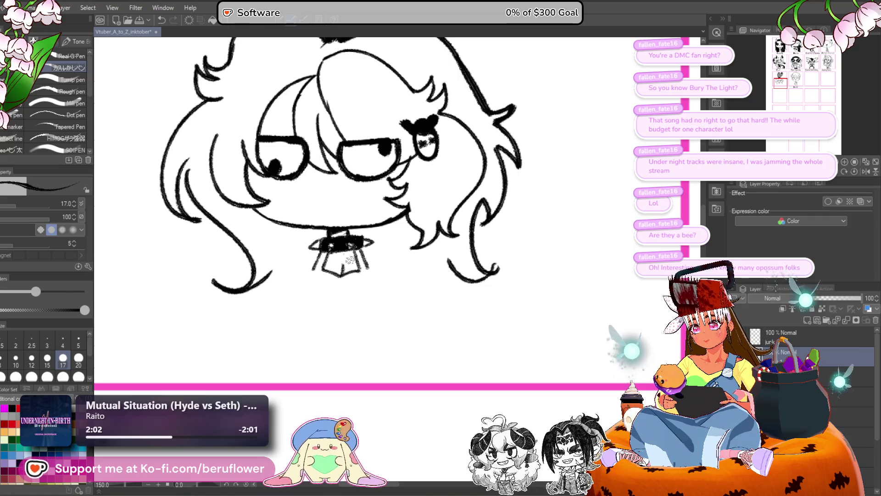
drag(411, 254, 385, 294)
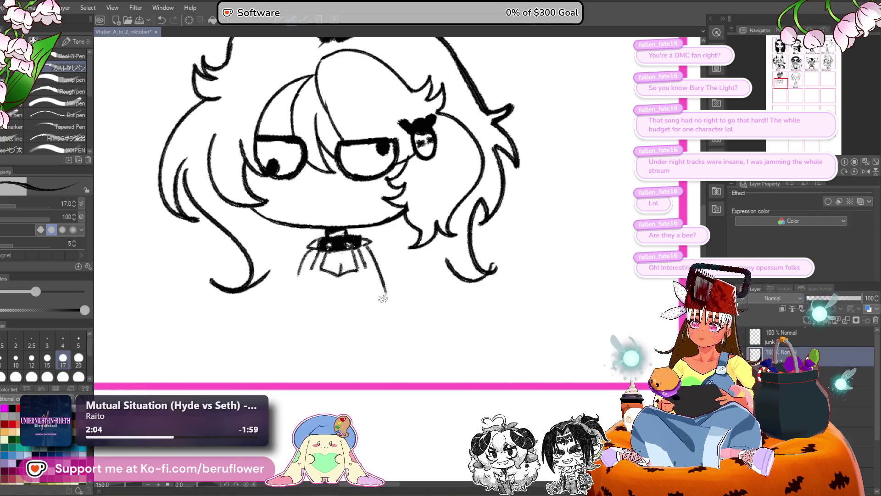
key(ctrl+z)
key(ctrl+z)
drag(317, 246, 294, 348)
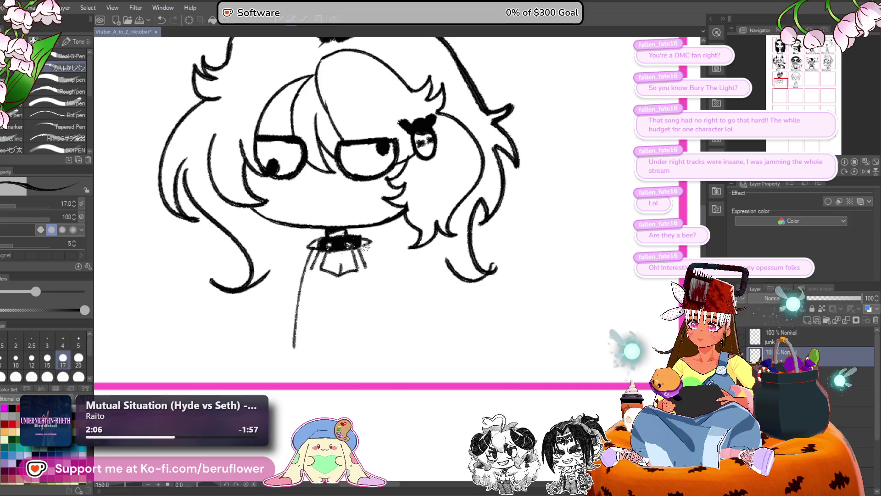
drag(367, 245, 387, 340)
- Add inner strap lines down the dress and a shorter left dress side
drag(313, 254, 313, 295)
mouse_move(365, 257)
mouse_down()
mouse_move(368, 293)
mouse_move(331, 254)
mouse_move(333, 241)
mouse_move(317, 259)
mouse_move(370, 254)
mouse_up()
drag(349, 275, 345, 303)
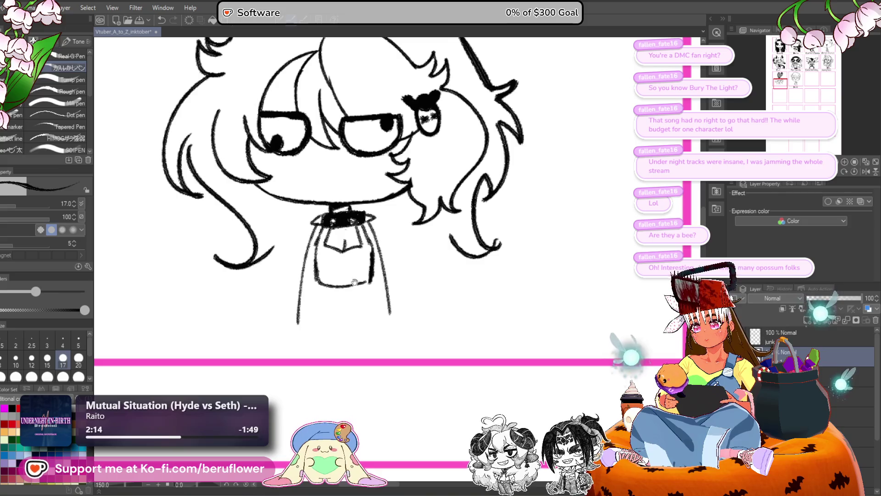
drag(322, 225, 307, 309)
key(ctrl+z)
drag(313, 264, 317, 233)
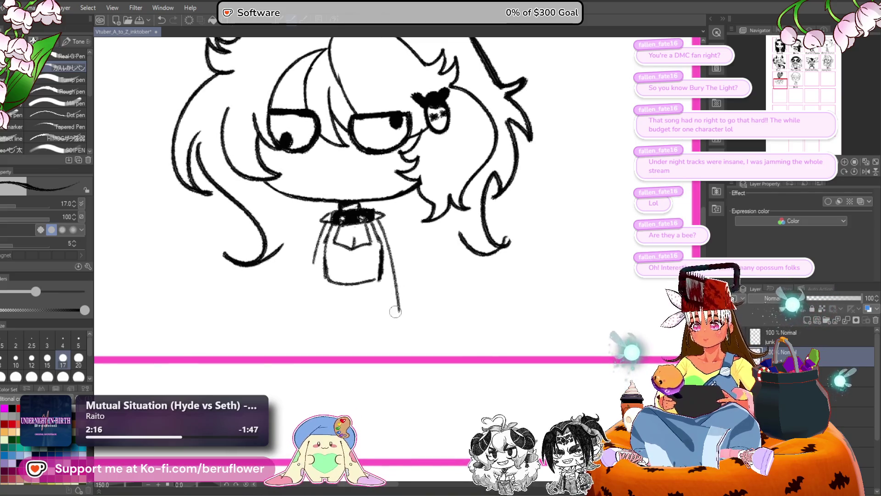
- Sketch the small hand making a peace sign
drag(399, 310, 362, 306)
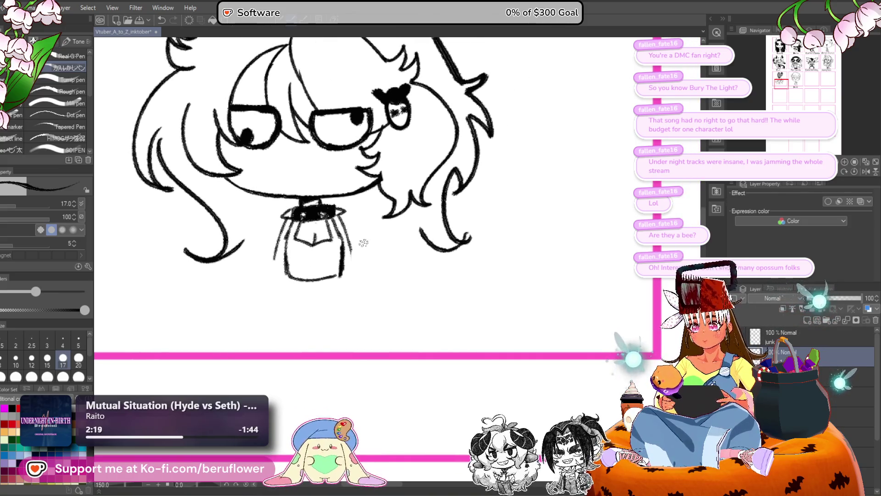
mouse_move(363, 243)
mouse_down()
mouse_move(373, 240)
mouse_move(381, 257)
mouse_move(392, 252)
mouse_move(376, 246)
mouse_move(375, 263)
mouse_move(346, 250)
mouse_up()
key(ctrl+z)
key(ctrl+z)
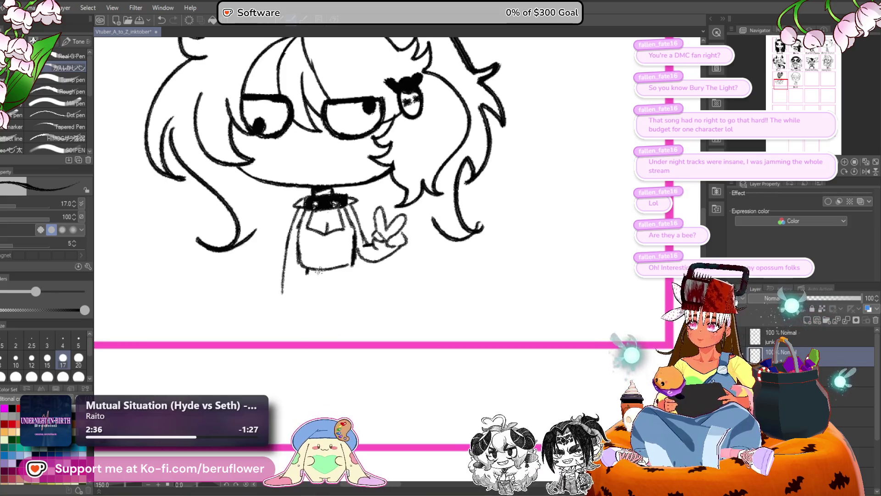
- Draw both legs below the shorts down to the panel's pink border
mouse_move(298, 268)
mouse_down()
mouse_move(295, 301)
mouse_move(327, 307)
mouse_up()
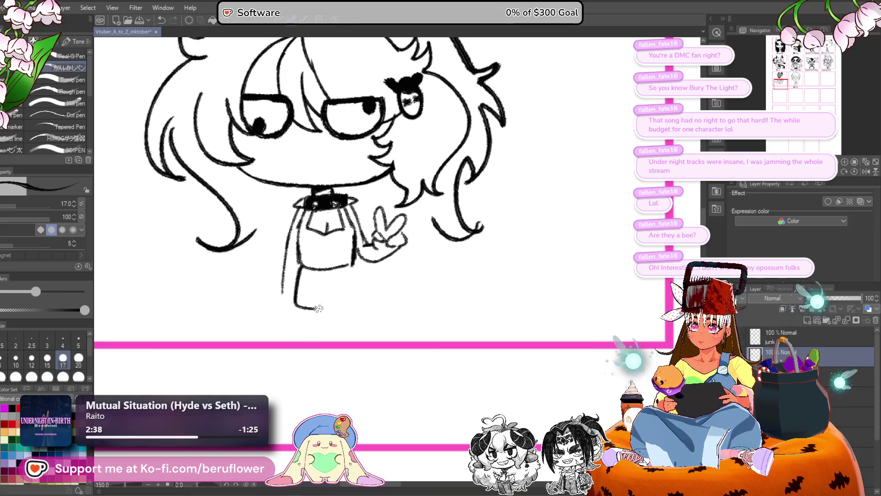
drag(354, 262, 363, 305)
key(ctrl+z)
drag(355, 262, 365, 303)
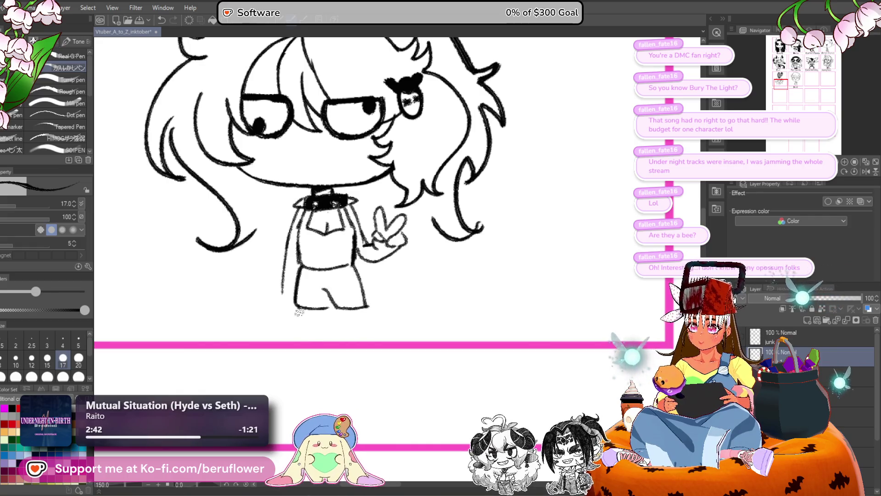
drag(298, 307, 303, 341)
mouse_move(345, 309)
mouse_down()
mouse_move(353, 342)
mouse_move(375, 339)
mouse_up()
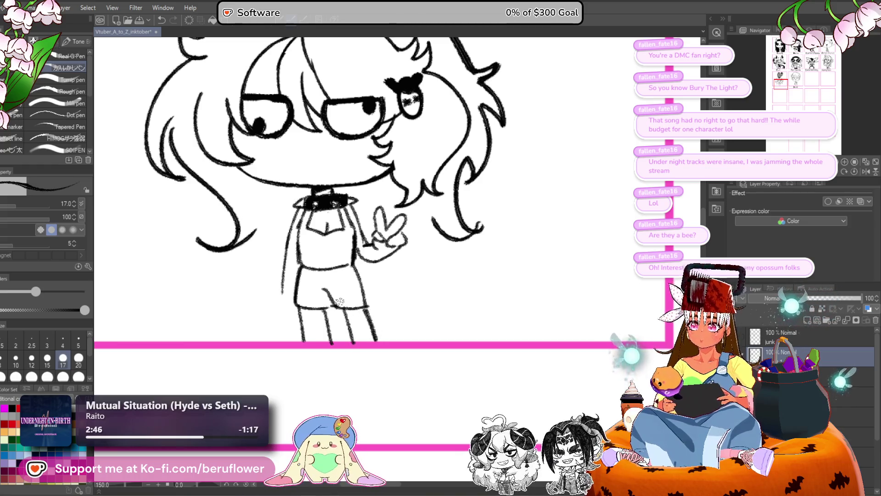
scroll(340, 302, down, 5)
scroll(321, 275, up, 4)
drag(296, 270, 297, 330)
- Add loose hair strands left of the neck and along the right side
scroll(312, 266, up, 1)
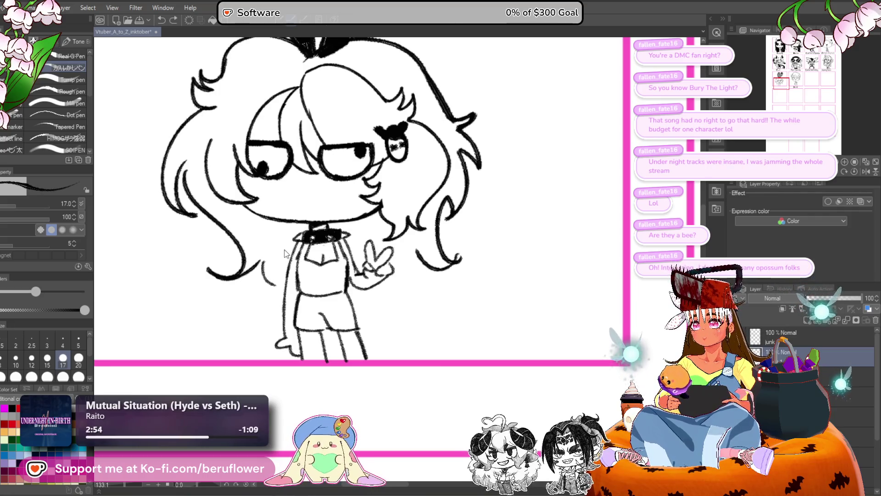
drag(282, 267, 288, 273)
drag(290, 237, 285, 270)
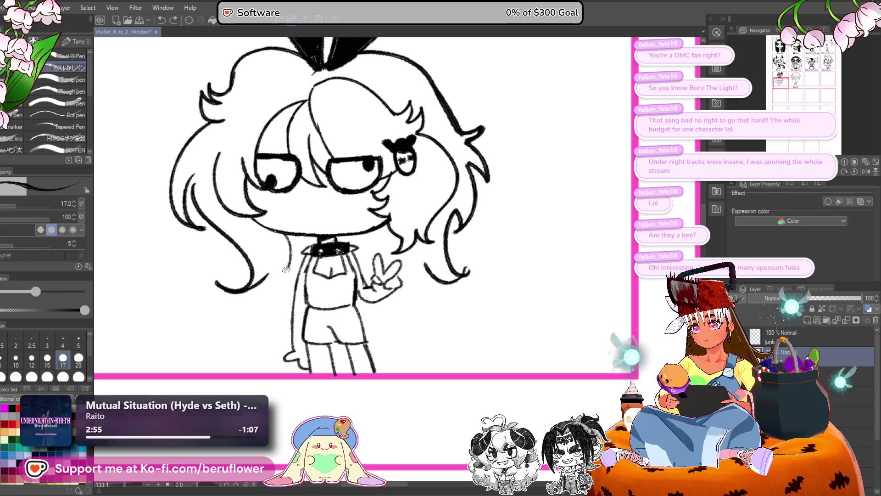
drag(243, 224, 242, 234)
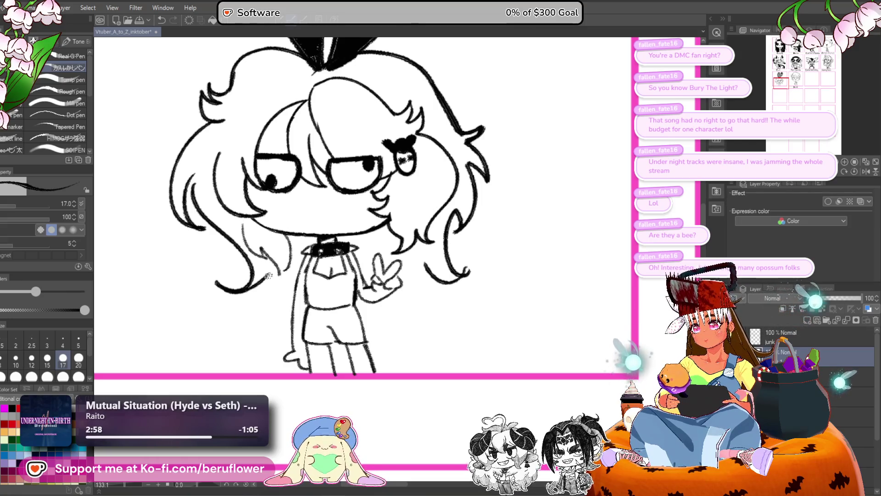
mouse_move(426, 264)
mouse_down()
mouse_move(409, 305)
mouse_move(353, 328)
mouse_up()
mouse_move(374, 288)
mouse_down()
mouse_move(346, 267)
mouse_move(368, 327)
mouse_move(387, 326)
mouse_up()
key(ctrl+z)
key(ctrl+z)
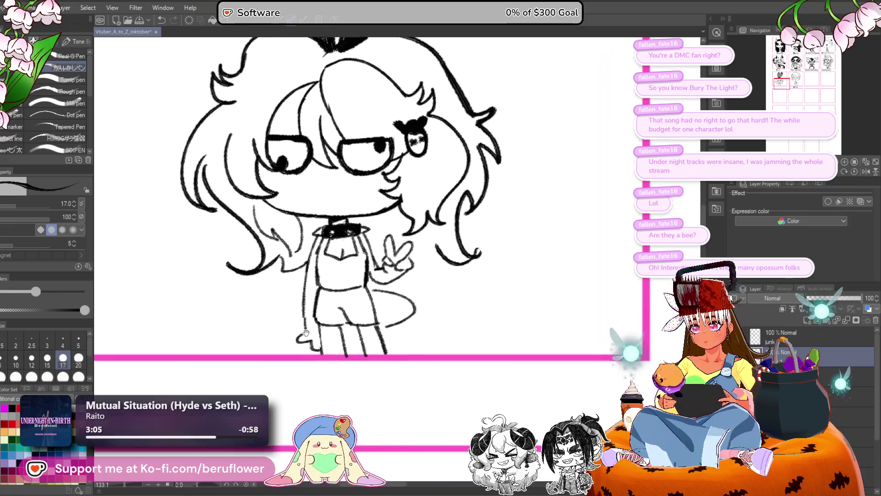
- Start a curved tail beside the legs and add a stroke by the raised hand
drag(301, 312, 260, 354)
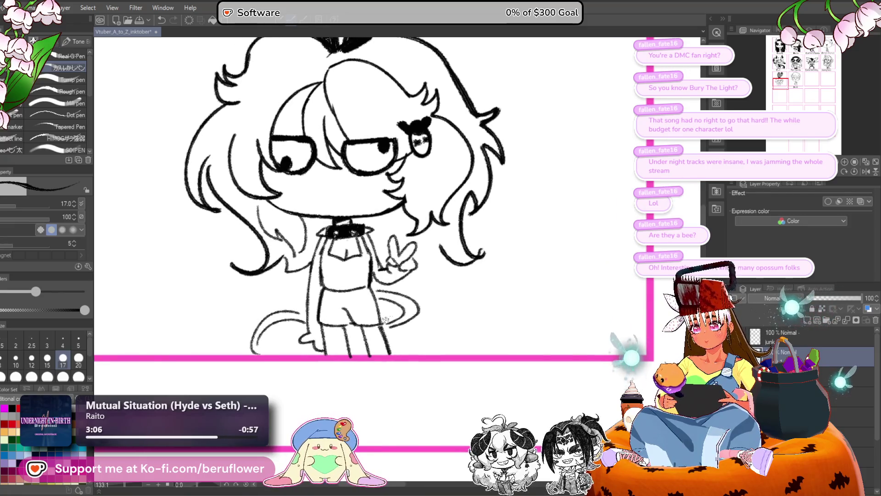
scroll(384, 320, down, 1)
drag(419, 250, 370, 278)
scroll(297, 205, up, 2)
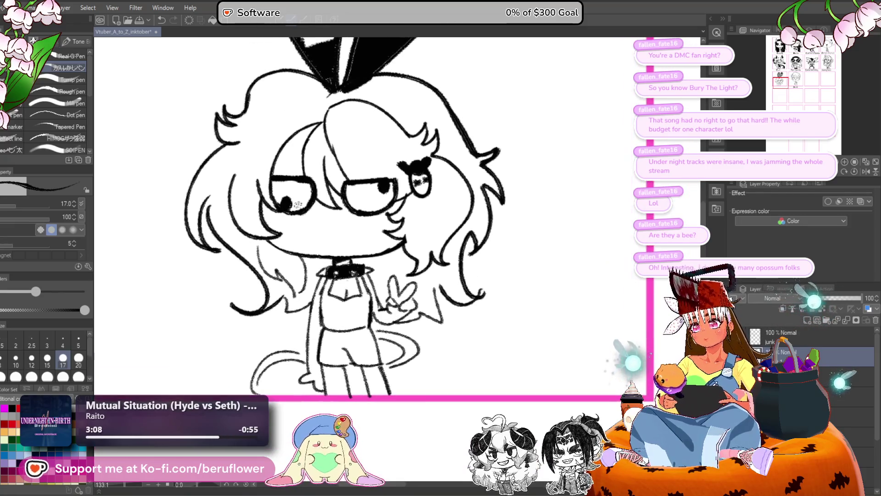
scroll(297, 205, up, 1)
- Draw the curved grinning mouth with a drool drip beneath it
drag(298, 229, 382, 225)
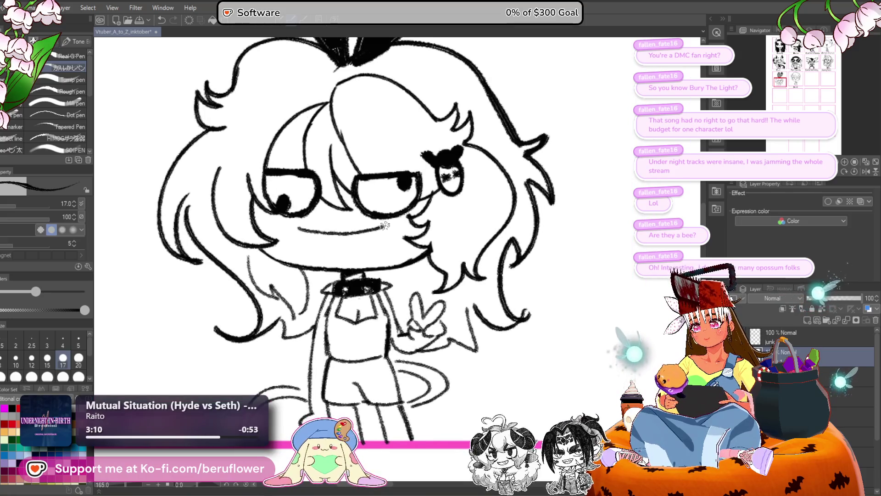
key(ctrl+z)
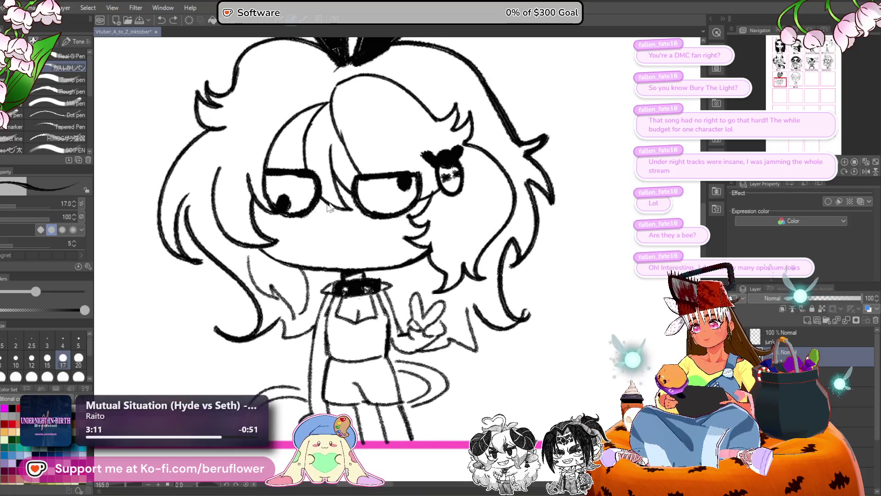
drag(324, 231, 404, 216)
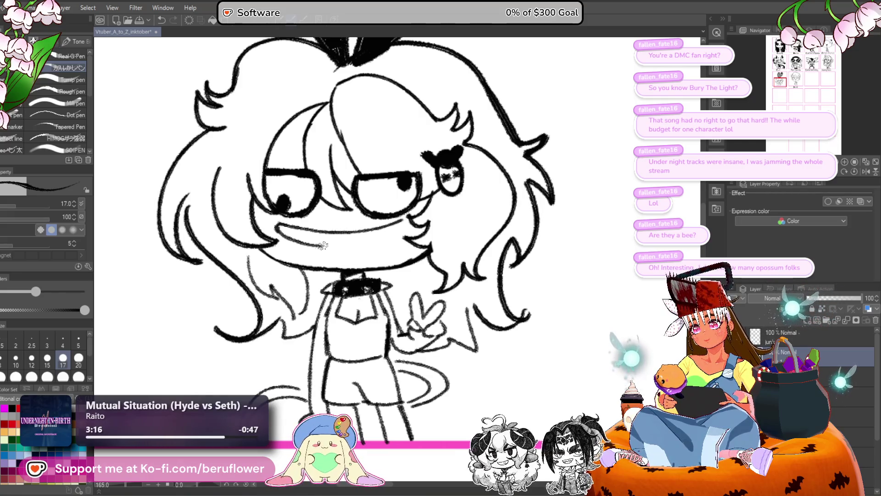
key(ctrl+z)
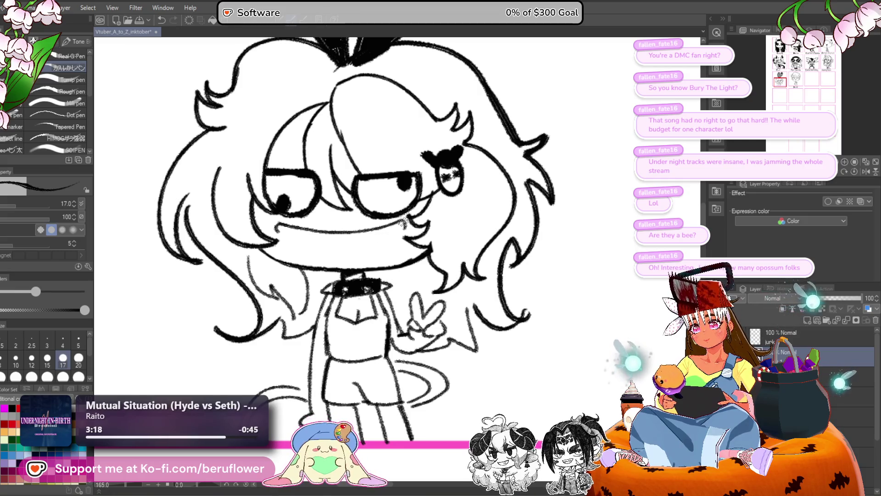
mouse_move(389, 250)
mouse_down()
mouse_move(382, 257)
mouse_move(379, 236)
mouse_up()
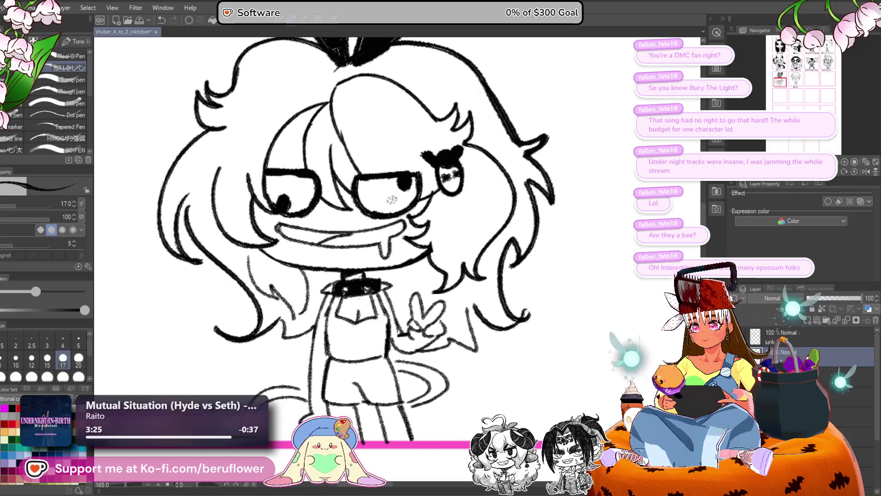
drag(304, 241, 334, 235)
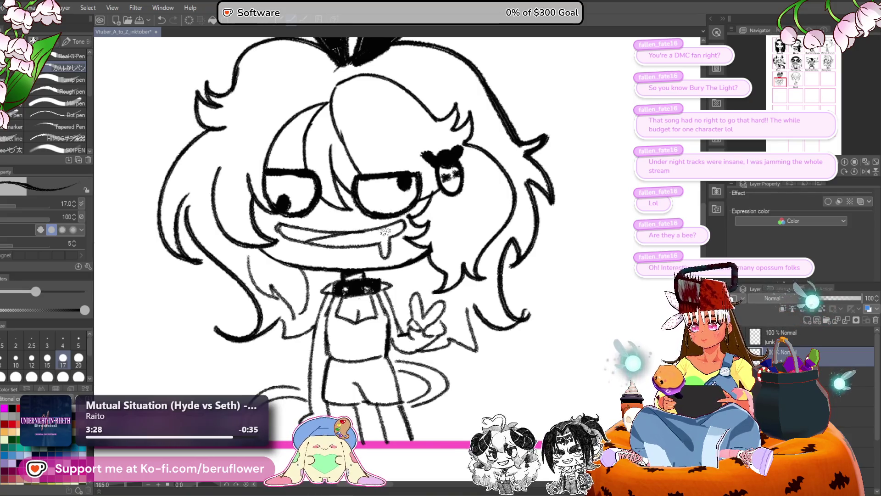
- Fill the chibi's top solid black
key(g)
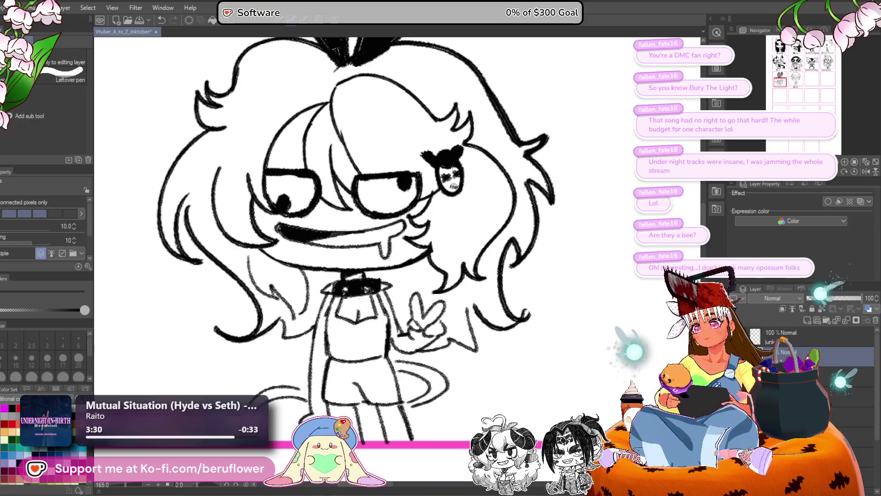
key(ctrl+alt+0)
scroll(471, 221, down, 3)
scroll(477, 257, up, 3)
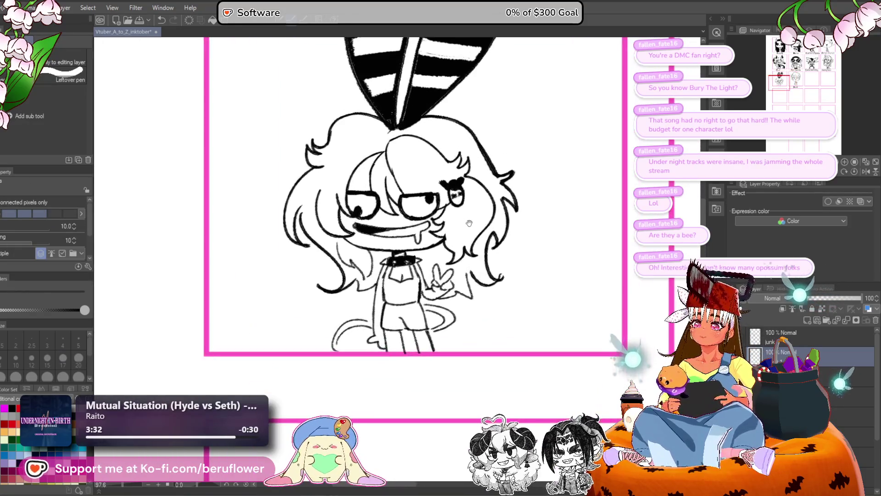
drag(471, 319, 413, 317)
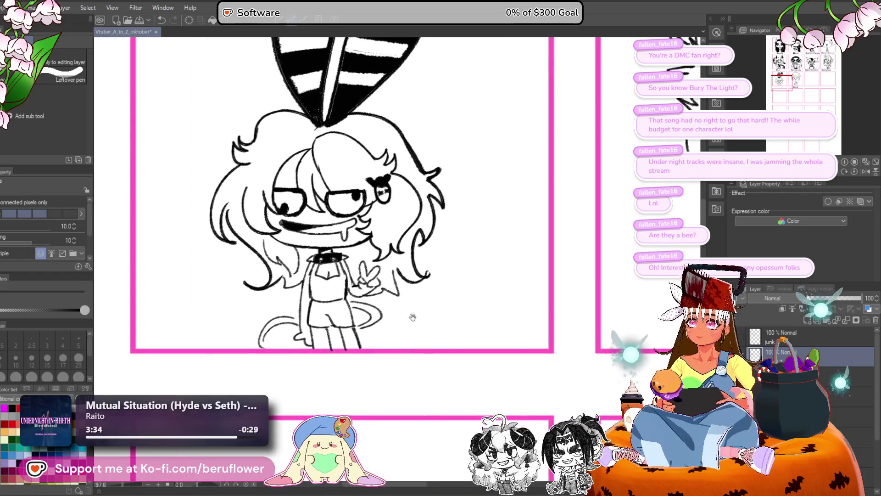
click(334, 290)
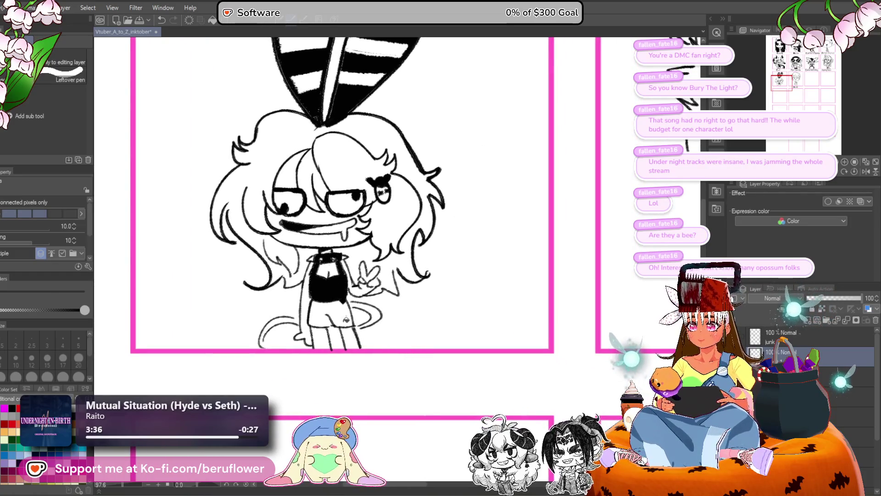
key(p)
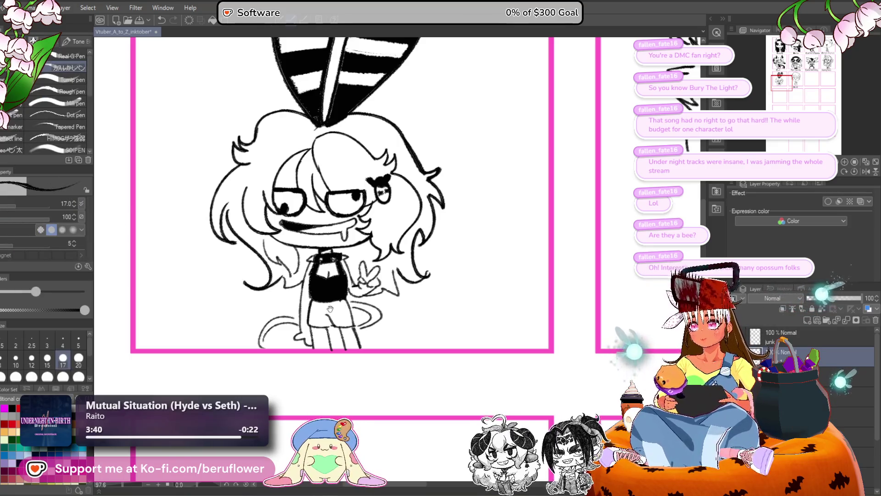
drag(330, 309, 329, 293)
- Fill both legs solid black like dark stockings
key(g)
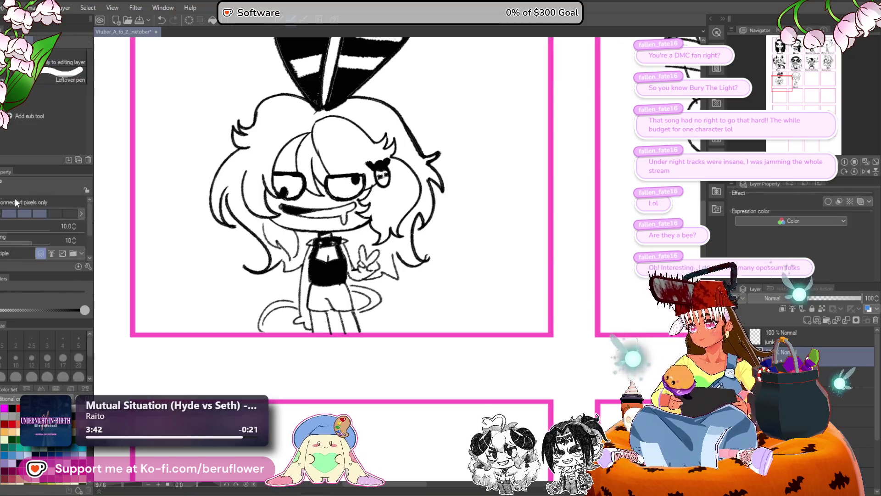
click(322, 321)
click(354, 323)
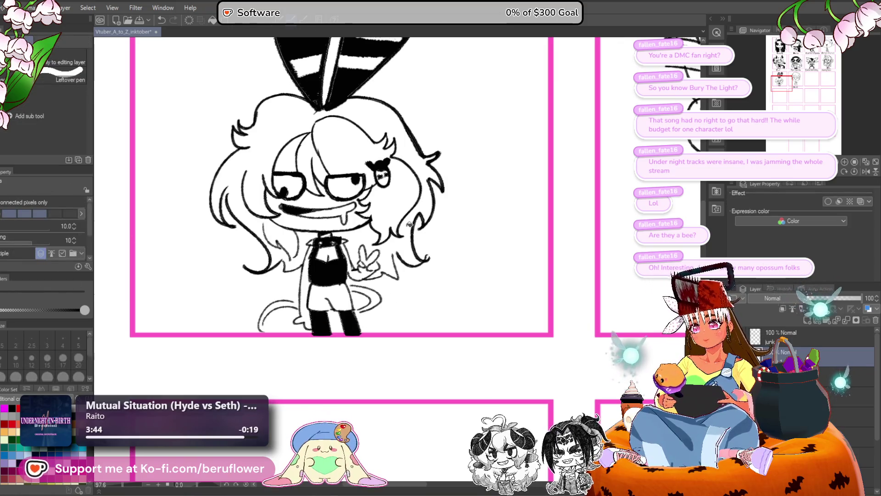
scroll(393, 227, down, 4)
scroll(390, 228, up, 3)
drag(391, 229, 360, 350)
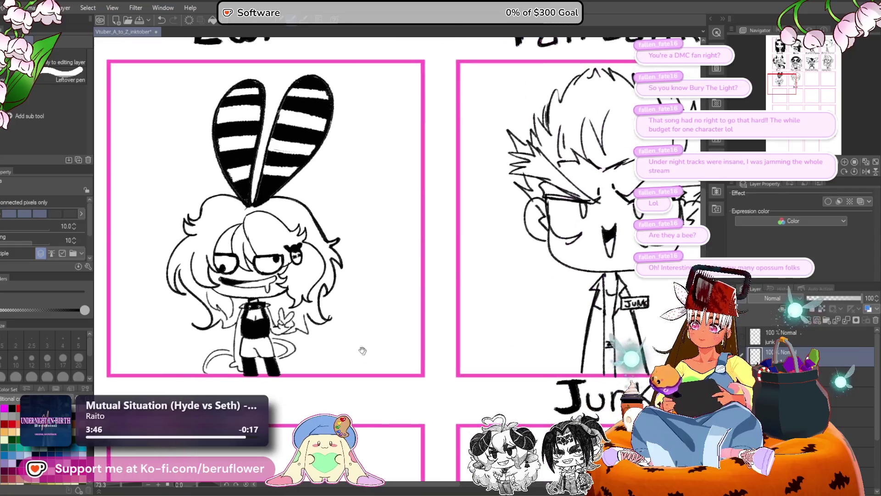
scroll(360, 350, down, 4)
drag(385, 300, 367, 281)
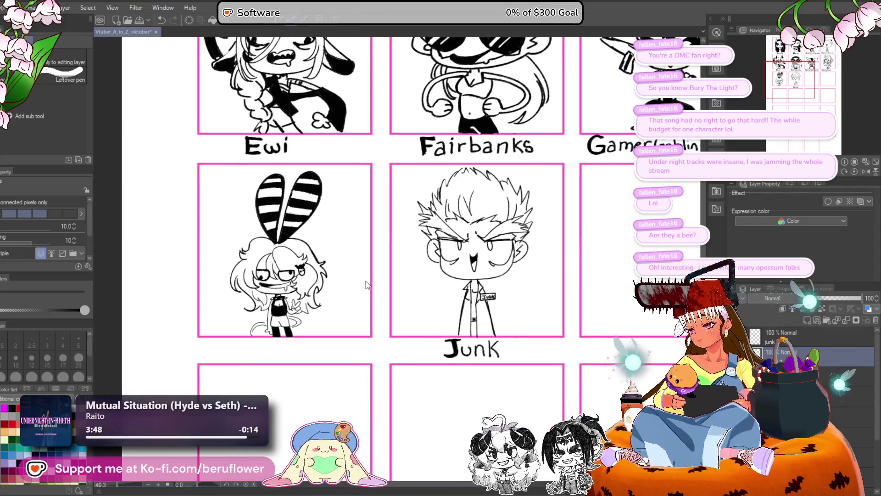
- Widen the bunny chibi slightly with a Ctrl+T transform
key(ctrl+t)
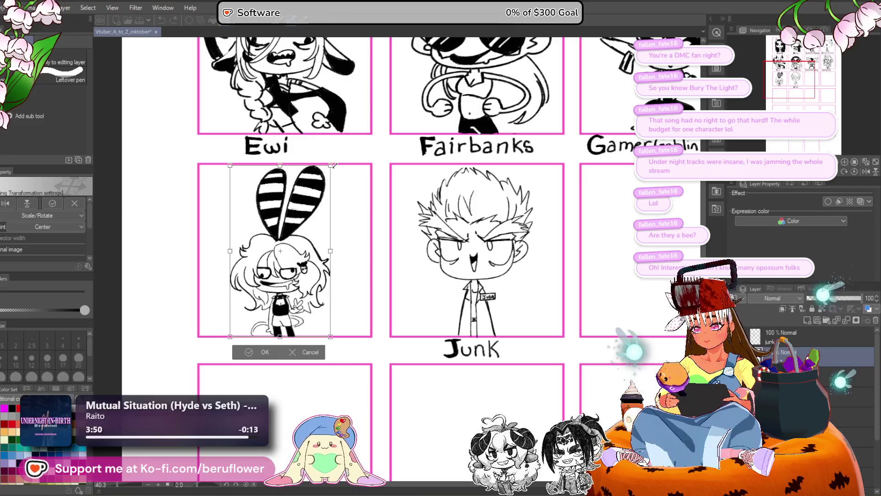
drag(333, 165, 334, 165)
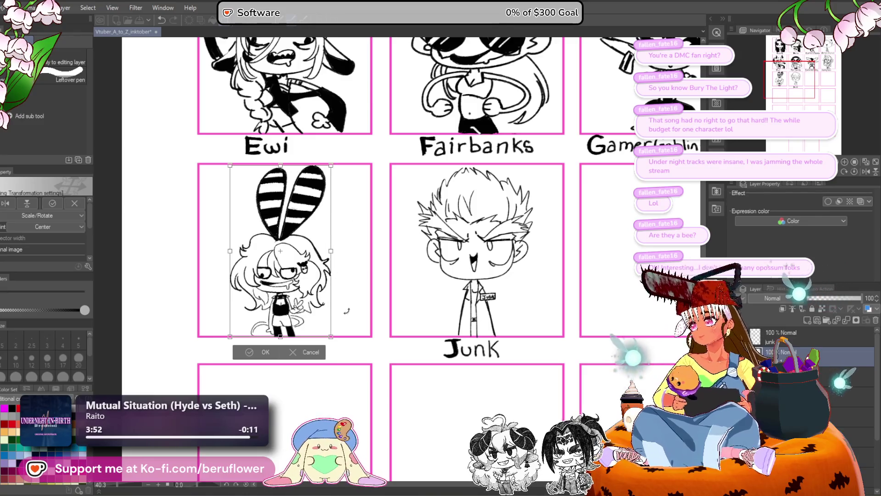
key(Return)
key(p)
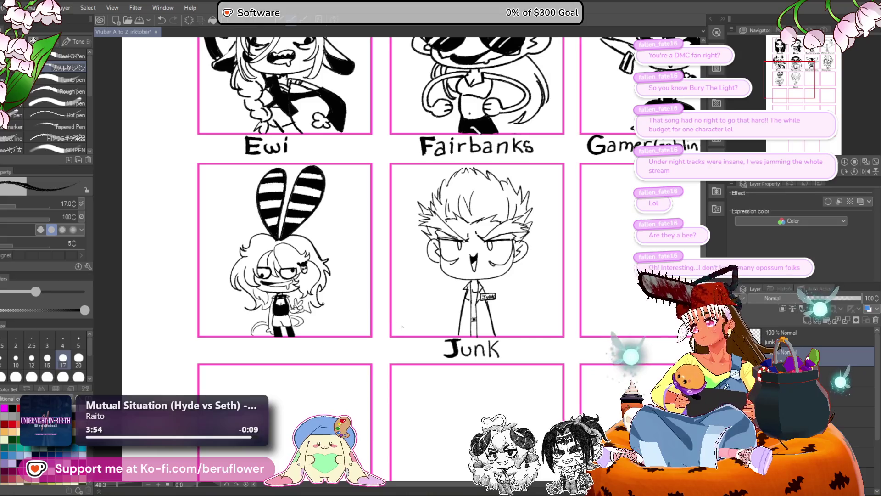
scroll(247, 306, up, 4)
scroll(247, 305, up, 2)
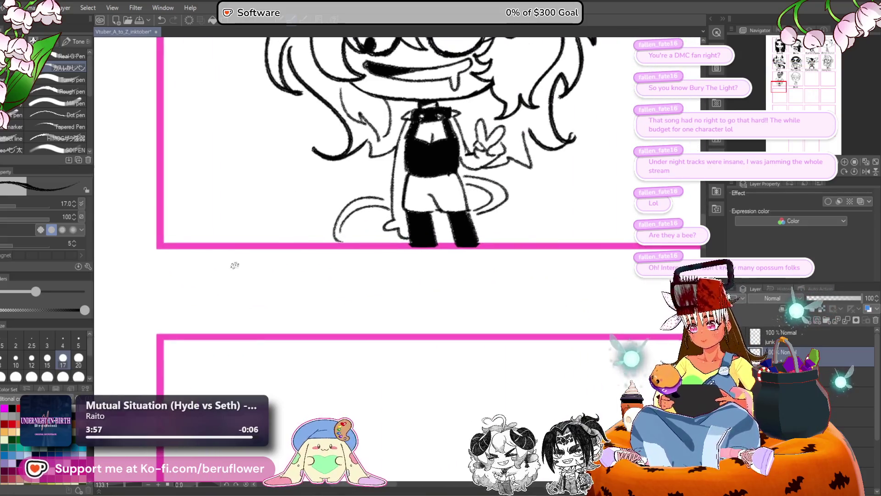
- Handwrite 'Ink' under the bunny panel with a thicker brush
drag(220, 264, 219, 301)
key(bracketright)
key(bracketright)
key(bracketright)
mouse_move(219, 261)
mouse_down()
mouse_move(221, 301)
mouse_move(208, 298)
mouse_move(278, 304)
mouse_up()
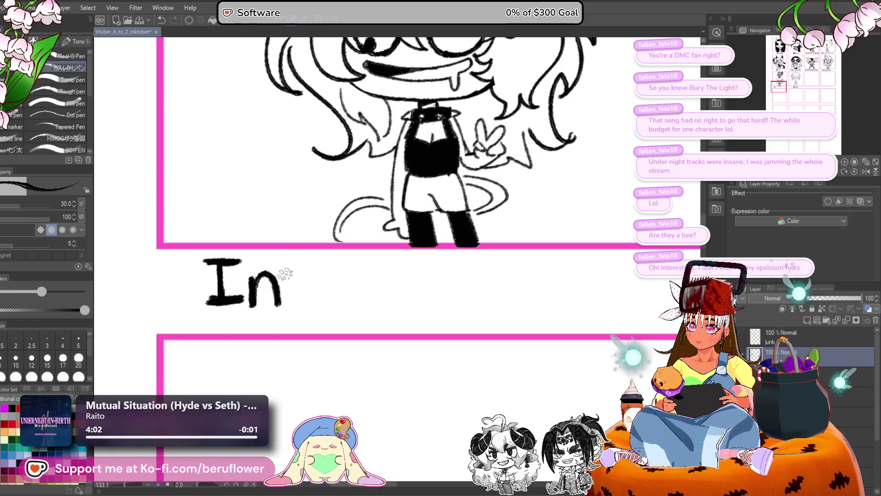
drag(290, 257, 289, 303)
drag(317, 258, 292, 286)
drag(297, 284, 320, 308)
drag(335, 262, 310, 257)
key(ctrl+z)
key(ctrl+z)
key(ctrl+z)
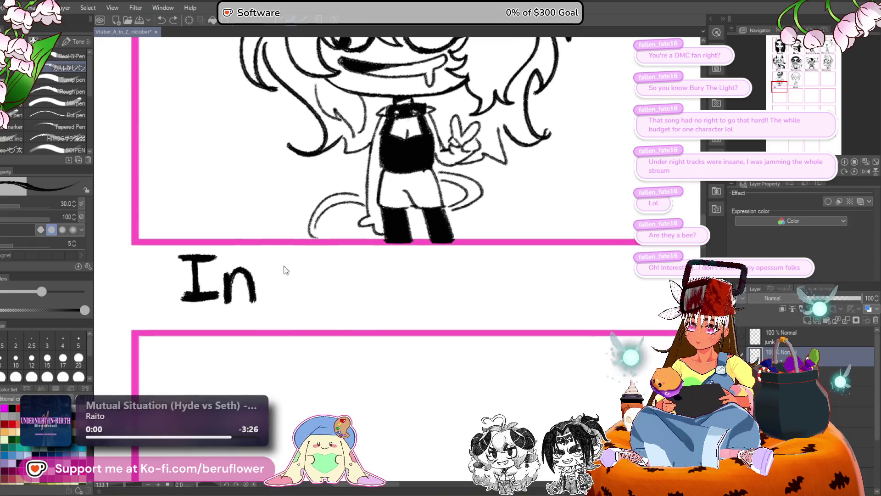
drag(228, 271, 226, 301)
mouse_move(228, 282)
mouse_down()
mouse_move(246, 277)
mouse_move(253, 300)
mouse_up()
mouse_move(266, 255)
mouse_down()
mouse_move(264, 294)
mouse_move(269, 284)
mouse_up()
drag(271, 282, 291, 304)
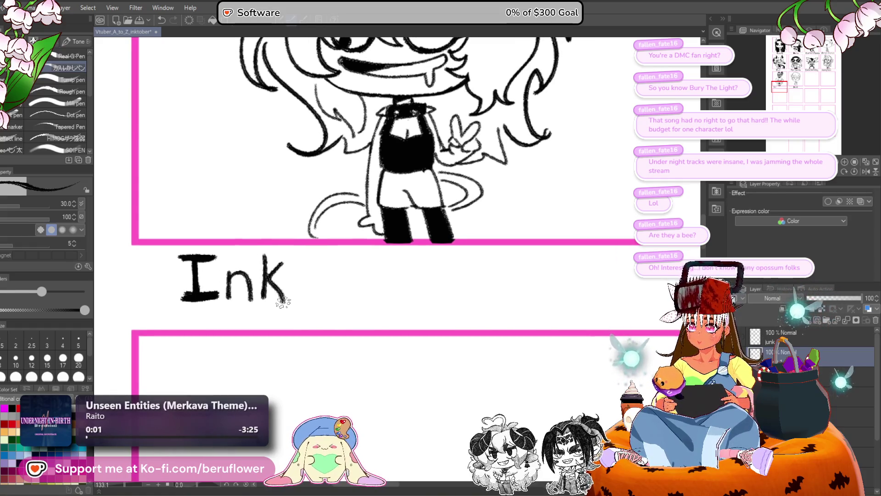
- Write 'Moon Arts' to complete the label 'Ink Moon Arts'
mouse_move(284, 266)
mouse_down()
mouse_move(294, 277)
mouse_move(288, 289)
mouse_move(339, 291)
mouse_move(353, 273)
mouse_move(377, 270)
mouse_up()
drag(435, 267, 381, 257)
mouse_move(338, 259)
mouse_down()
mouse_move(377, 290)
mouse_move(368, 277)
mouse_up()
mouse_move(361, 287)
mouse_down()
mouse_move(371, 257)
mouse_move(392, 282)
mouse_move(413, 268)
mouse_up()
mouse_move(418, 248)
mouse_down()
mouse_move(416, 282)
mouse_move(441, 269)
mouse_up()
drag(466, 255, 452, 281)
- Save the Inktober sheet with Ctrl+S
scroll(444, 283, down, 5)
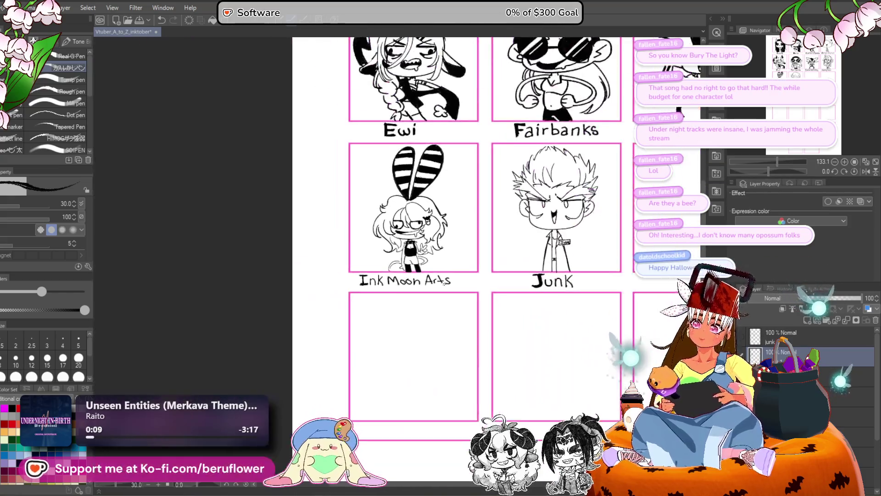
mouse_move(566, 325)
mouse_down()
mouse_move(472, 324)
mouse_move(478, 338)
mouse_move(406, 355)
mouse_up()
key(ctrl+s)
key(m)
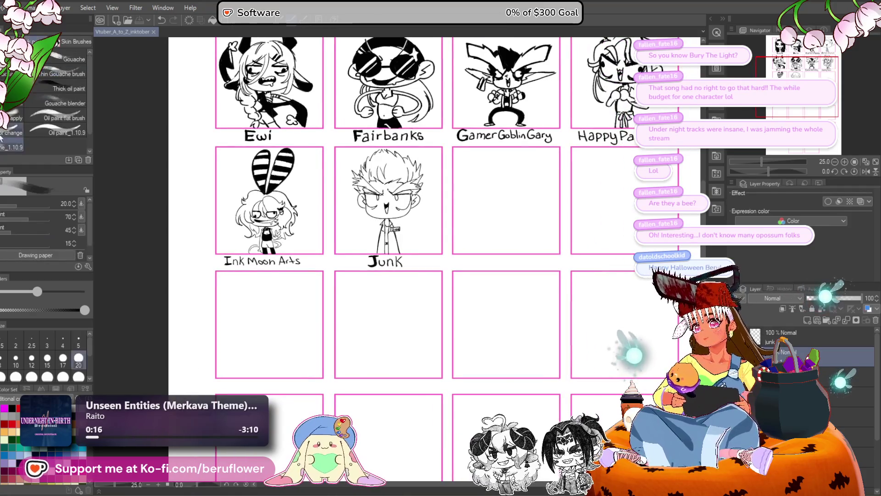
scroll(284, 261, up, 3)
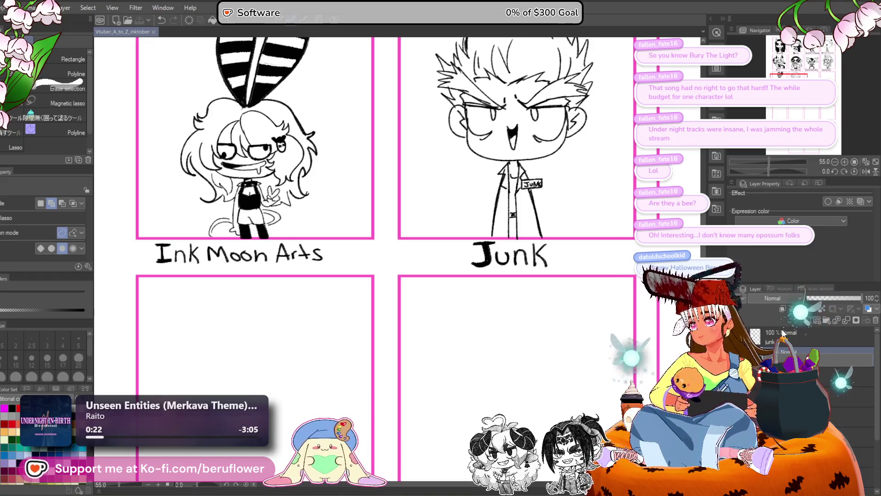
- Select the Ink Moon Arts label and transform it slightly to the right
mouse_move(324, 241)
mouse_down()
mouse_move(330, 247)
mouse_move(248, 282)
mouse_move(172, 230)
mouse_up()
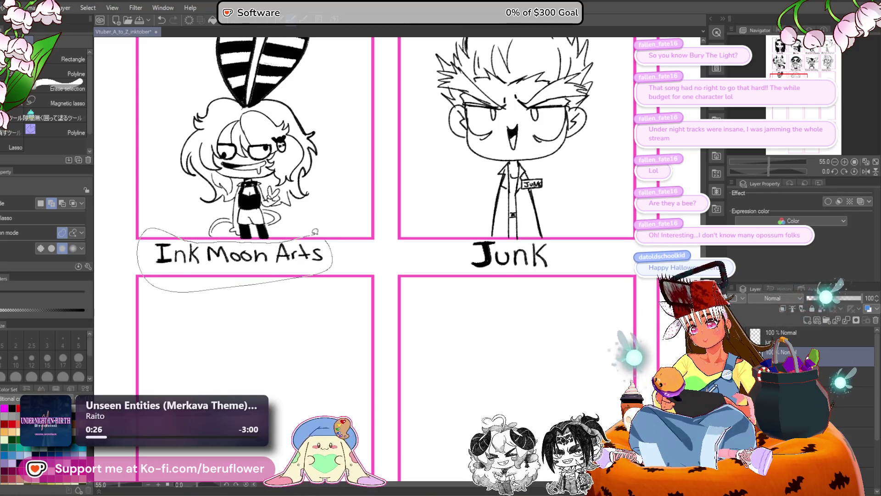
drag(315, 231, 317, 233)
key(ctrl+t)
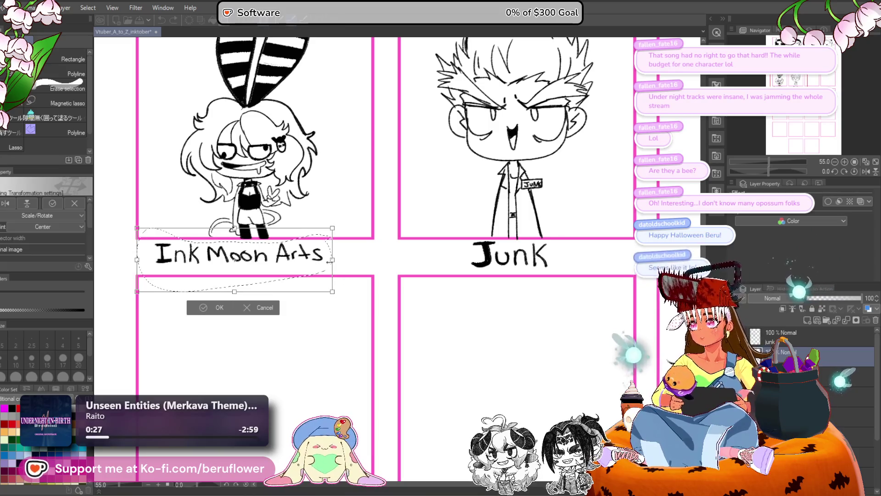
mouse_move(327, 264)
mouse_down()
mouse_move(340, 265)
mouse_move(310, 265)
mouse_up()
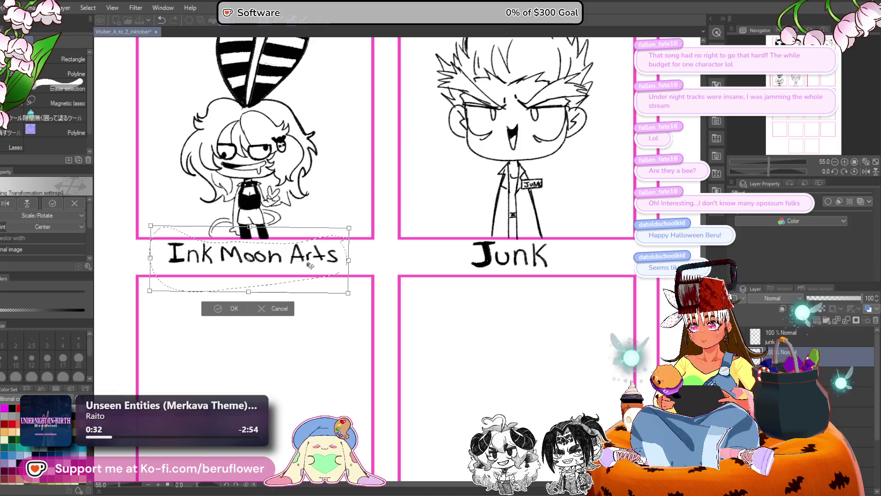
key(Return)
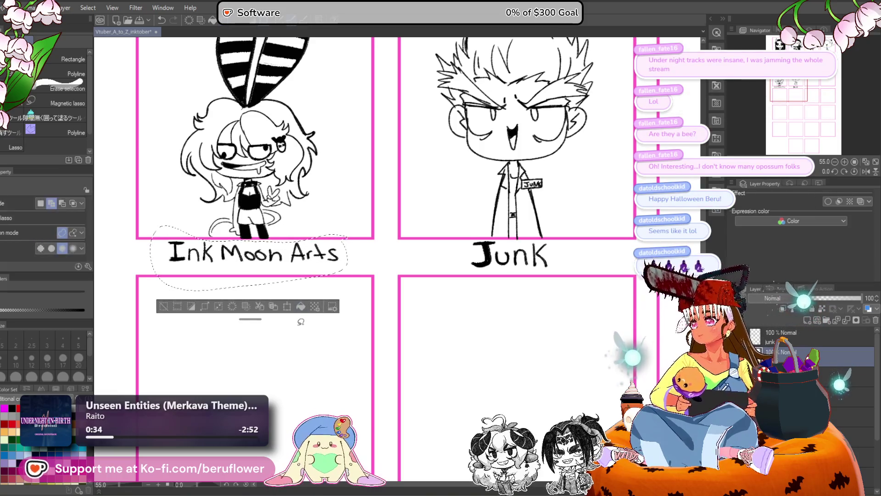
key(ctrl+d)
- Pan to the empty panels, pick the G-pen and add a new raster layer above 'junk'
scroll(329, 222, down, 3)
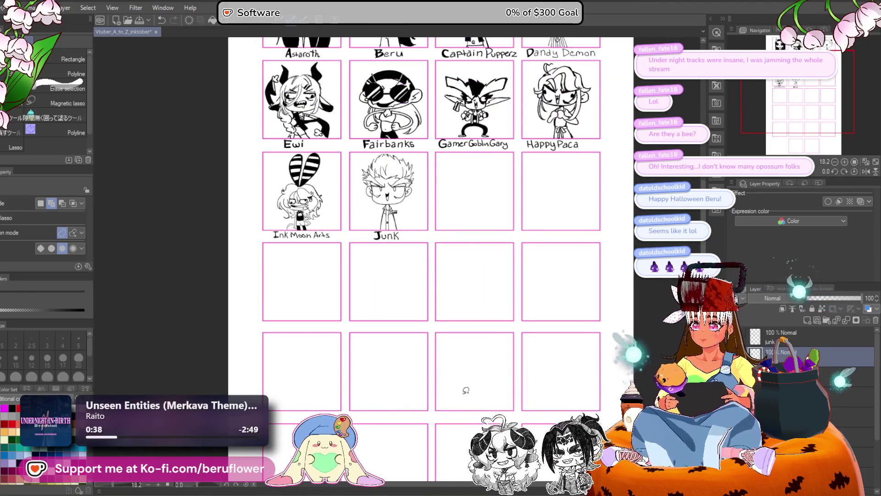
drag(462, 313, 380, 341)
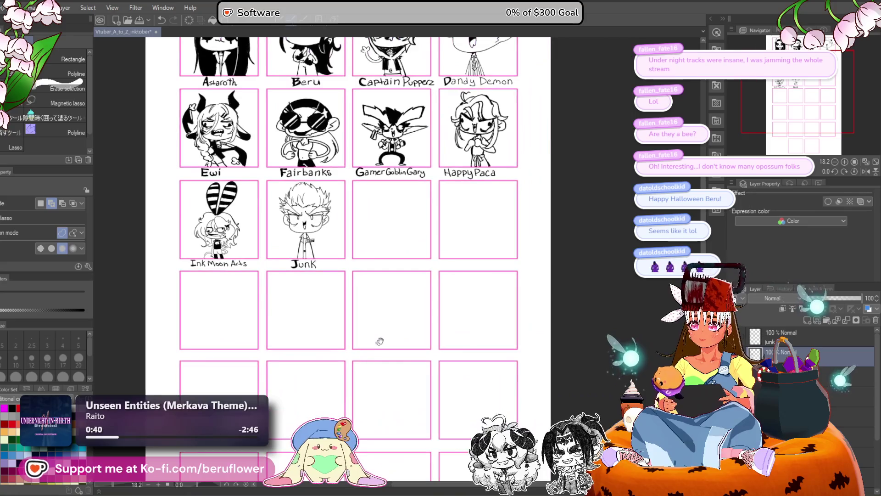
drag(471, 248, 465, 298)
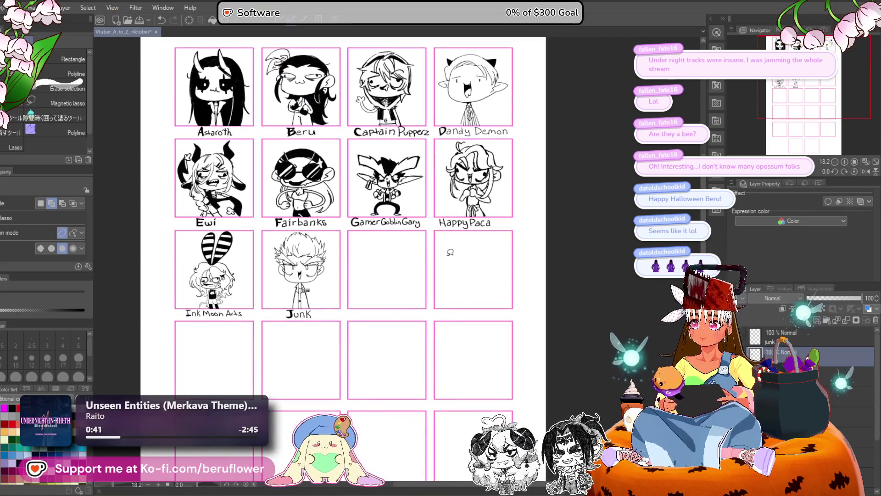
drag(450, 252, 453, 246)
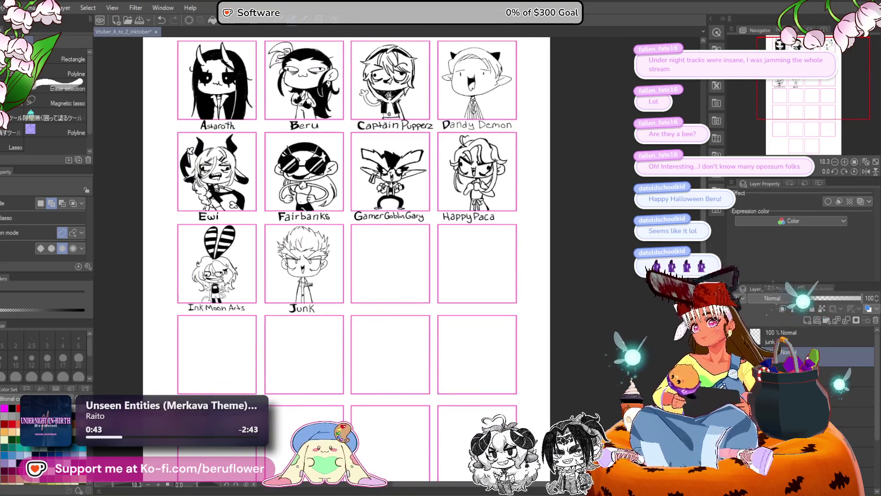
key(p)
drag(433, 377, 425, 329)
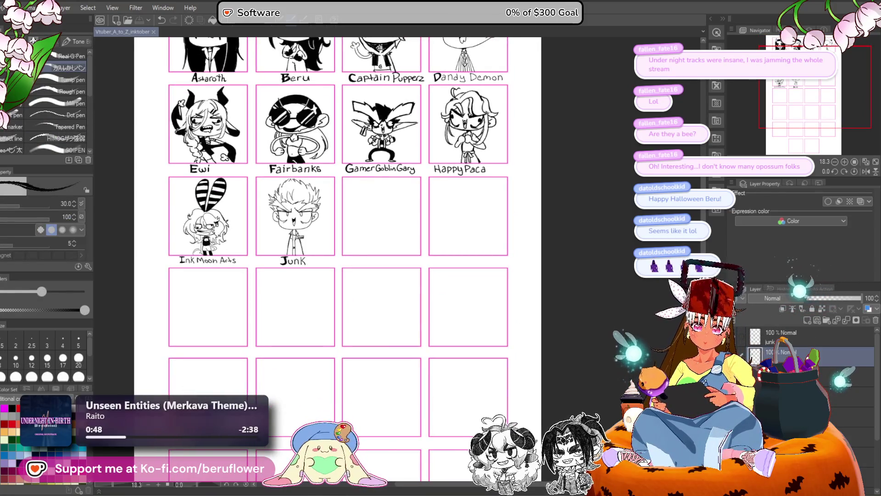
key(ctrl+shift+n)
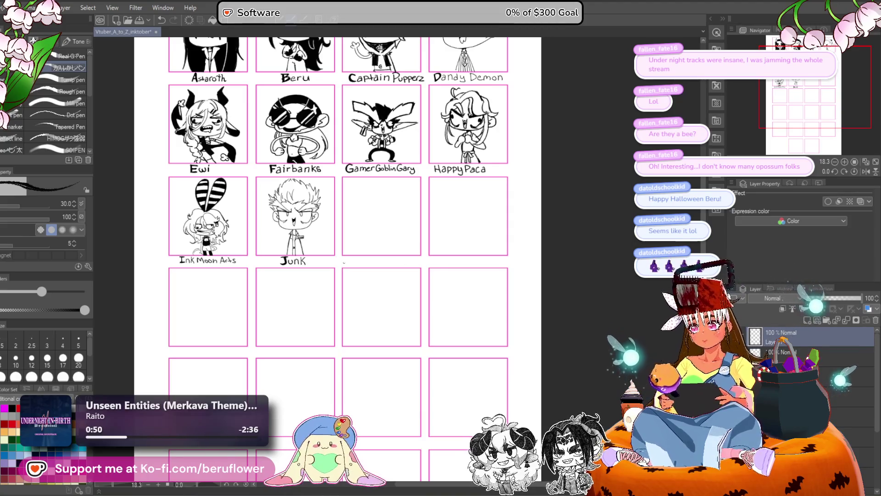
scroll(344, 263, up, 5)
drag(376, 229, 374, 270)
drag(402, 229, 375, 255)
drag(405, 271, 379, 255)
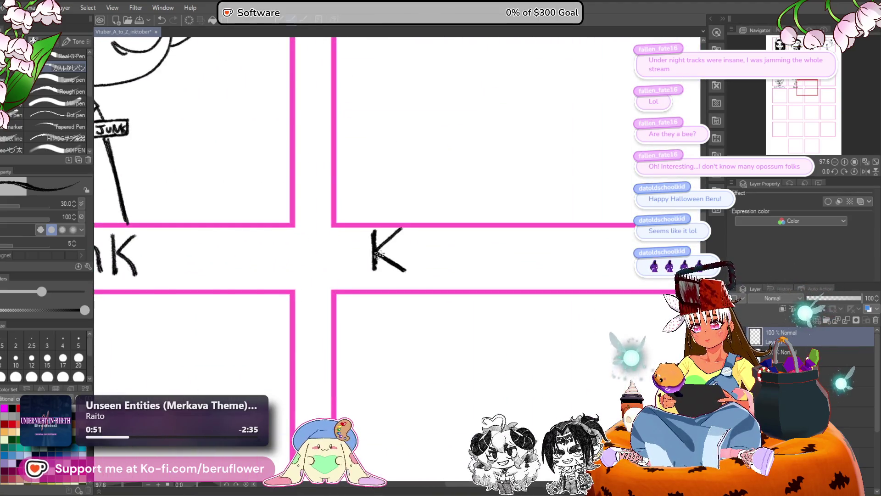
scroll(376, 254, down, 4)
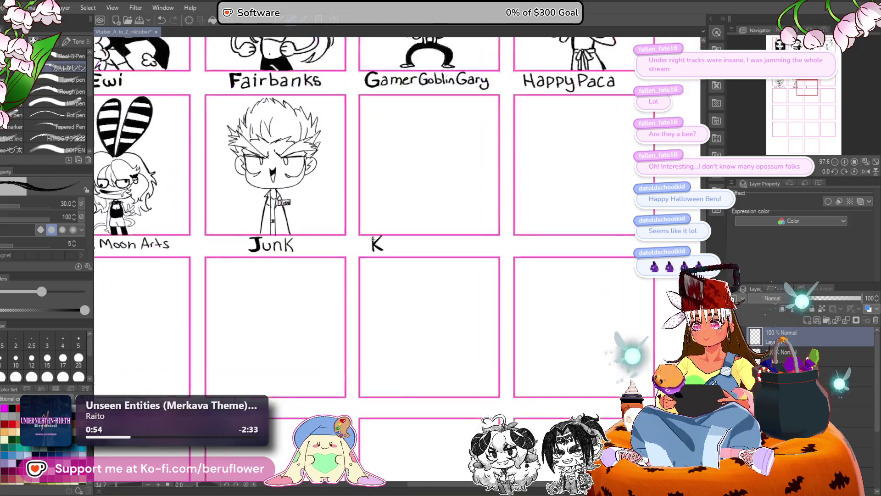
scroll(407, 370, up, 1)
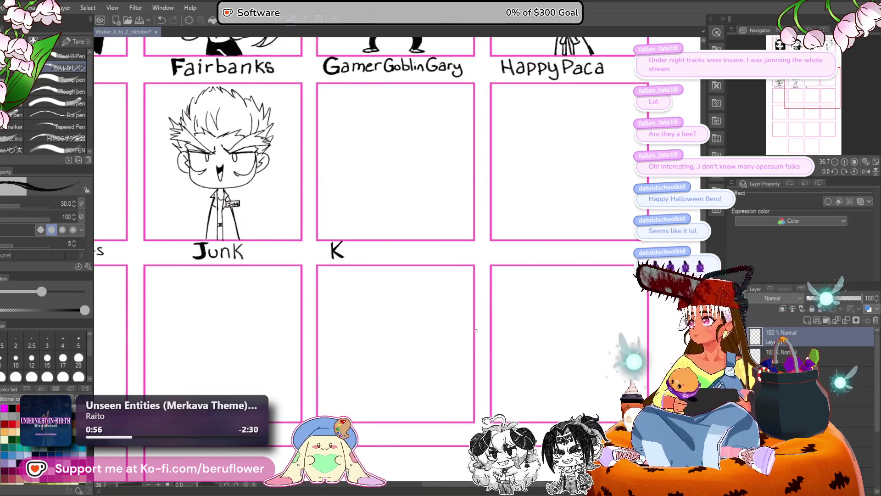
scroll(404, 291, up, 2)
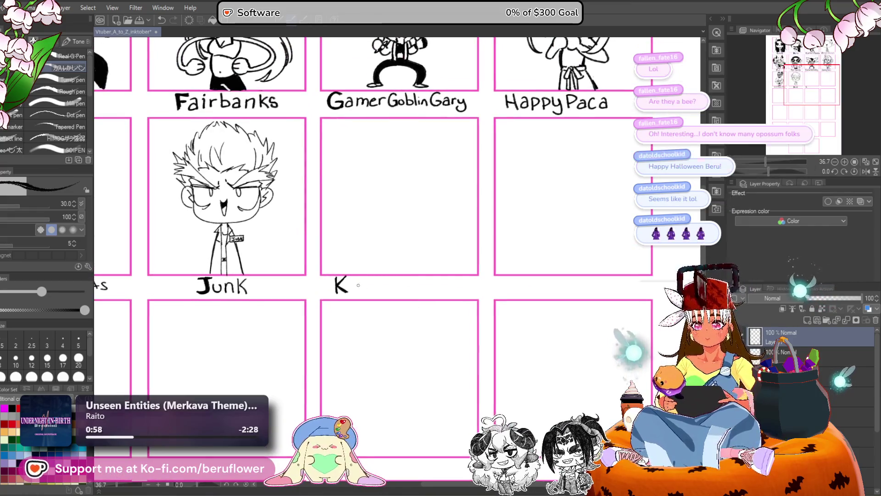
key(ctrl+z)
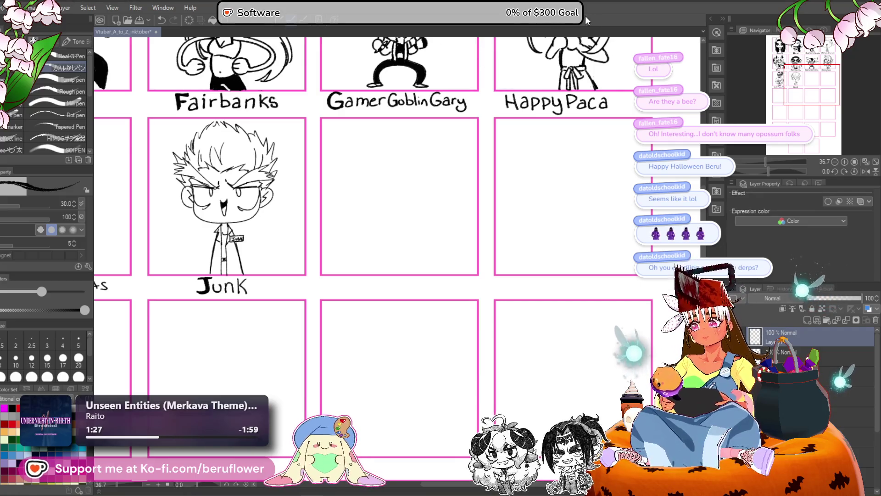
- Centre the empty panel under GamerGoblinGary, discard trial strokes and enlarge the pen to 40
scroll(358, 190, up, 3)
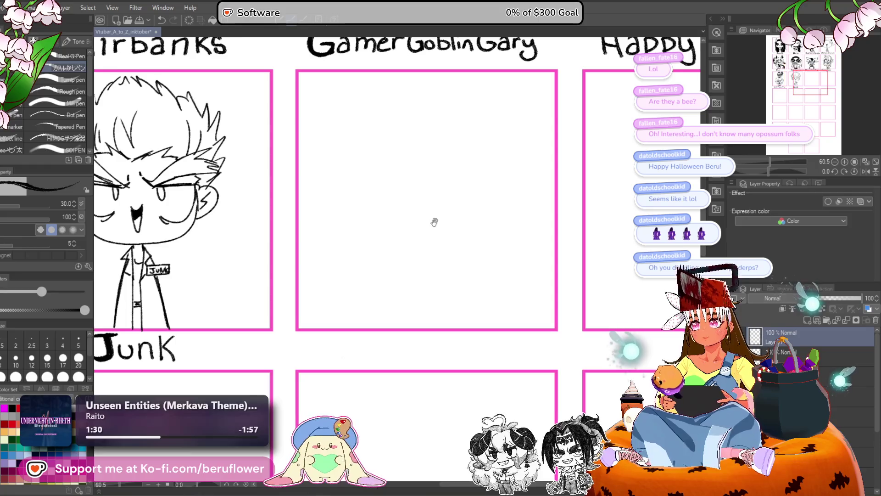
drag(433, 221, 370, 257)
mouse_move(318, 189)
mouse_down()
mouse_move(310, 183)
mouse_move(282, 240)
mouse_move(299, 250)
mouse_up()
key(ctrl+z)
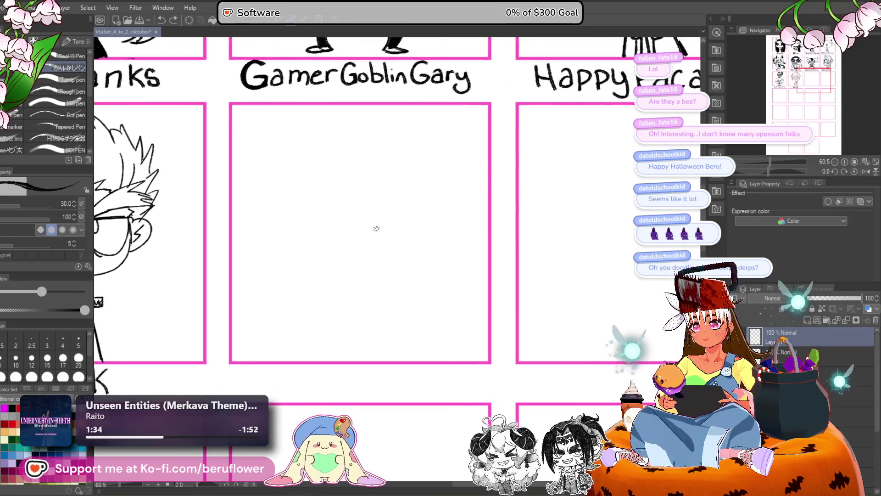
drag(369, 240, 371, 234)
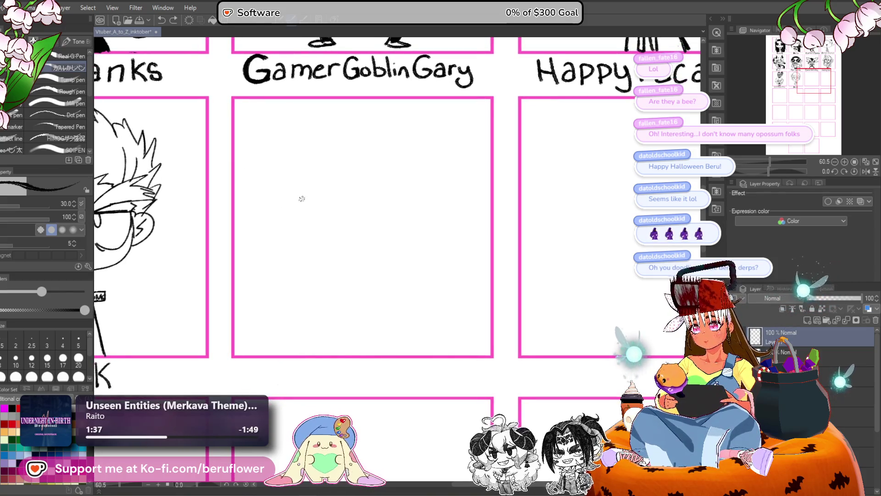
drag(299, 204, 317, 245)
key(ctrl+z)
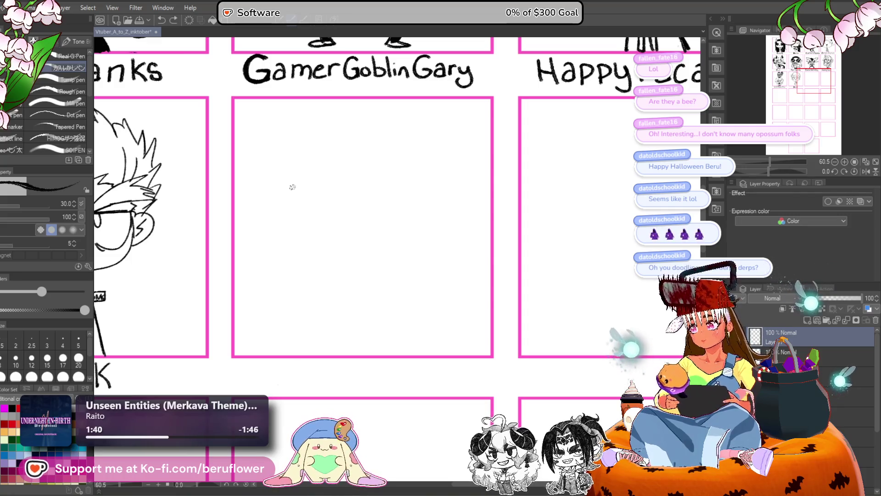
key(bracketright)
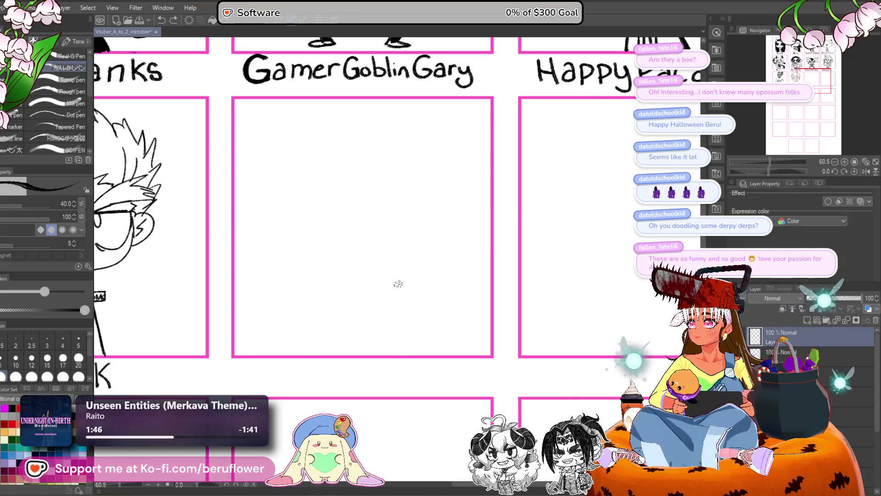
- Sketch the face's left edge and eye outlines, with a solid black right pupil
mouse_move(423, 310)
mouse_down()
mouse_move(415, 258)
mouse_move(388, 283)
mouse_move(357, 214)
mouse_move(291, 192)
mouse_up()
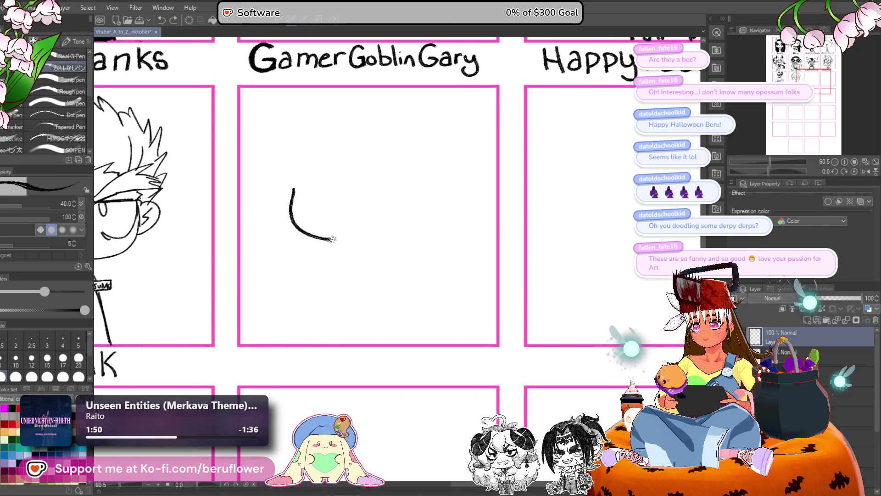
drag(332, 240, 386, 232)
key(ctrl+z)
mouse_move(302, 184)
mouse_down()
mouse_move(313, 231)
mouse_move(380, 231)
mouse_up()
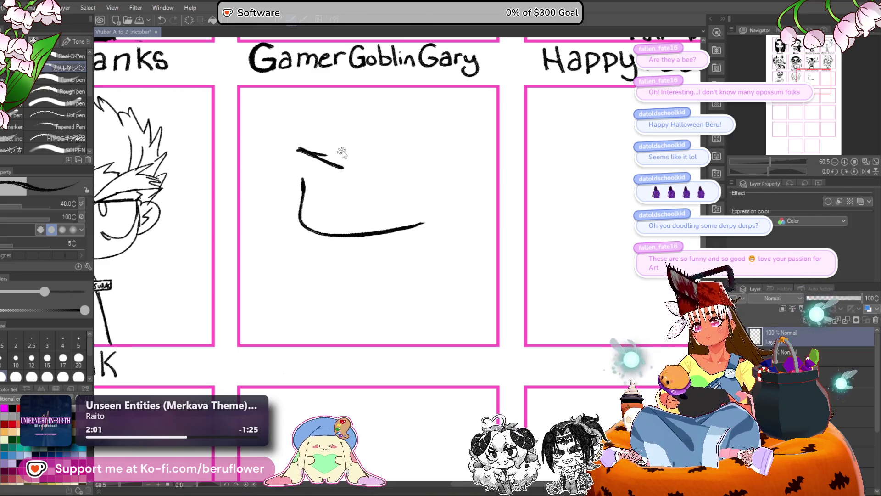
key(ctrl+z)
drag(292, 168, 349, 167)
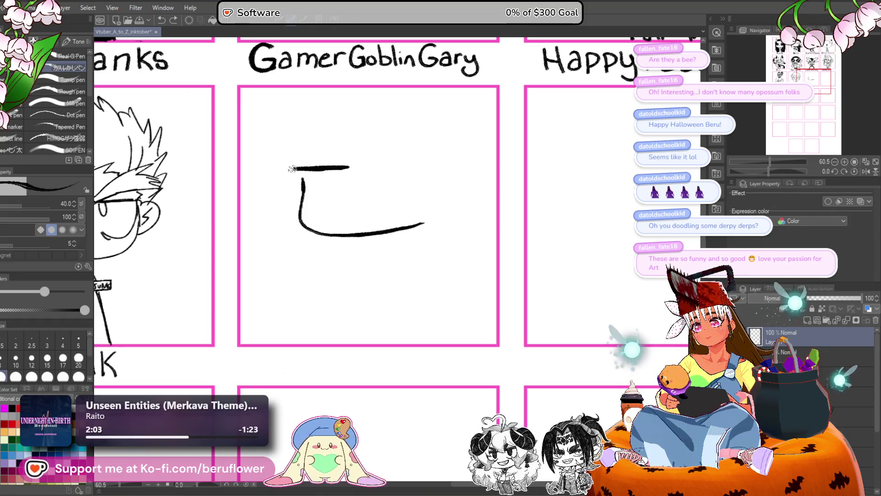
key(ctrl+z)
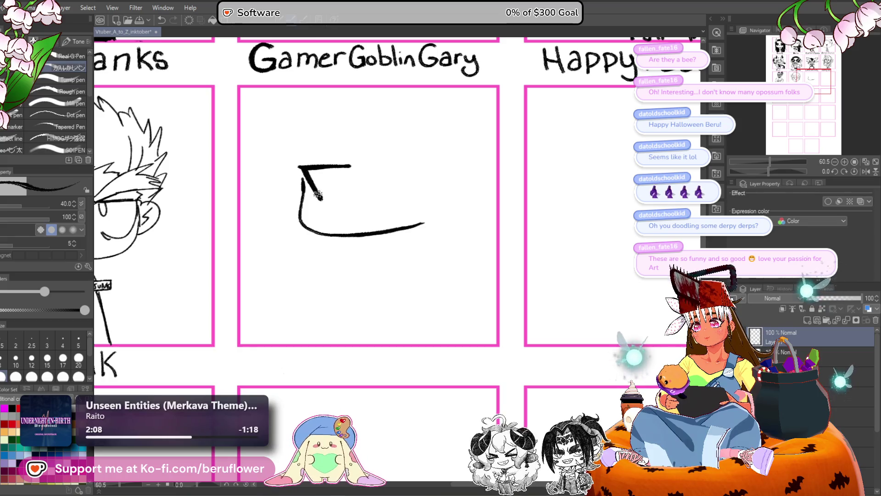
mouse_move(334, 167)
mouse_down()
mouse_move(344, 191)
mouse_move(349, 174)
mouse_move(351, 190)
mouse_up()
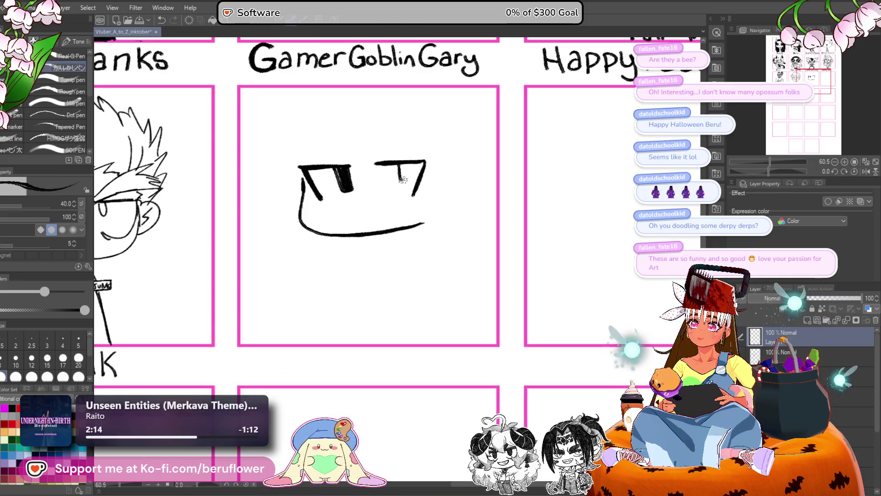
drag(400, 180, 409, 181)
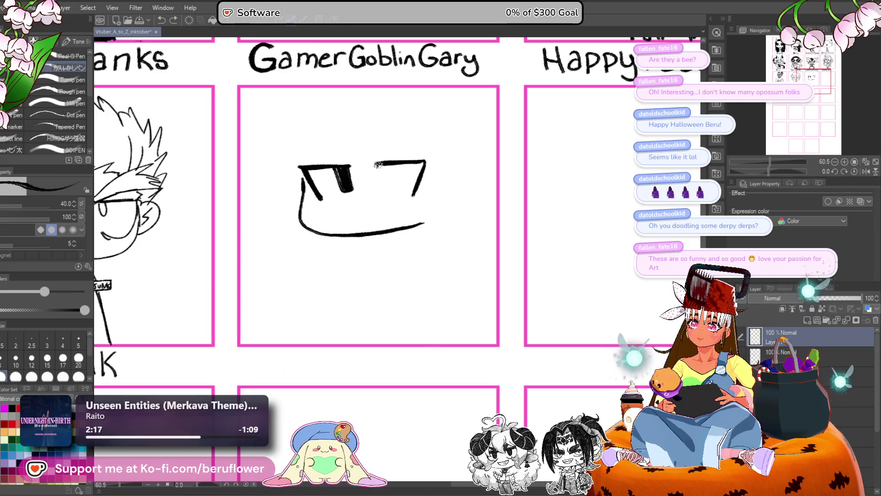
drag(385, 178, 386, 185)
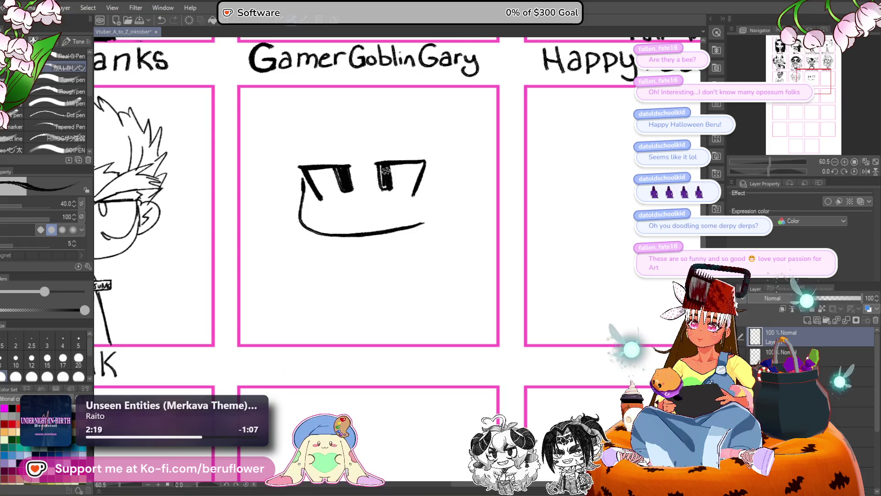
drag(336, 203, 412, 201)
key(ctrl+z)
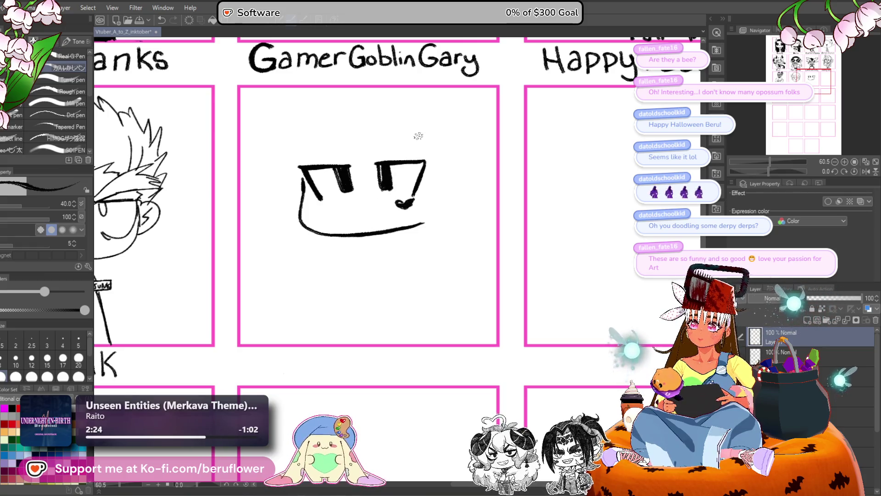
- Redraw the face's left side as one stroke, add a tongue and a left eyebrow
drag(345, 189, 339, 170)
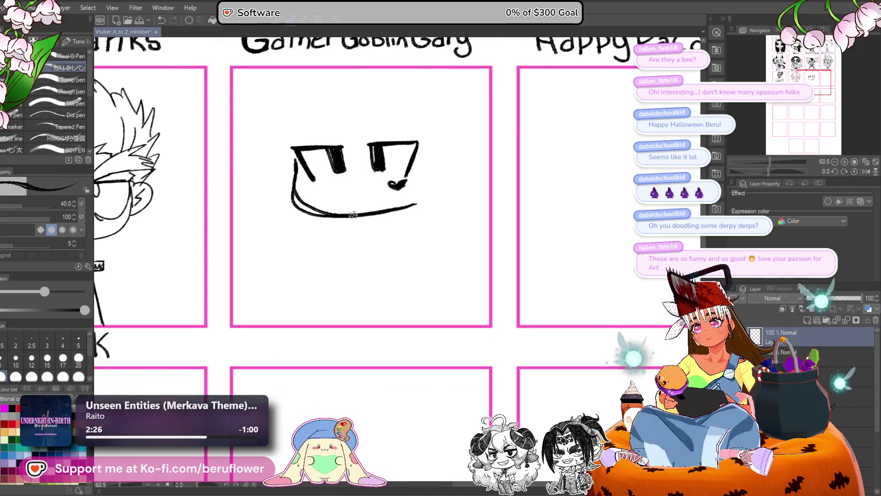
drag(296, 162, 294, 198)
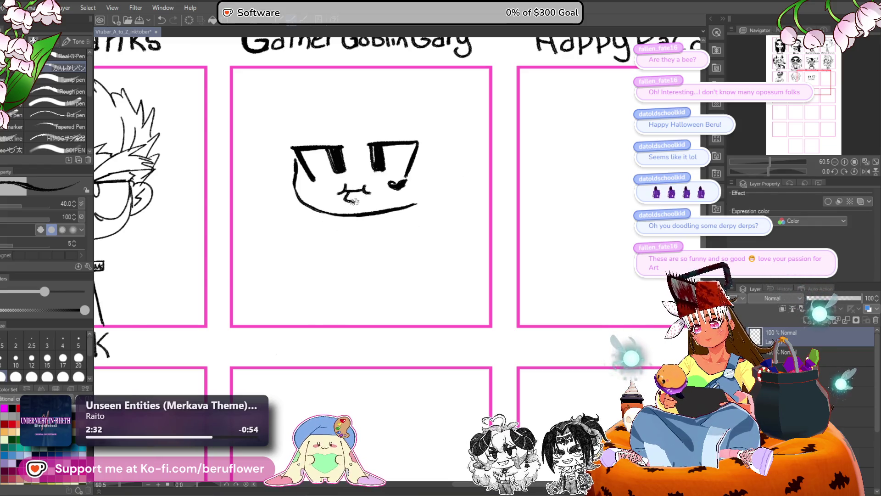
mouse_move(345, 189)
mouse_down()
mouse_move(358, 188)
mouse_move(351, 199)
mouse_up()
mouse_move(446, 192)
mouse_down()
mouse_move(433, 202)
mouse_move(438, 218)
mouse_up()
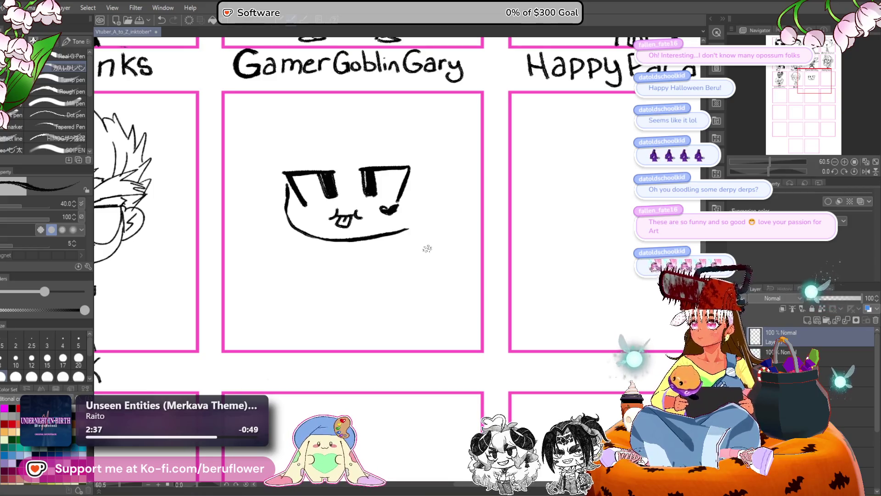
drag(408, 233, 414, 235)
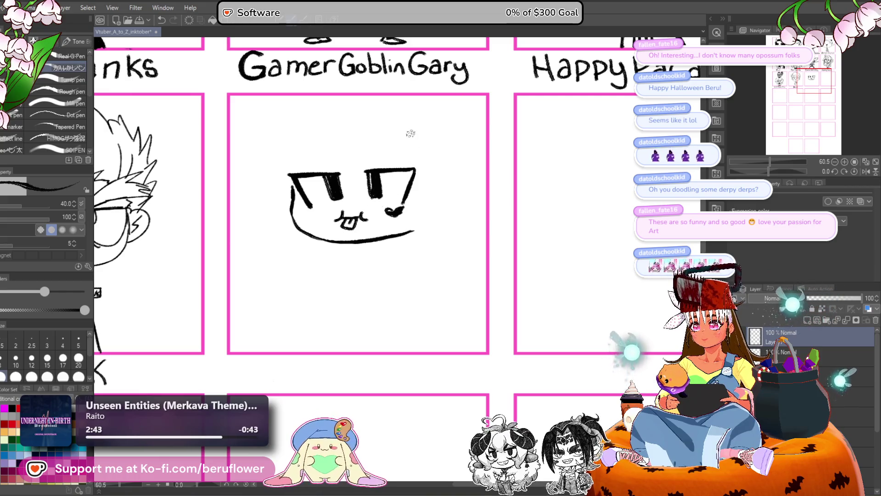
drag(355, 173, 408, 136)
mouse_move(307, 134)
mouse_down()
mouse_move(344, 173)
mouse_move(393, 151)
mouse_up()
key(ctrl+z)
key(ctrl+z)
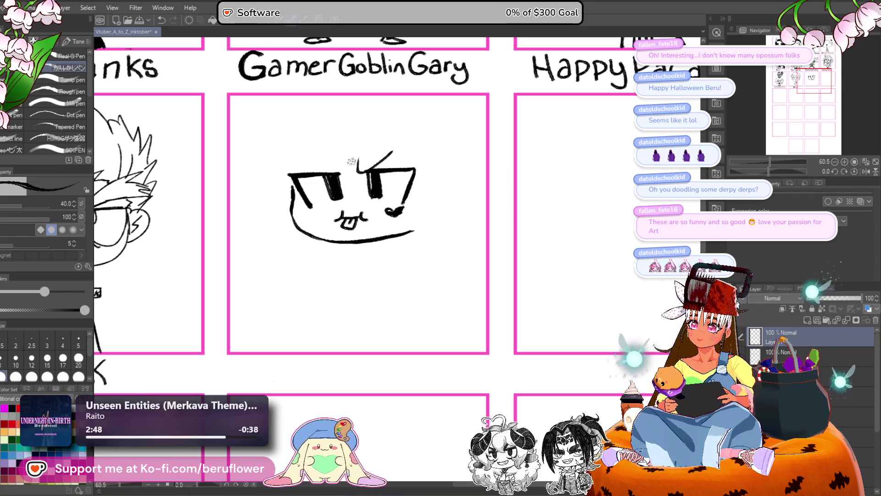
drag(337, 171, 294, 148)
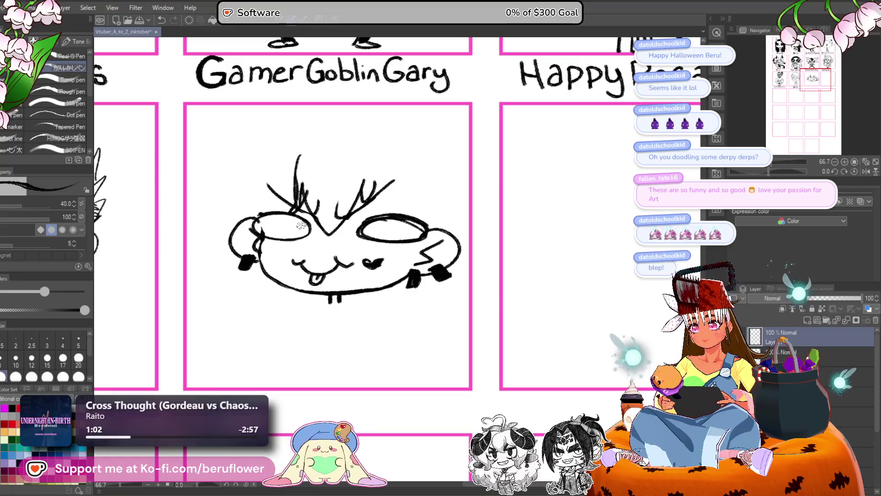
- Darken the left eye outline, then undo the trial pupils in both eyes
drag(256, 223, 280, 238)
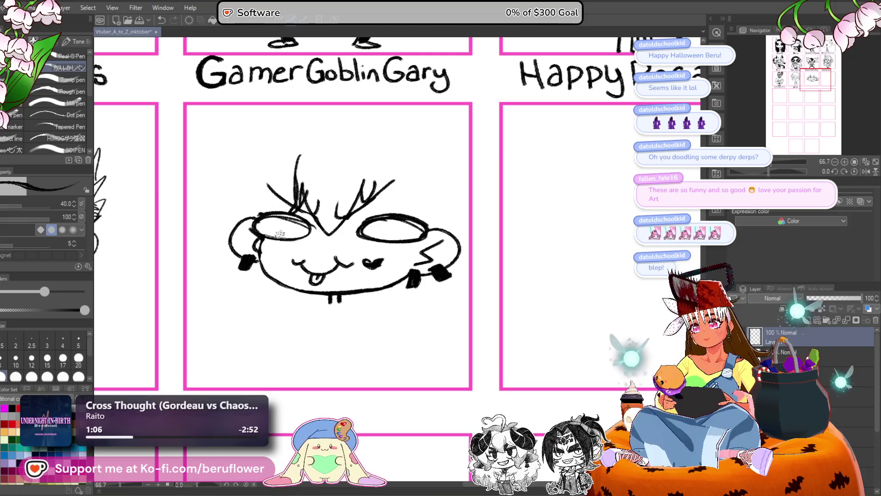
mouse_move(278, 218)
mouse_down()
mouse_move(277, 239)
mouse_move(288, 237)
mouse_move(271, 235)
mouse_up()
key(ctrl+z)
key(ctrl+z)
drag(407, 219, 408, 237)
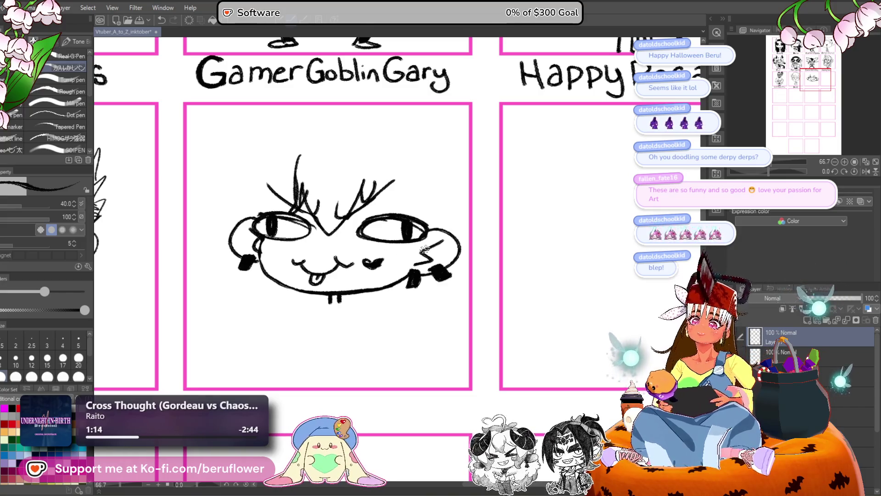
scroll(424, 248, down, 2)
scroll(425, 249, down, 1)
scroll(424, 248, up, 3)
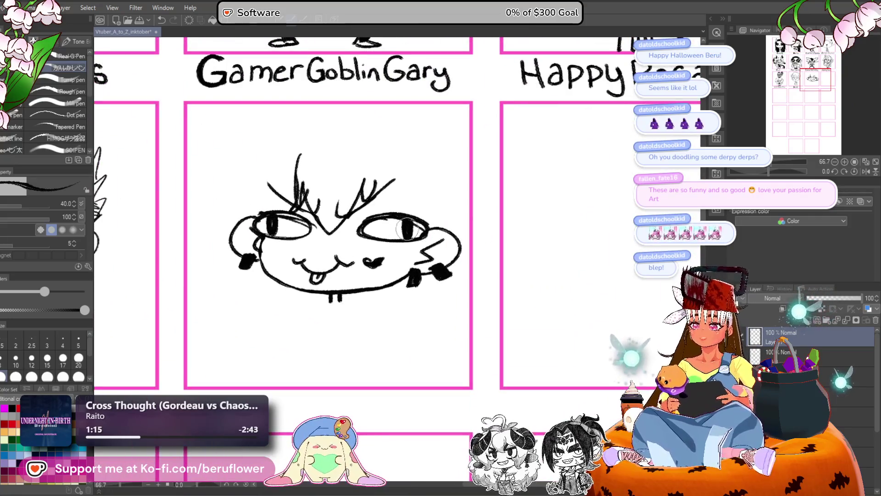
key(ctrl+z)
key(ctrl+z)
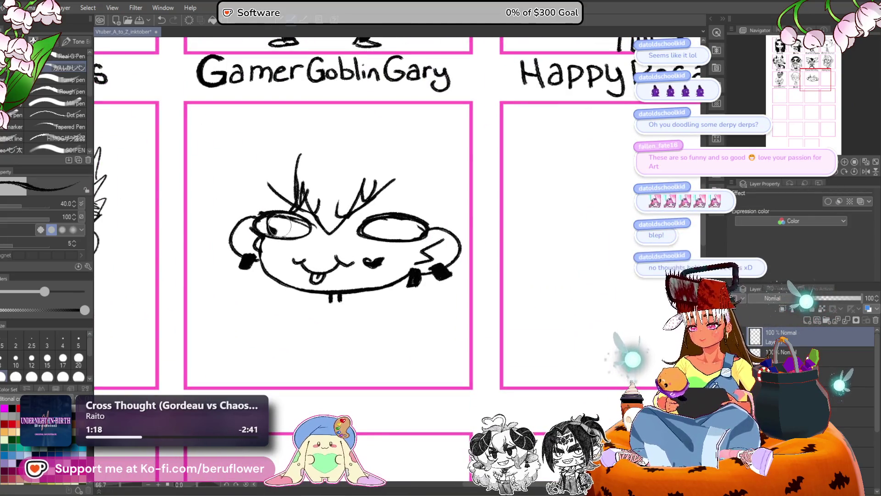
key(ctrl+z)
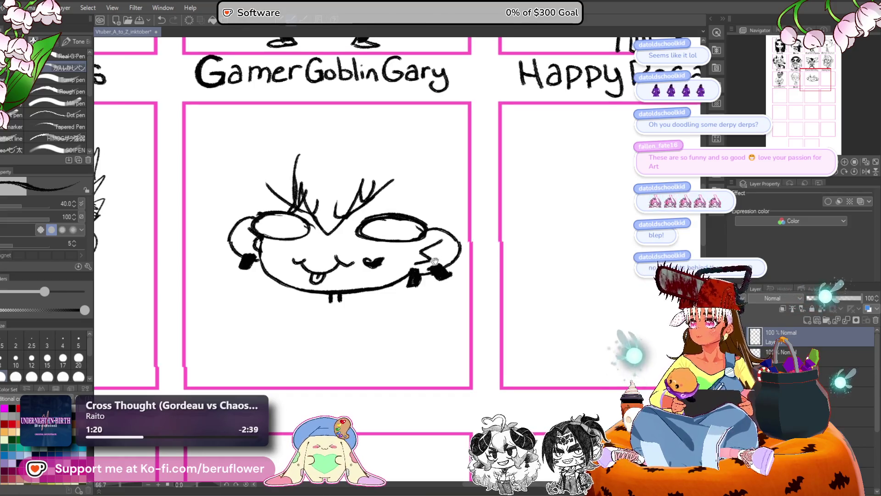
- Fill the left pupil solid black, ink a lid line across the right eye, then zoom out
mouse_move(434, 201)
mouse_down()
mouse_move(417, 201)
mouse_move(397, 224)
mouse_up()
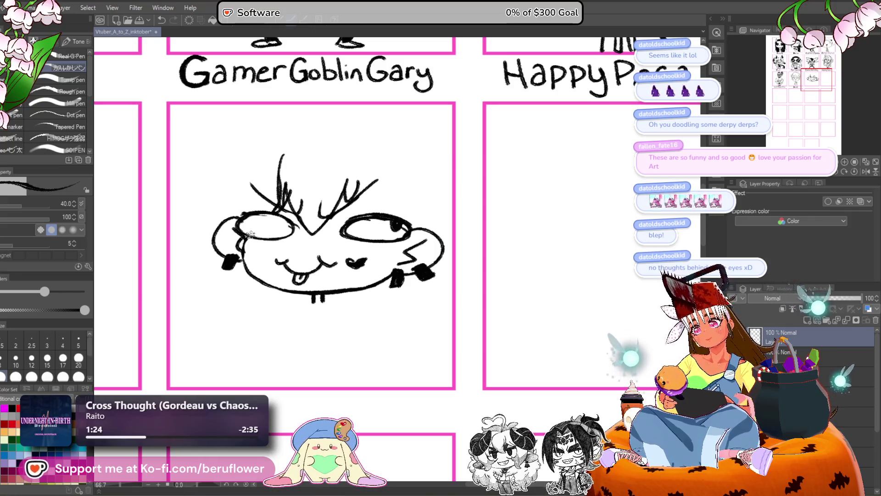
drag(250, 234, 255, 231)
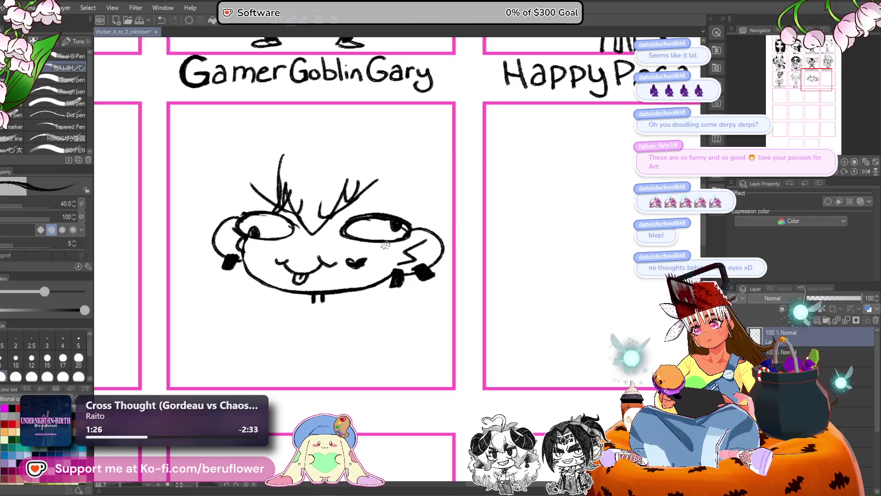
drag(344, 234, 411, 228)
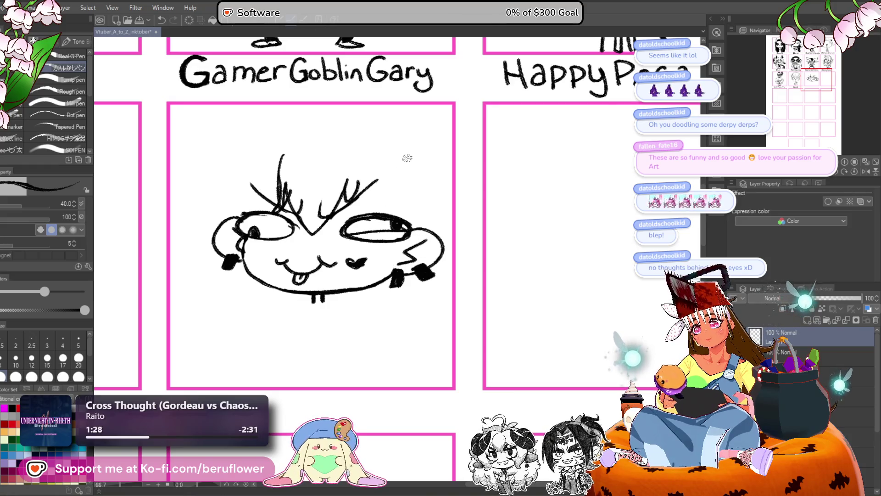
key(ctrl+minus)
key(ctrl+minus)
key(ctrl+minus)
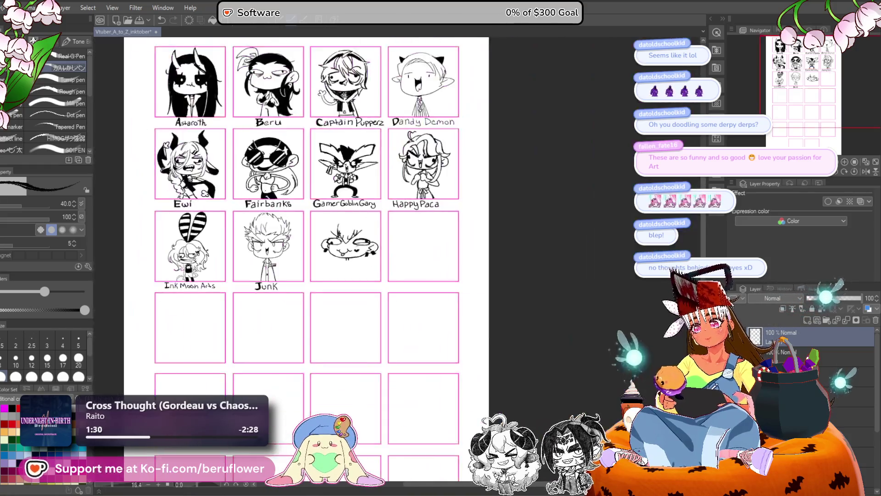
scroll(357, 248, up, 5)
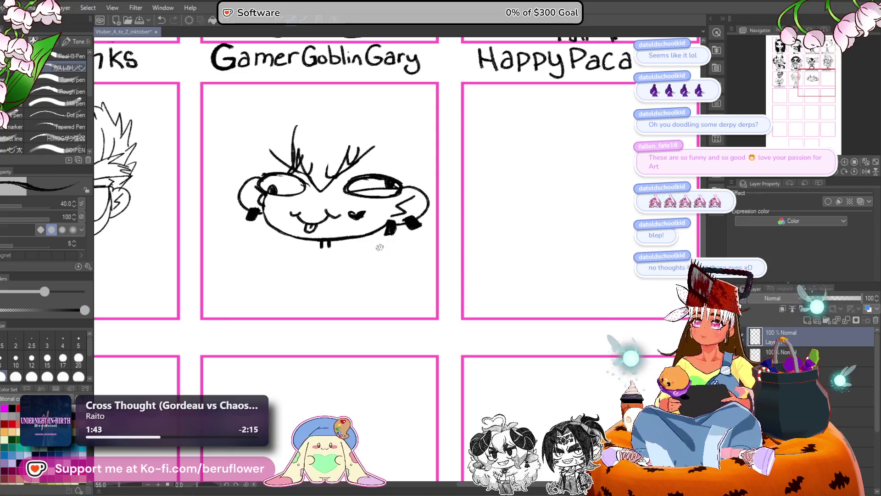
drag(393, 270, 401, 264)
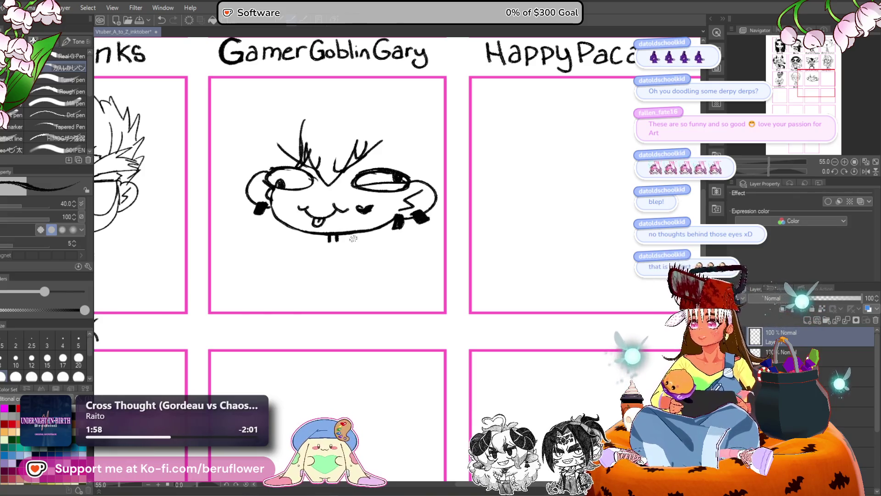
scroll(337, 241, up, 2)
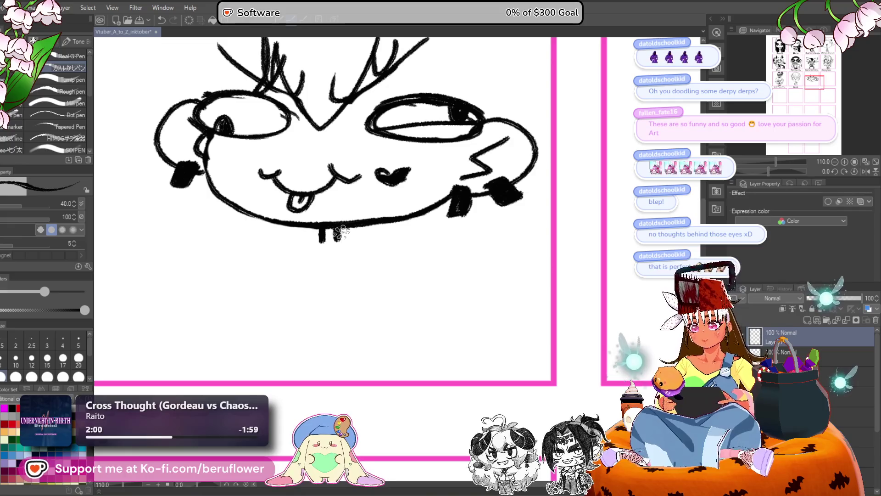
- Start the collar and a body line under the face, undoing stray strokes
mouse_move(321, 247)
mouse_down()
mouse_move(342, 232)
mouse_move(260, 248)
mouse_move(291, 268)
mouse_move(316, 235)
mouse_move(380, 238)
mouse_move(394, 265)
mouse_move(365, 253)
mouse_up()
key(ctrl+z)
drag(286, 238, 268, 296)
scroll(356, 202, down, 3)
scroll(355, 202, up, 1)
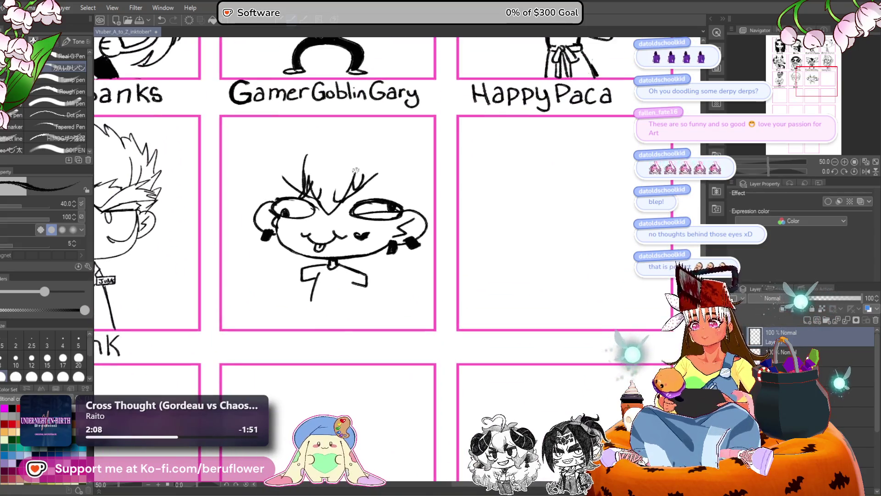
scroll(354, 167, up, 3)
scroll(356, 171, up, 1)
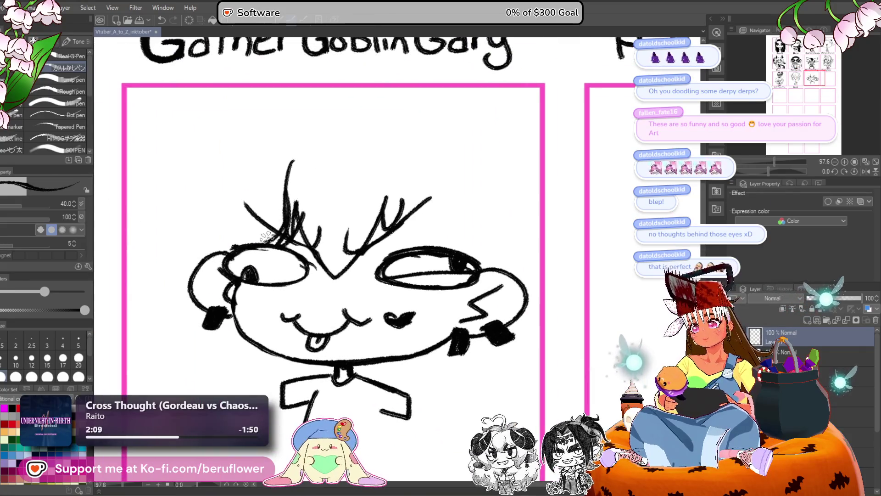
scroll(260, 225, left, 2)
mouse_move(260, 225)
mouse_down()
mouse_move(277, 294)
mouse_move(266, 275)
mouse_move(312, 307)
mouse_up()
key(ctrl+z)
- Add a right-cheek line, a stroke into the hair and parallel lines for the left arm
mouse_move(500, 274)
mouse_down()
mouse_move(454, 216)
mouse_move(466, 266)
mouse_move(468, 251)
mouse_up()
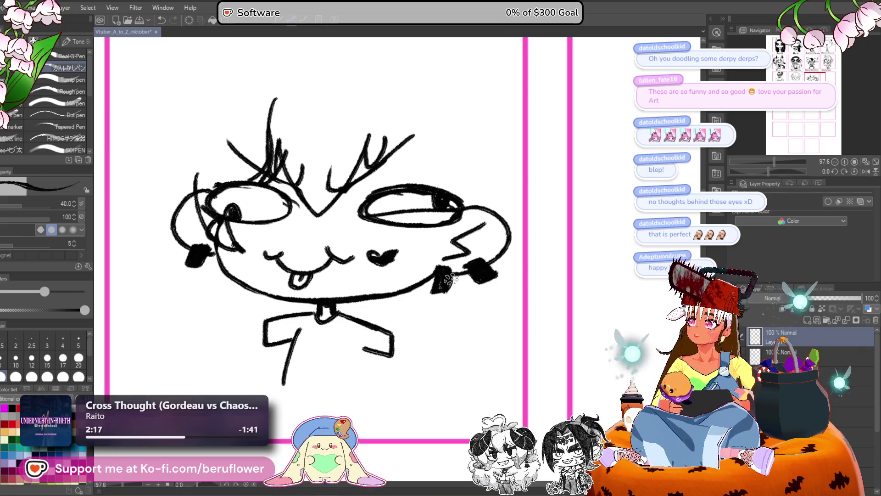
drag(444, 287, 444, 291)
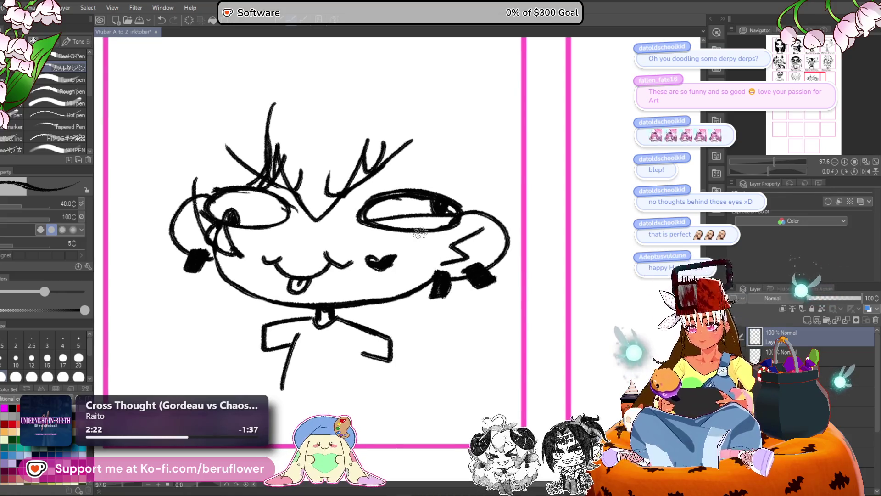
drag(421, 229, 414, 267)
scroll(422, 191, up, 2)
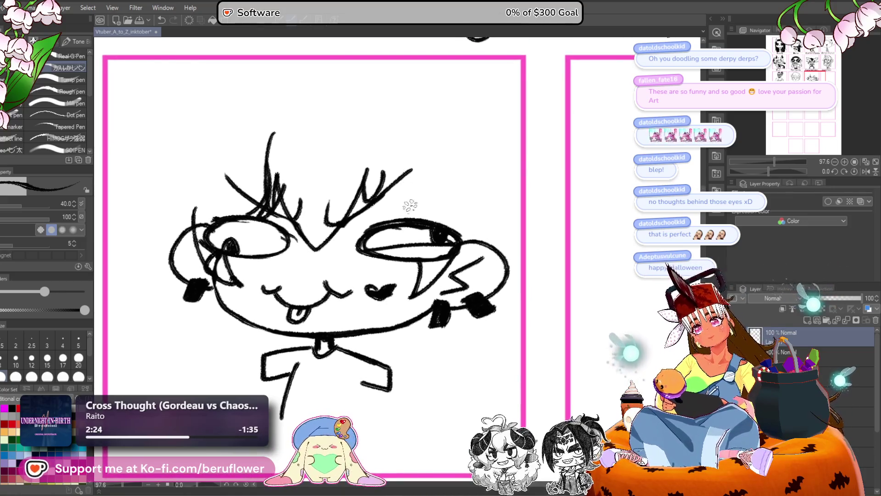
drag(401, 219, 404, 181)
scroll(322, 275, down, 3)
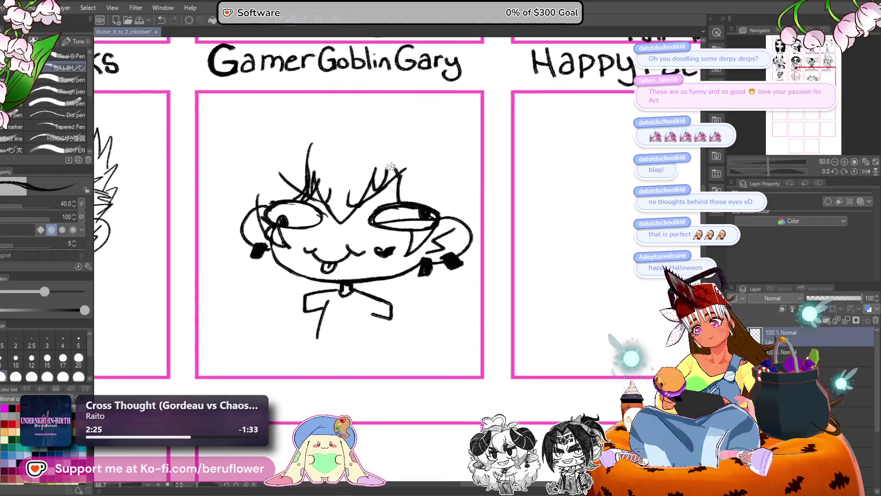
mouse_move(317, 310)
mouse_down()
mouse_move(338, 297)
mouse_move(294, 292)
mouse_move(292, 303)
mouse_move(316, 280)
mouse_up()
key(ctrl+z)
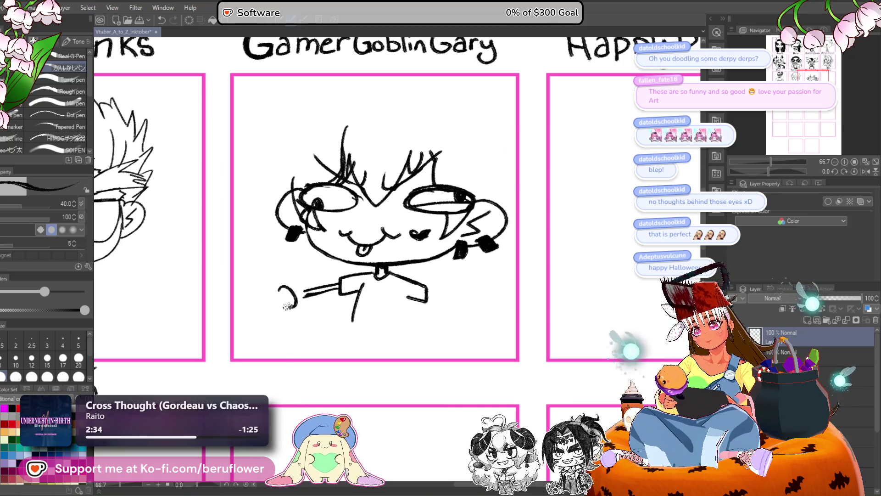
- Close the left hand and draw a knife blade rising from it
mouse_move(289, 306)
mouse_down()
mouse_move(280, 279)
mouse_move(306, 312)
mouse_up()
key(ctrl+z)
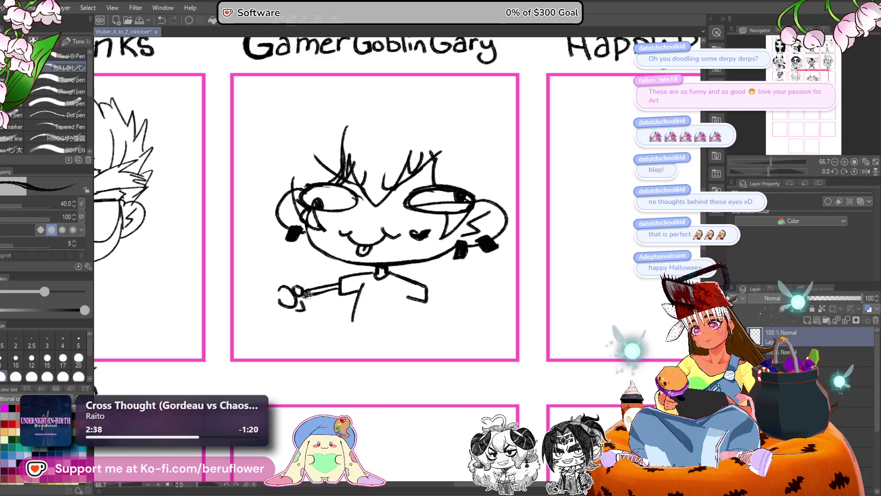
mouse_move(327, 275)
mouse_down()
mouse_move(264, 237)
mouse_move(278, 281)
mouse_move(271, 233)
mouse_up()
key(ctrl+z)
key(ctrl+z)
key(ctrl+z)
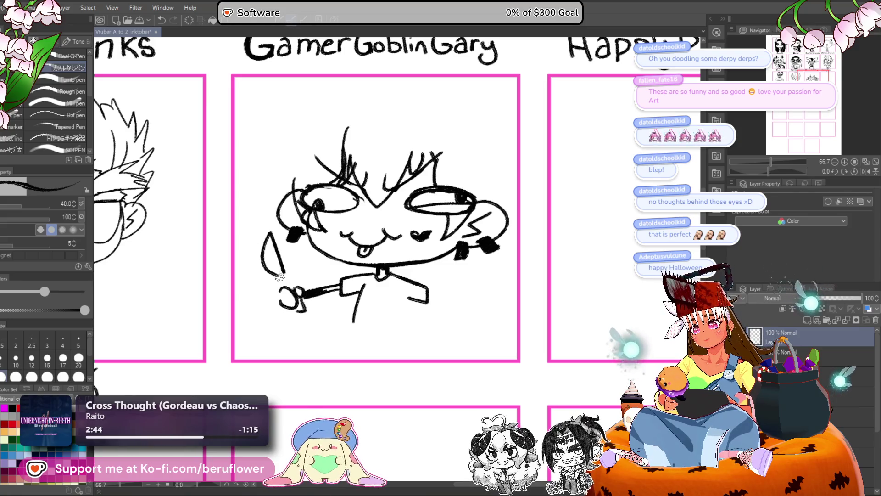
key(ctrl+z)
key(ctrl+z)
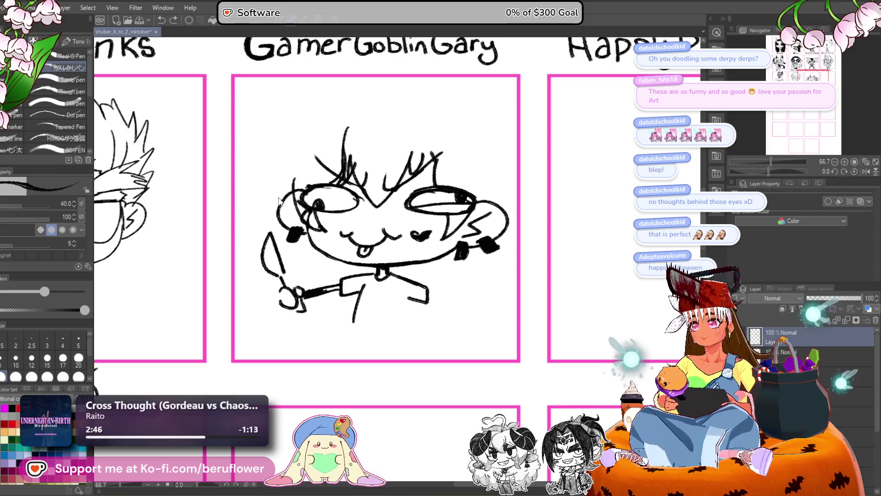
drag(283, 265, 272, 232)
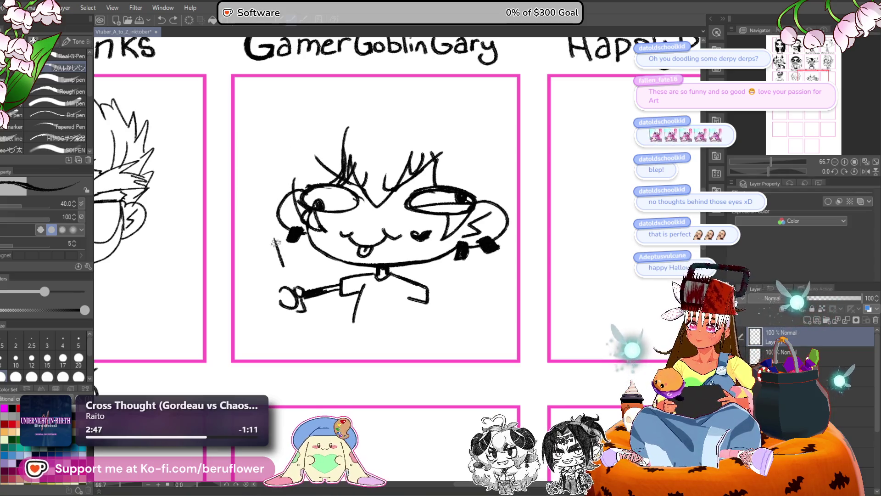
drag(270, 268, 294, 289)
- Erase the right eye's inner lines and pupil, then redraw it as an oval outline
mouse_move(543, 262)
mouse_down()
mouse_move(498, 254)
mouse_move(487, 180)
mouse_up()
drag(449, 252, 449, 262)
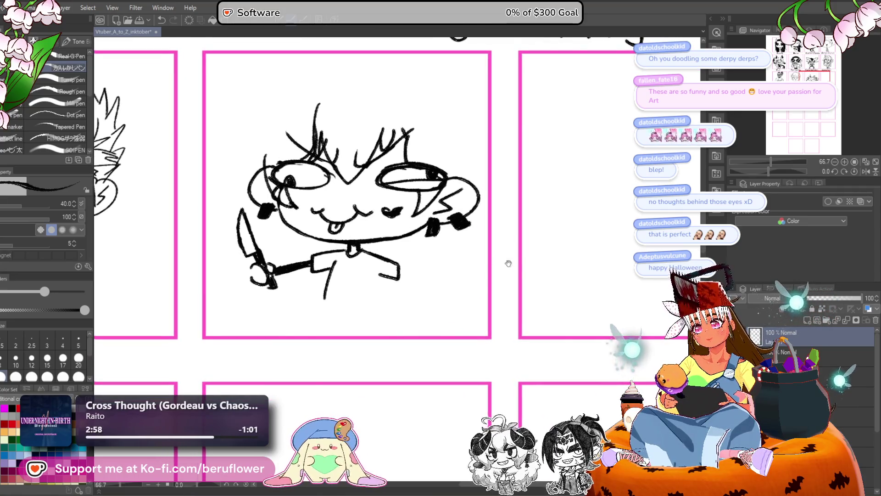
mouse_move(509, 264)
mouse_down()
mouse_move(476, 273)
mouse_move(457, 299)
mouse_up()
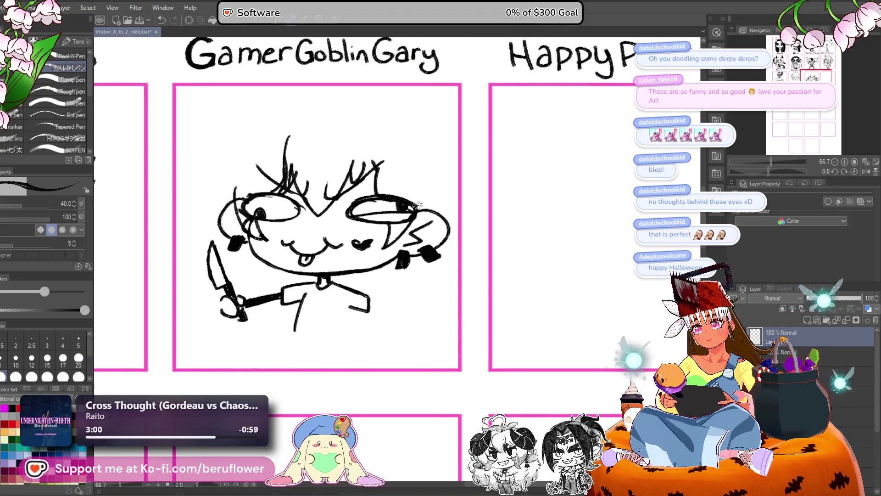
mouse_move(359, 212)
mouse_down()
mouse_move(395, 207)
mouse_move(367, 218)
mouse_move(388, 191)
mouse_up()
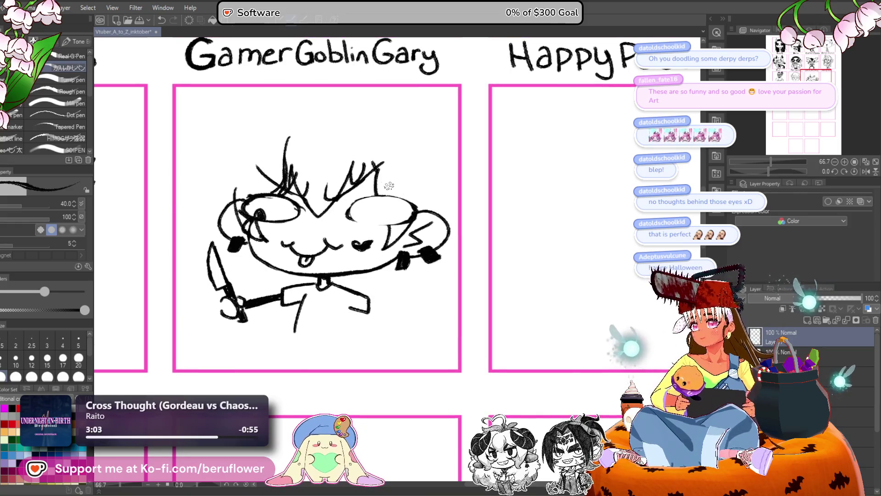
mouse_move(351, 219)
mouse_down()
mouse_move(398, 224)
mouse_move(416, 199)
mouse_move(341, 202)
mouse_up()
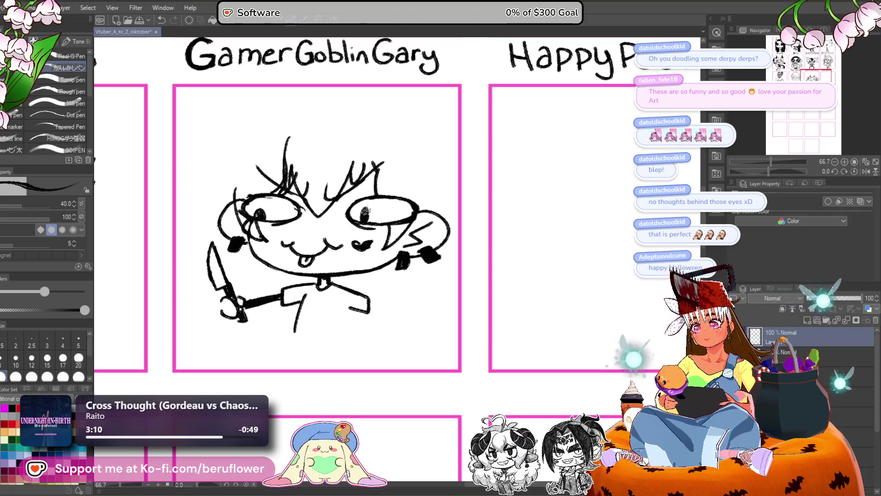
- Dot a small pupil into the right eye and erase the hair strokes atop the head
drag(366, 210, 368, 215)
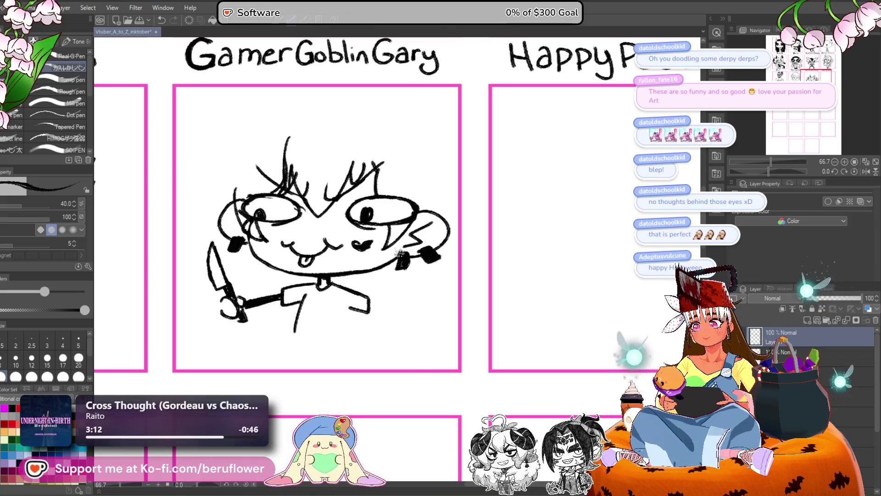
key(ctrl+z)
key(ctrl+z)
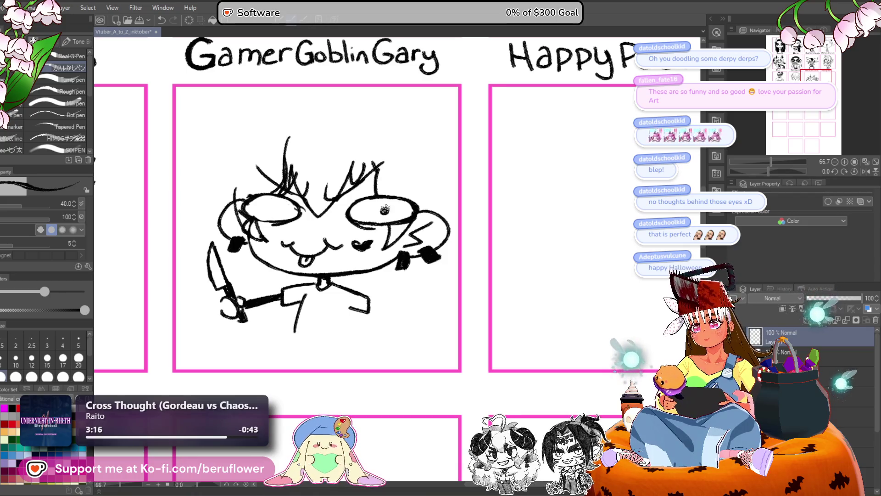
click(384, 210)
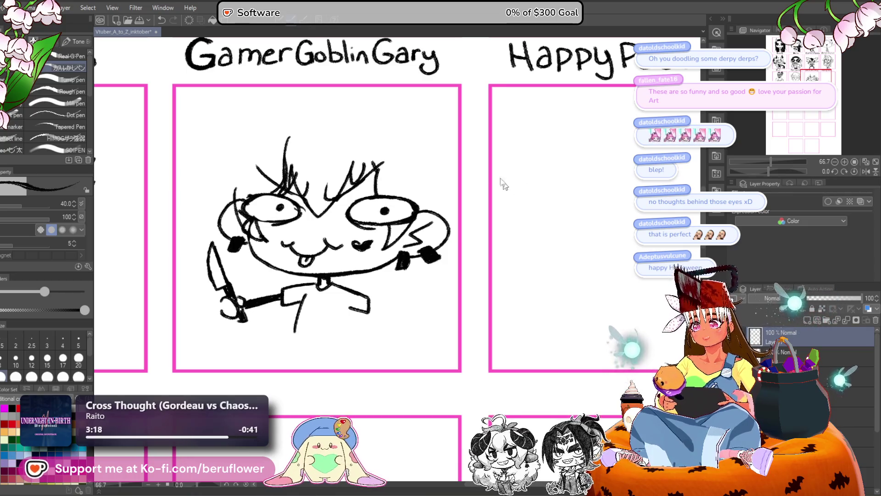
mouse_move(390, 158)
mouse_down()
mouse_move(303, 193)
mouse_move(266, 148)
mouse_up()
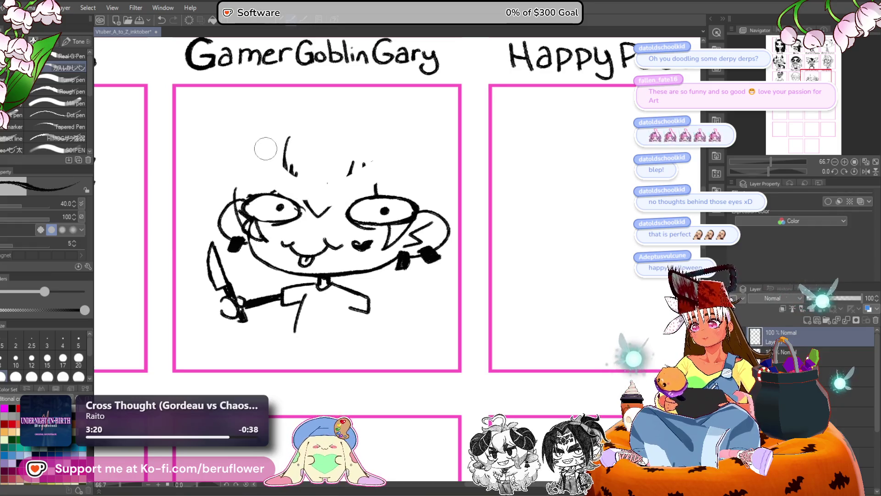
drag(389, 164, 388, 167)
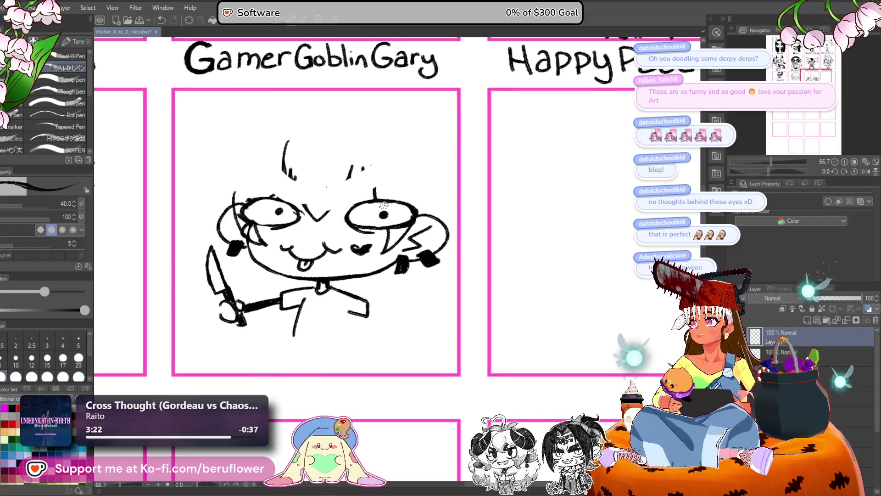
- Try new eyebrows, then erase the right eyebrow, frown lines and the left eye
drag(377, 198, 400, 173)
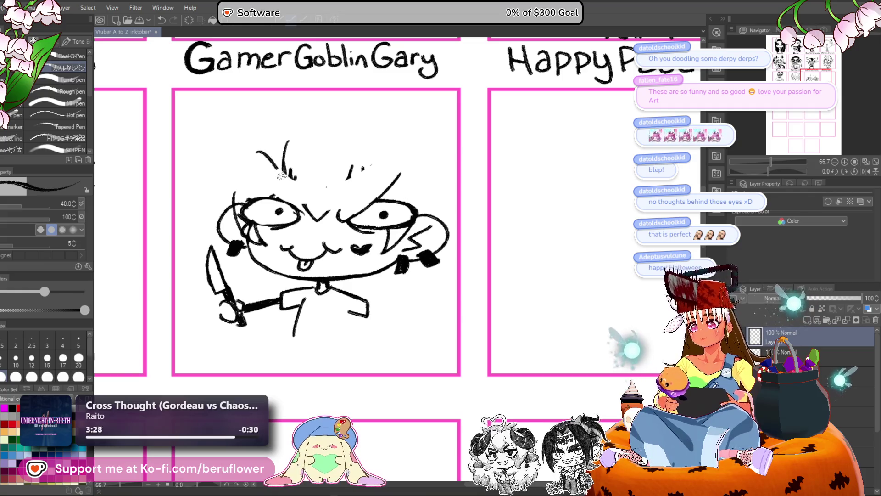
drag(281, 174, 294, 206)
key(ctrl+z)
key(ctrl+z)
drag(255, 147, 295, 207)
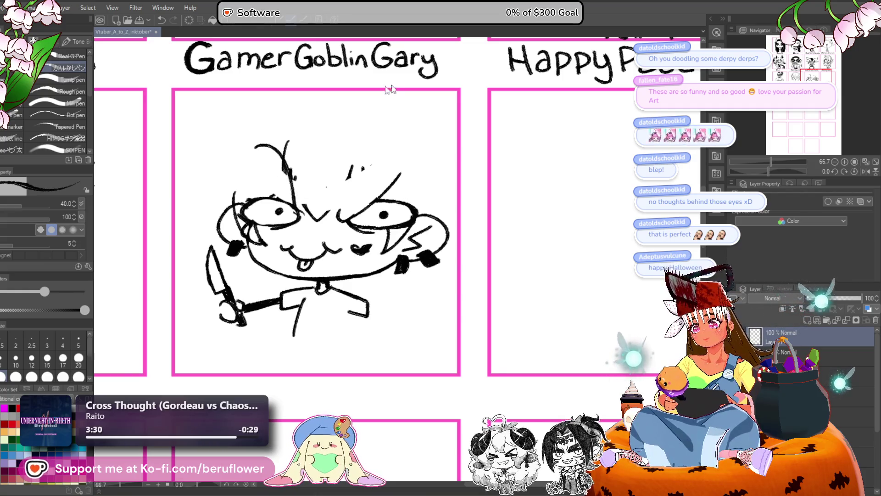
key(ctrl+z)
drag(253, 162, 295, 207)
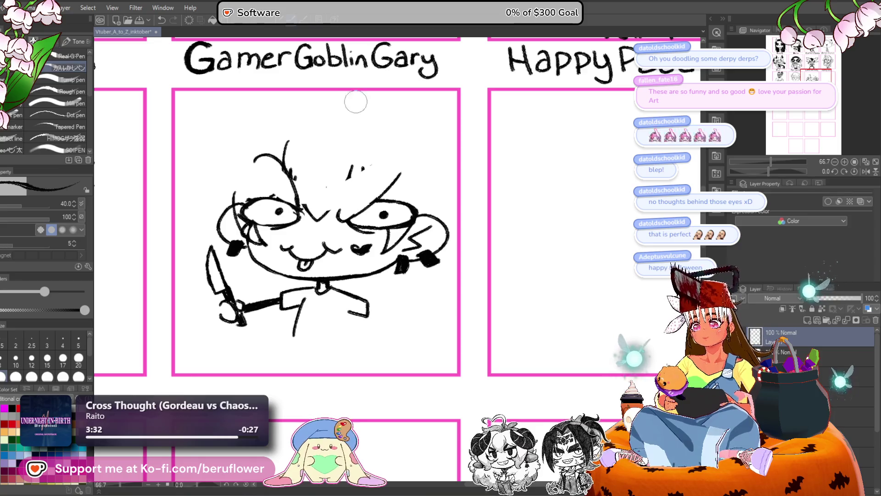
key(ctrl+z)
key(ctrl+z)
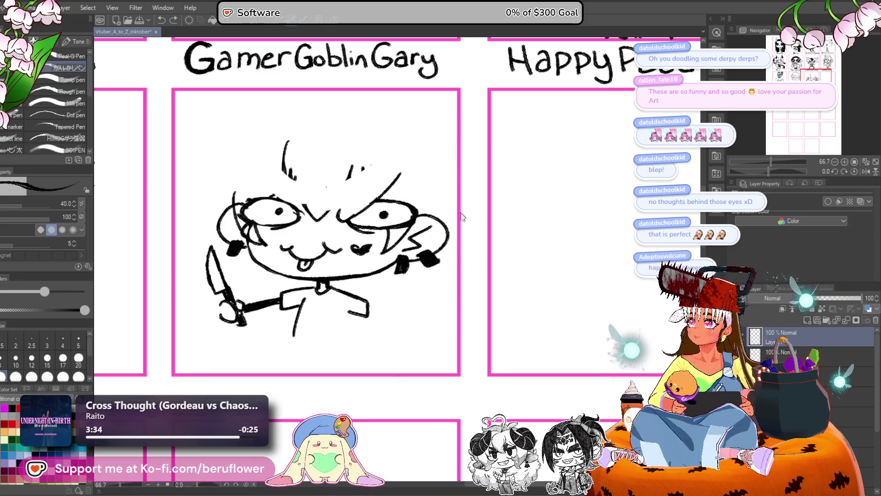
mouse_move(406, 170)
mouse_down()
mouse_move(351, 222)
mouse_move(326, 216)
mouse_move(321, 191)
mouse_move(387, 197)
mouse_move(413, 216)
mouse_up()
mouse_move(334, 207)
mouse_down()
mouse_move(273, 204)
mouse_move(257, 214)
mouse_move(291, 204)
mouse_up()
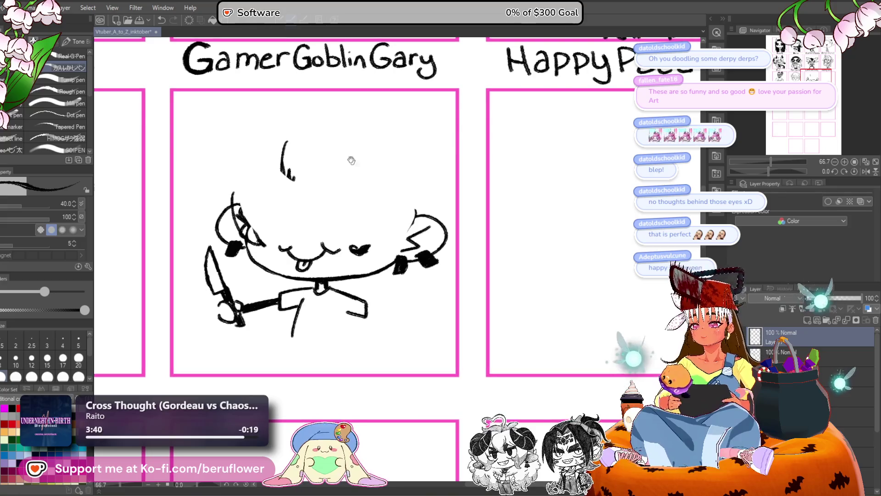
- Draw V-shaped bangs and right-side hair strands across the forehead
drag(284, 143, 301, 201)
mouse_move(286, 160)
mouse_down()
mouse_move(301, 202)
mouse_move(309, 197)
mouse_up()
key(ctrl+z)
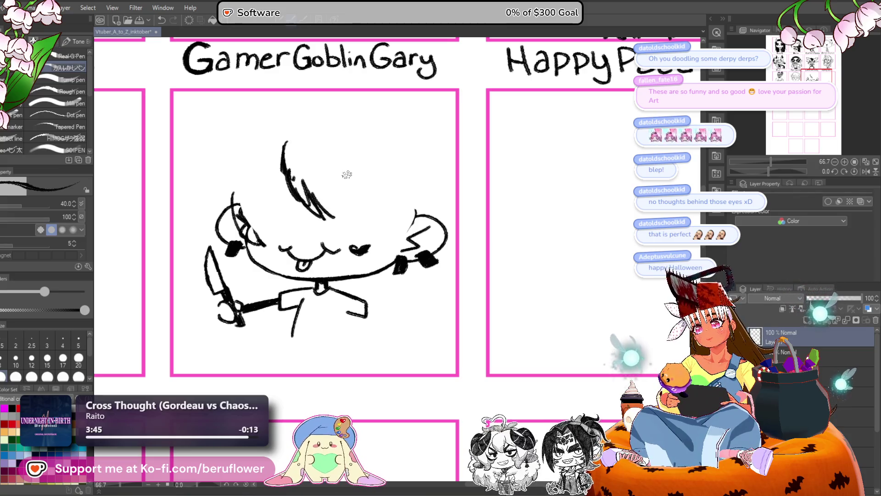
drag(334, 220, 355, 160)
mouse_move(281, 175)
mouse_down()
mouse_move(311, 188)
mouse_move(291, 219)
mouse_move(290, 254)
mouse_move(311, 237)
mouse_up()
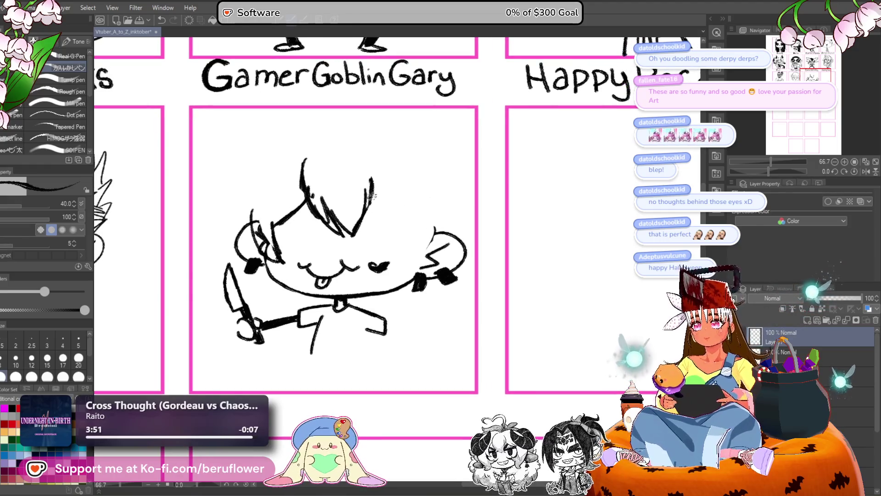
mouse_move(372, 195)
mouse_down()
mouse_move(413, 232)
mouse_move(402, 262)
mouse_up()
mouse_move(433, 233)
mouse_down()
mouse_move(402, 263)
mouse_move(422, 212)
mouse_move(389, 244)
mouse_move(321, 252)
mouse_move(316, 243)
mouse_up()
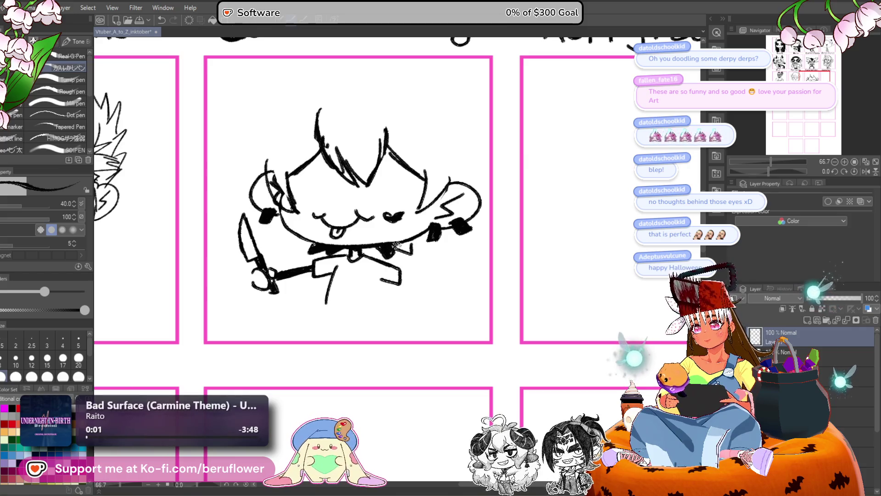
mouse_move(410, 240)
mouse_down()
mouse_move(397, 276)
mouse_move(380, 285)
mouse_up()
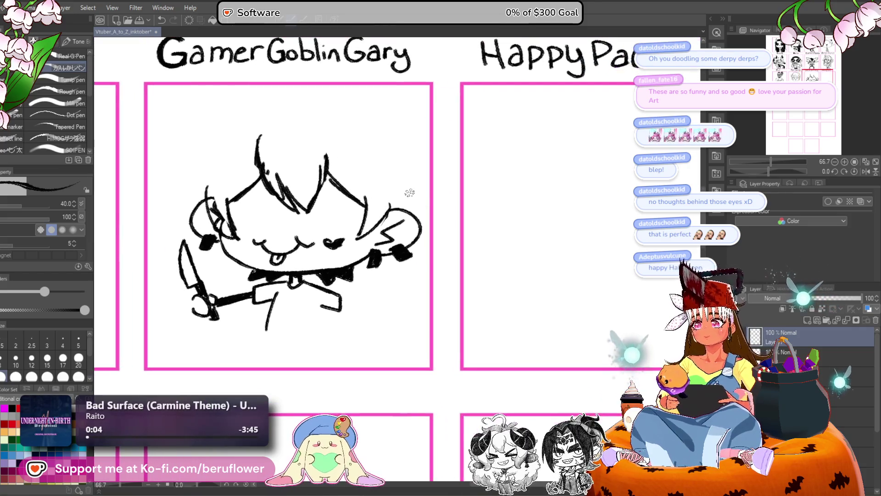
- Scale the whole chibi drawing down slightly and darken the knife handle
key(ctrl+t)
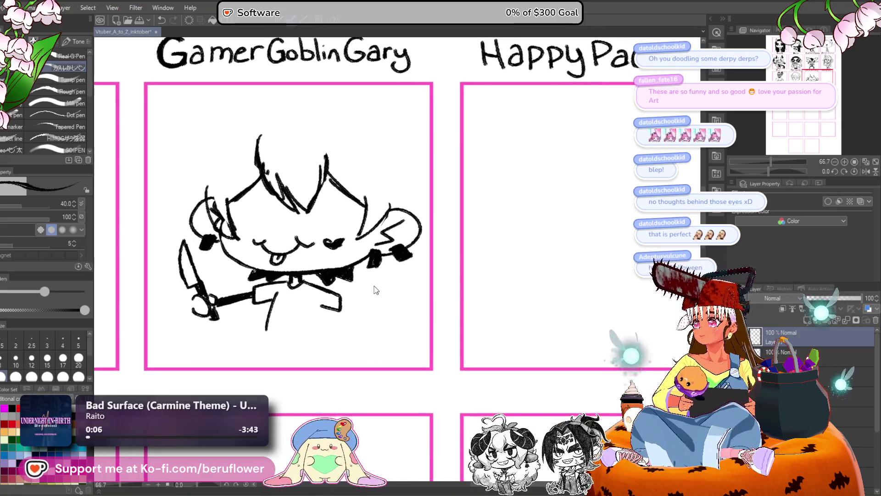
drag(313, 139, 361, 220)
key(Return)
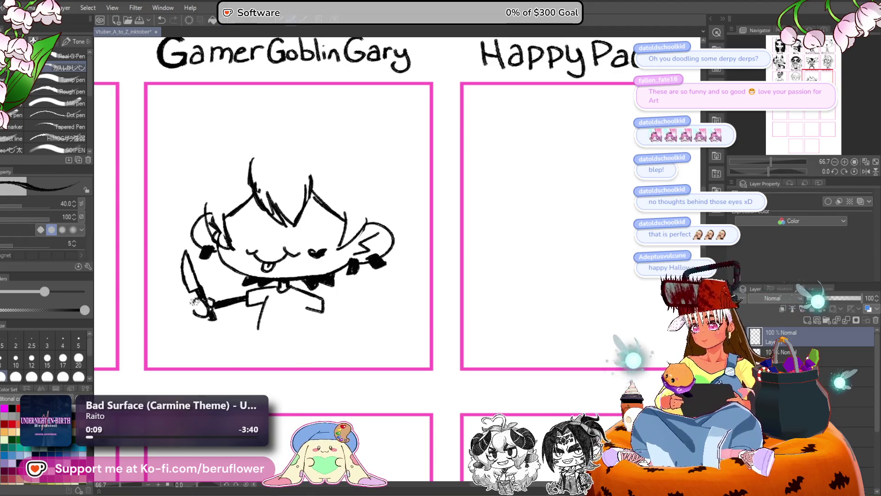
drag(194, 301, 201, 305)
- Rework the hair strands and draw a long arc for the top of the head
drag(342, 272, 344, 274)
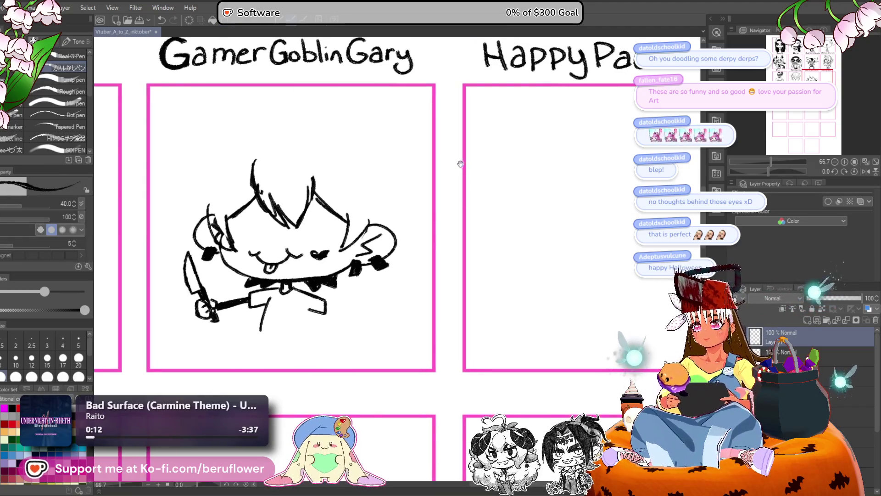
mouse_move(216, 210)
mouse_down()
mouse_move(224, 228)
mouse_move(230, 218)
mouse_move(285, 224)
mouse_up()
mouse_move(271, 191)
mouse_down()
mouse_move(283, 223)
mouse_move(276, 225)
mouse_move(289, 229)
mouse_up()
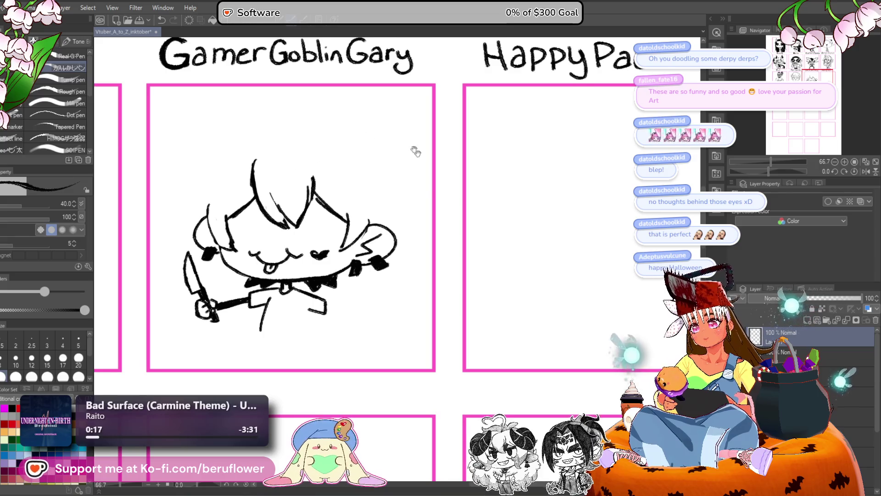
drag(424, 194, 434, 203)
mouse_move(303, 137)
mouse_down()
mouse_move(264, 138)
mouse_move(234, 163)
mouse_move(216, 211)
mouse_move(216, 201)
mouse_up()
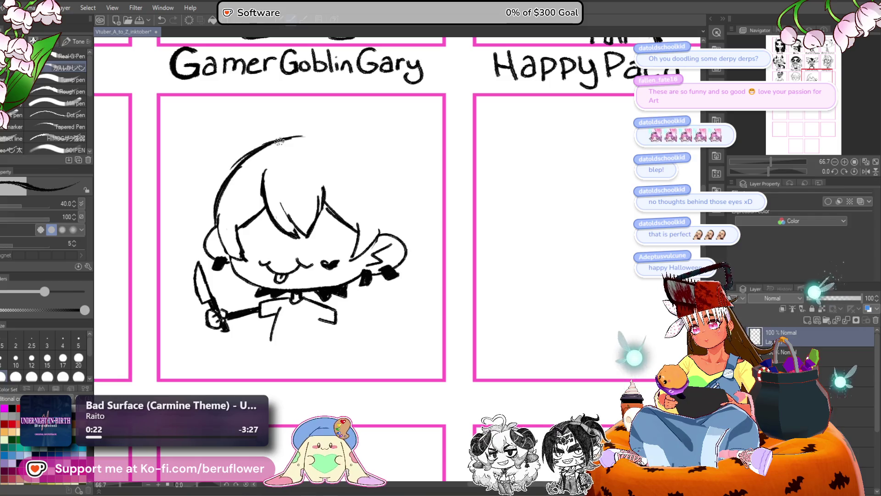
- Extend the head outline down the right, add upper-left and top-right tufts, and fill the hair black
mouse_move(298, 137)
mouse_down()
mouse_move(324, 139)
mouse_move(383, 176)
mouse_move(388, 196)
mouse_up()
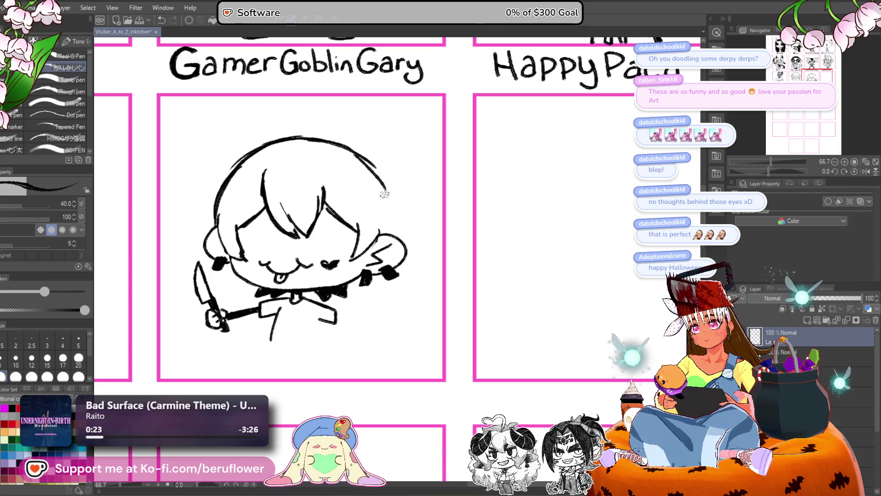
drag(304, 167, 321, 169)
mouse_move(239, 176)
mouse_down()
mouse_move(255, 164)
mouse_move(247, 165)
mouse_up()
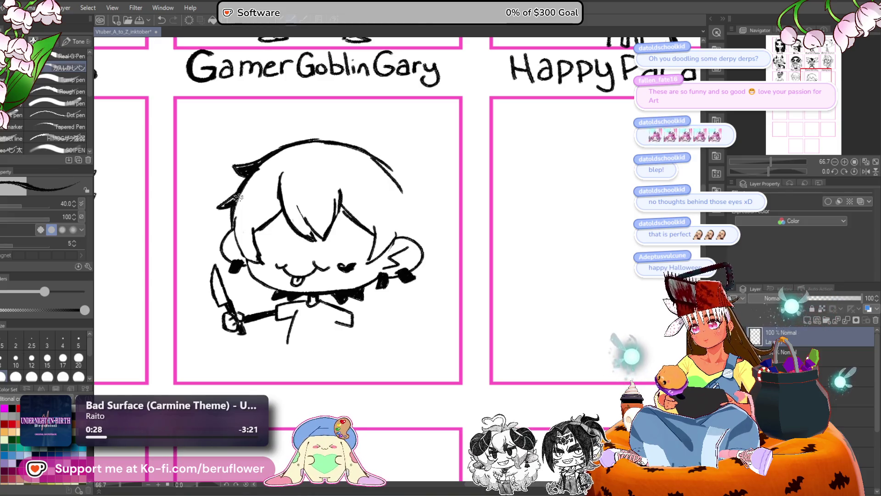
mouse_move(349, 144)
mouse_down()
mouse_move(411, 200)
mouse_move(416, 238)
mouse_up()
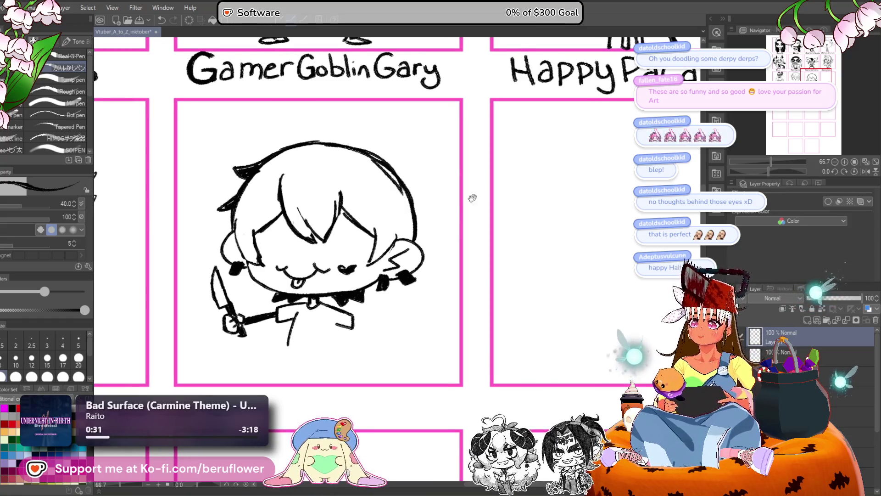
drag(473, 199, 466, 200)
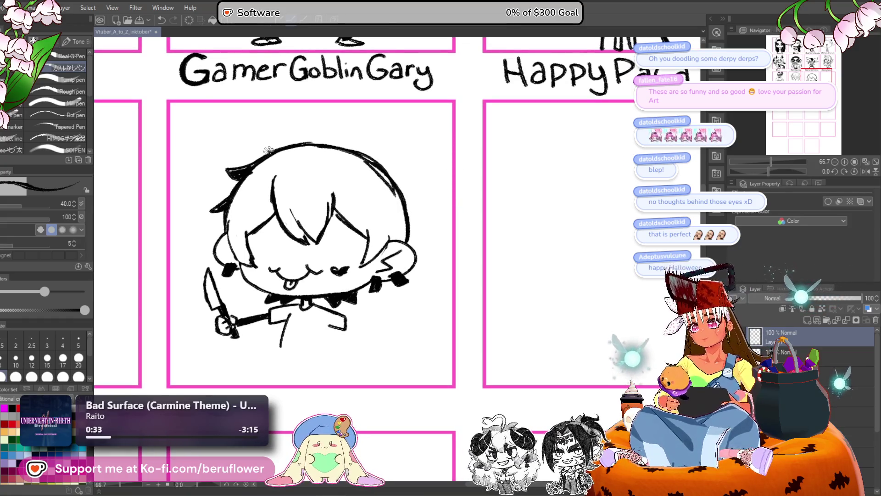
drag(393, 180, 414, 197)
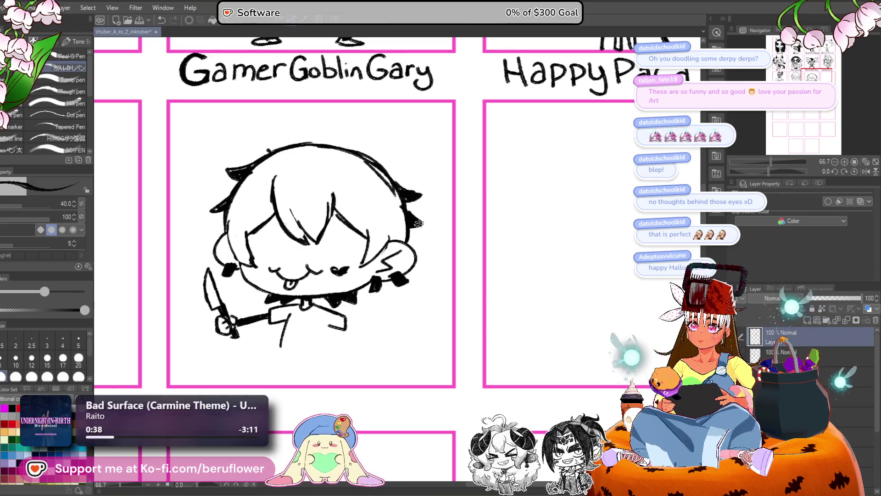
key(g)
click(334, 183)
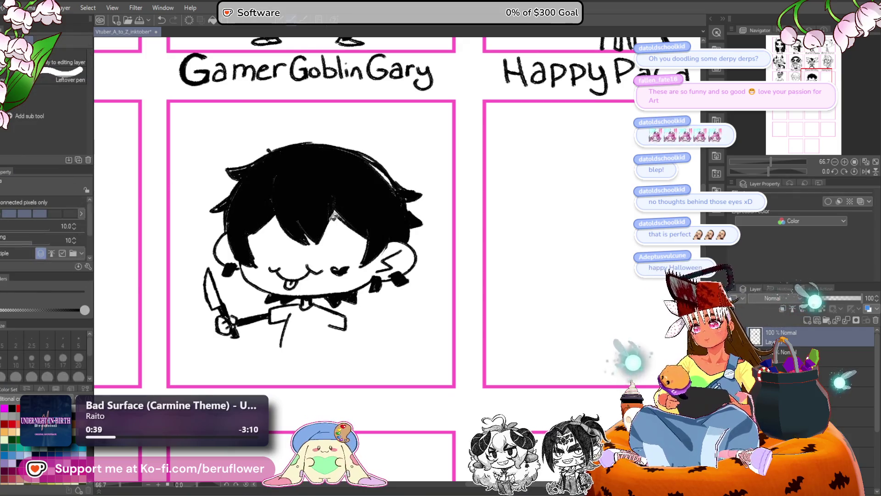
key(p)
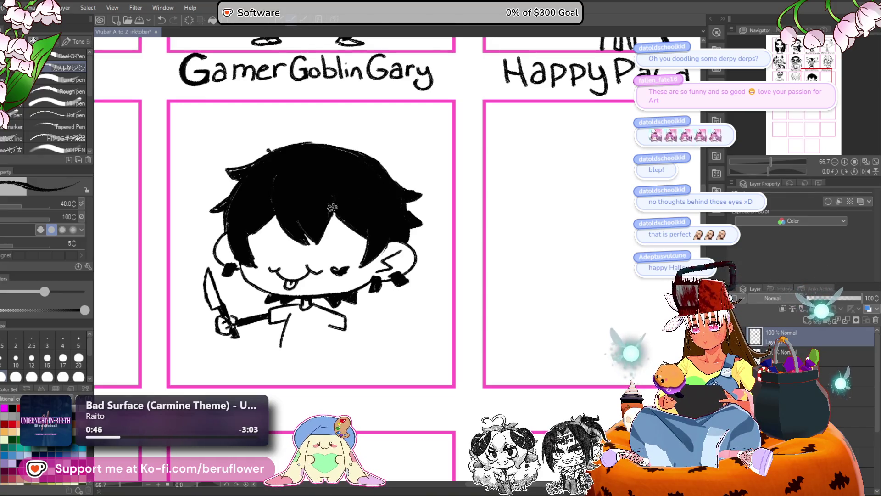
scroll(333, 255, down, 1)
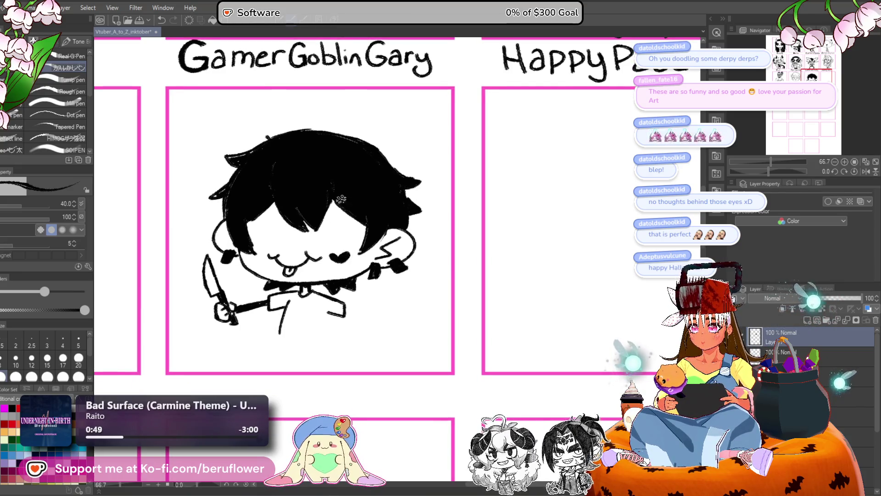
scroll(340, 198, down, 2)
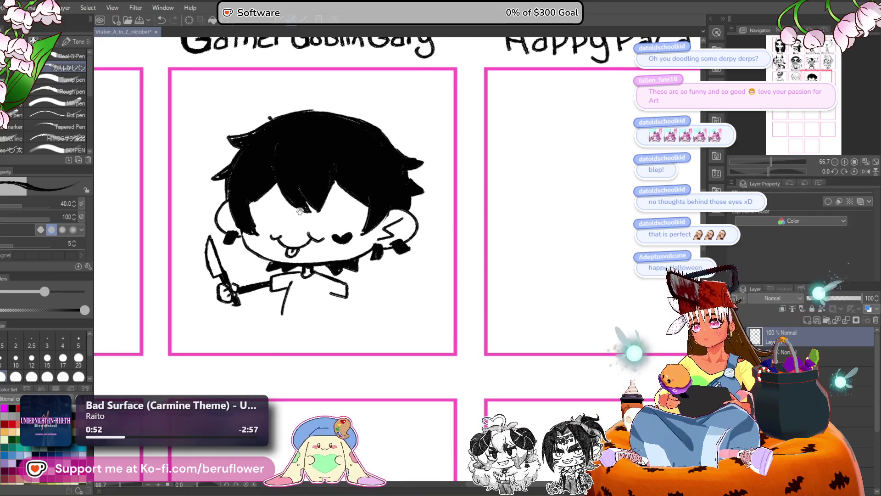
drag(299, 210, 312, 201)
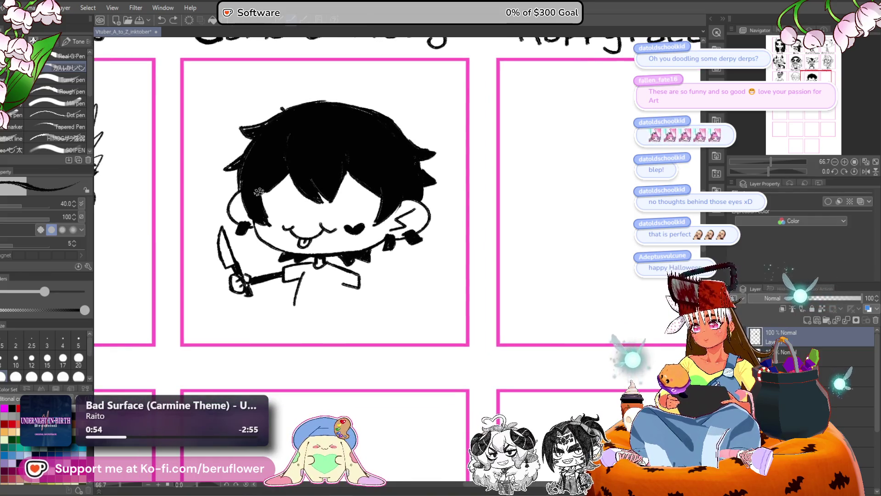
drag(257, 193, 299, 211)
key(ctrl+z)
mouse_move(255, 189)
mouse_down()
mouse_move(289, 205)
mouse_move(228, 197)
mouse_up()
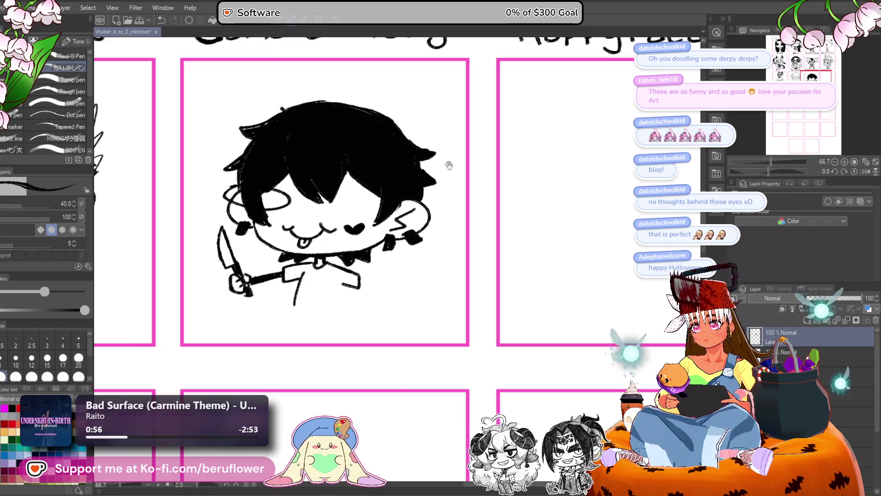
drag(449, 165, 447, 166)
drag(380, 191, 385, 197)
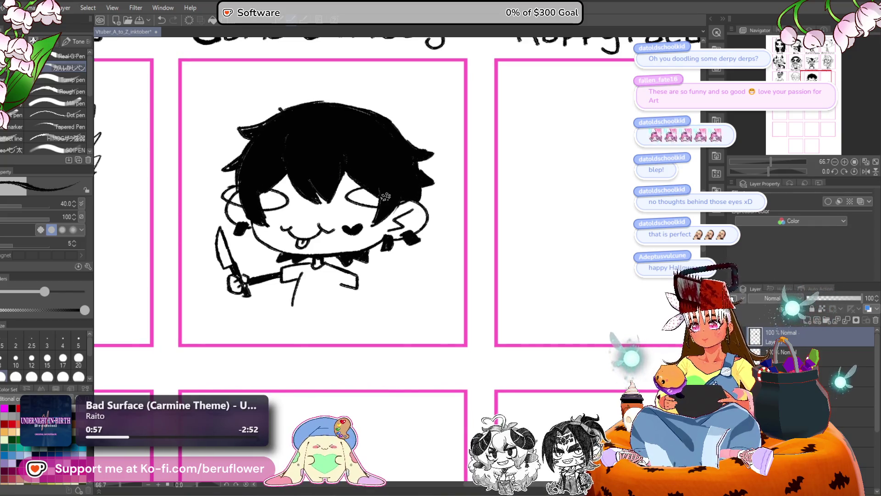
key(ctrl+z)
key(ctrl+z)
key(ctrl+z)
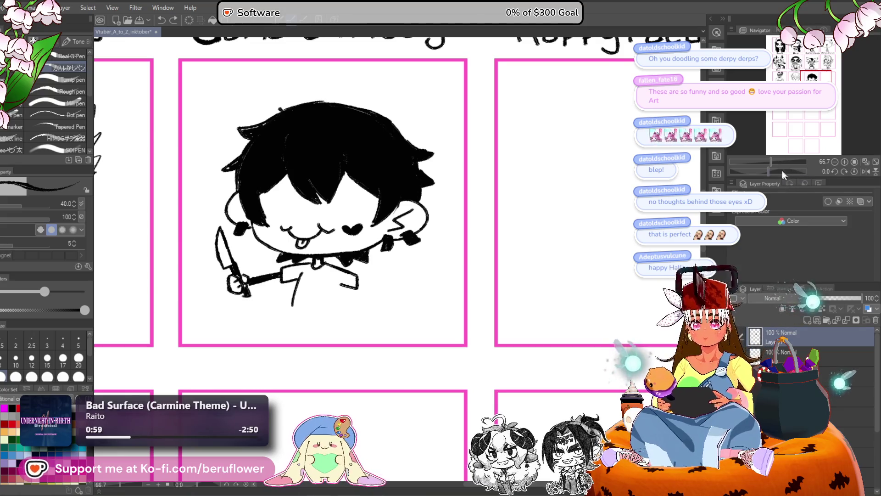
drag(782, 170, 759, 167)
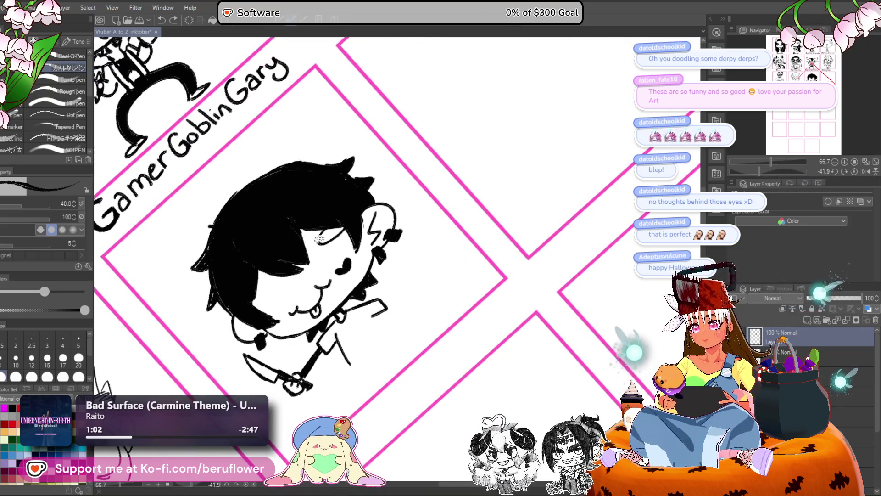
- Paint hair over the left cheek, reset the canvas rotation, and ink a line across the eye white
drag(319, 238, 346, 192)
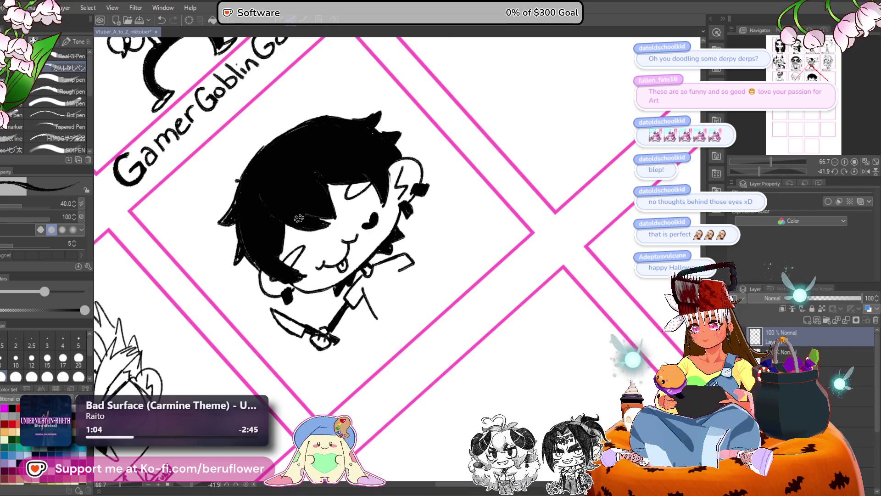
drag(301, 239, 273, 288)
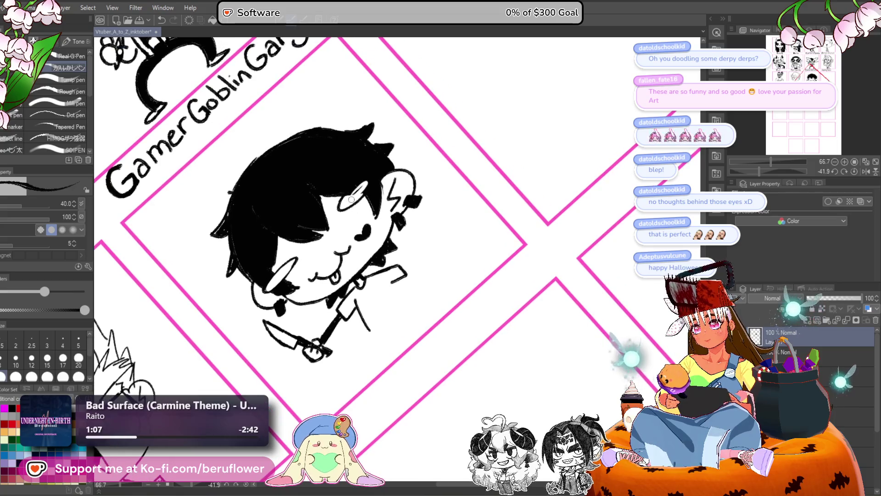
drag(351, 200, 373, 174)
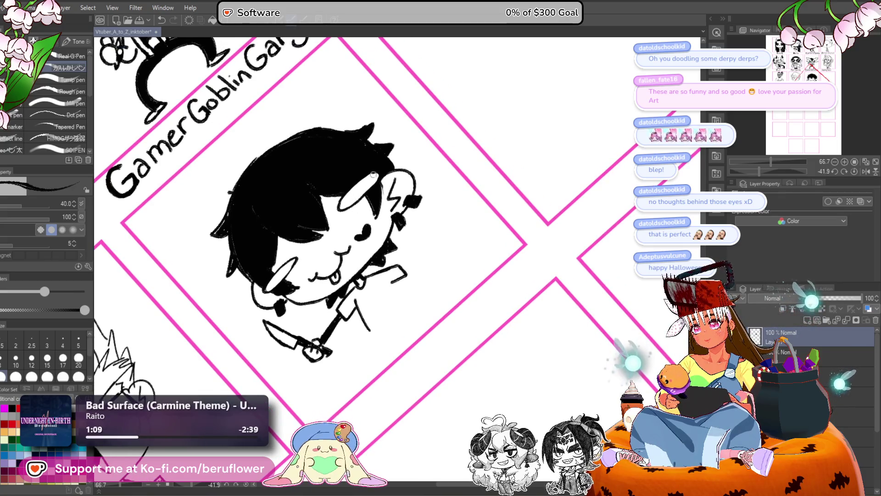
key(ctrl+@)
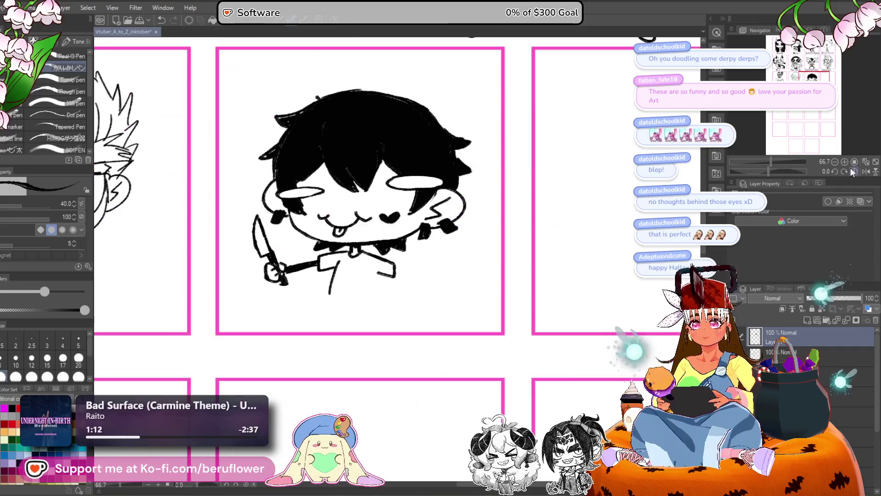
drag(390, 184, 448, 180)
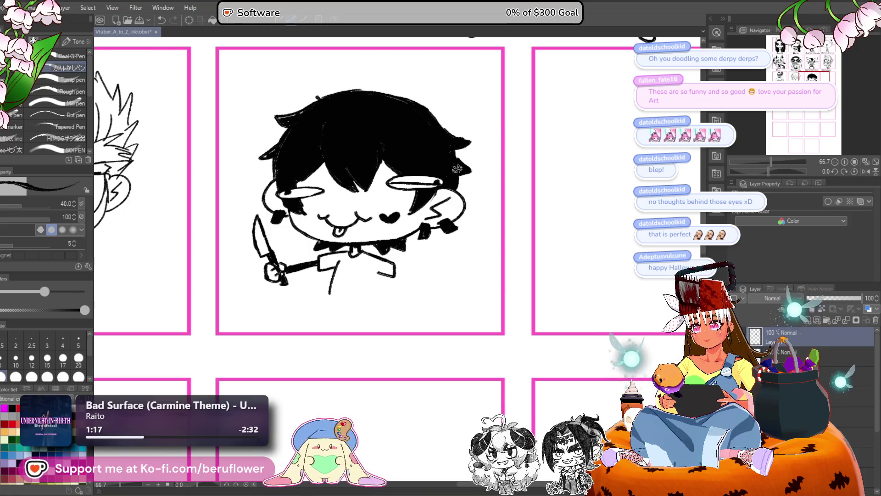
mouse_move(420, 247)
mouse_down()
mouse_move(396, 209)
mouse_move(361, 202)
mouse_up()
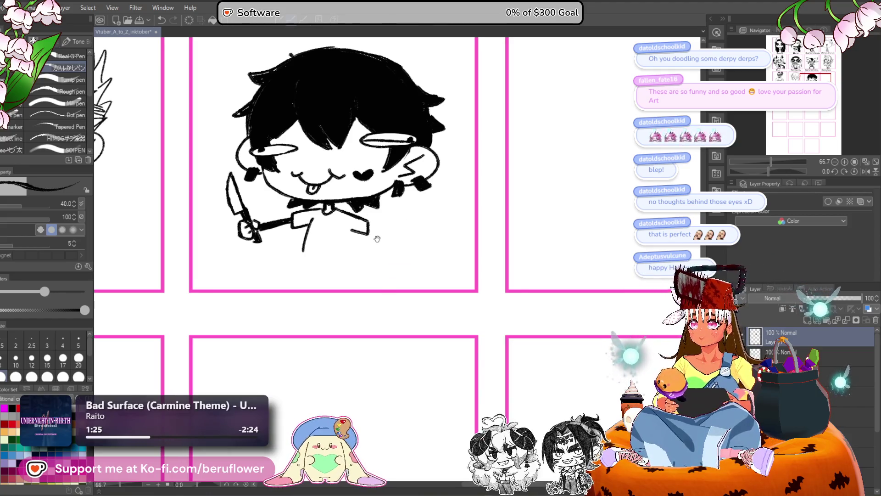
- Ink the knife chibi's torso, a waistline, and both legs reaching the panel's bottom edge
drag(378, 242, 393, 239)
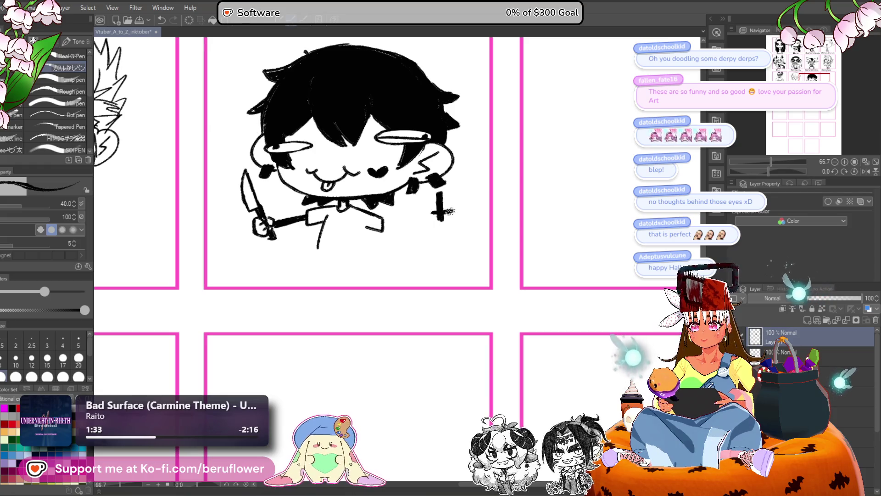
drag(441, 212, 453, 201)
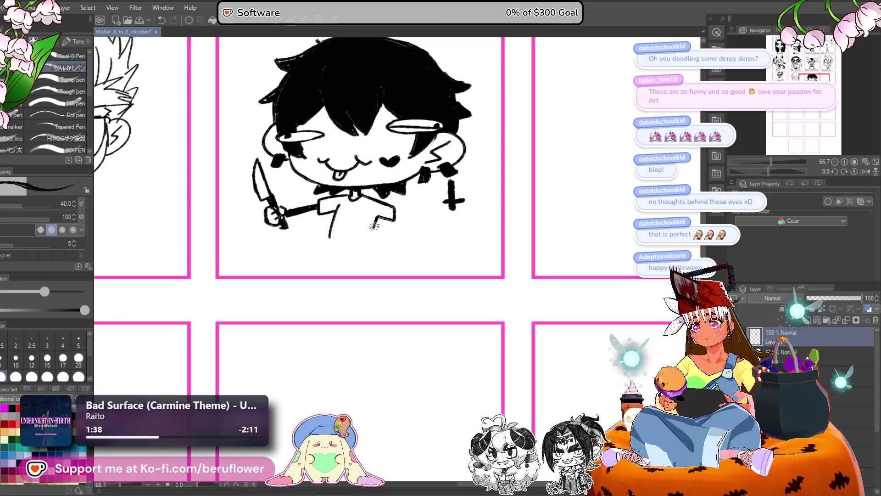
drag(379, 214, 369, 246)
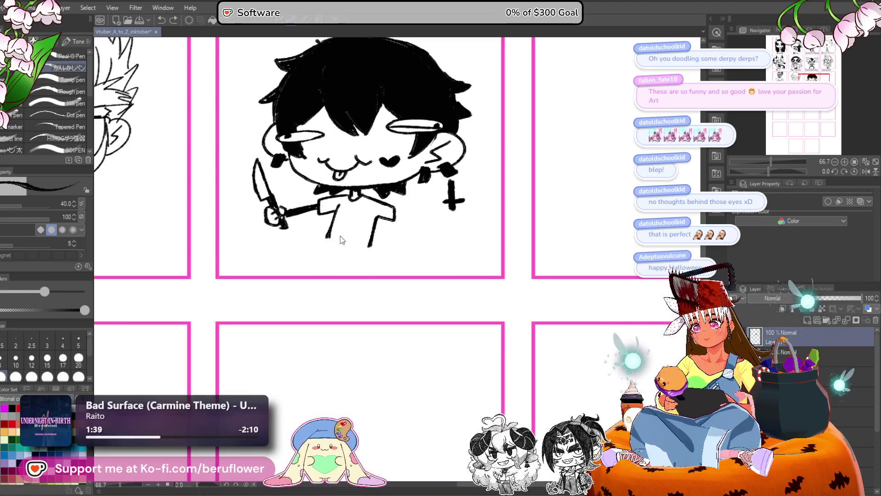
key(ctrl+z)
key(ctrl+z)
mouse_move(339, 208)
mouse_down()
mouse_move(314, 266)
mouse_move(292, 271)
mouse_move(358, 260)
mouse_up()
key(ctrl+z)
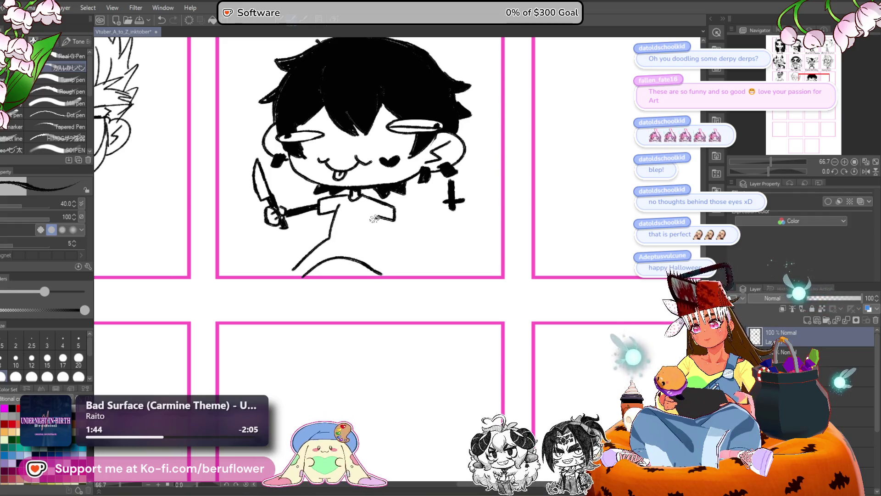
drag(374, 219, 403, 275)
key(ctrl+z)
drag(377, 222, 401, 279)
mouse_move(286, 278)
mouse_down()
mouse_move(335, 237)
mouse_move(373, 241)
mouse_up()
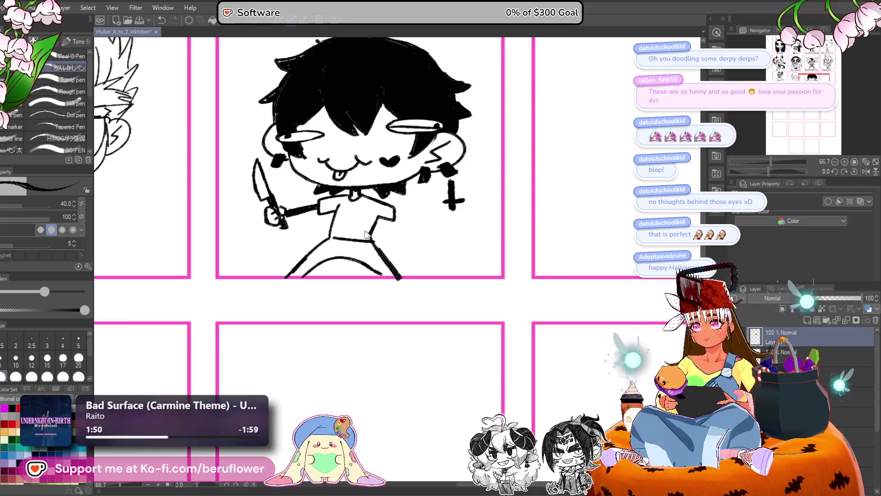
mouse_move(330, 237)
mouse_down()
mouse_move(373, 238)
mouse_move(353, 239)
mouse_up()
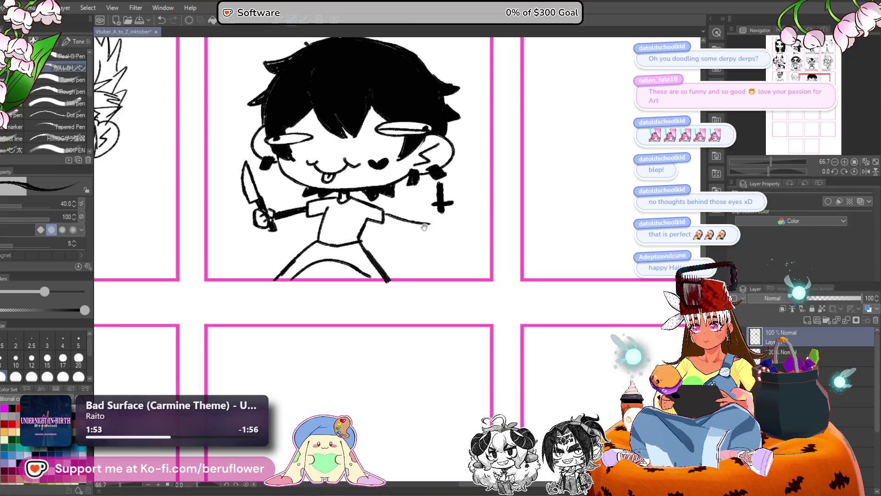
- Draw the raised arm reaching toward the cross and close its sleeve cuff
scroll(426, 225, right, 2)
mouse_move(361, 221)
mouse_down()
mouse_move(368, 234)
mouse_move(416, 227)
mouse_up()
key(ctrl+z)
key(ctrl+z)
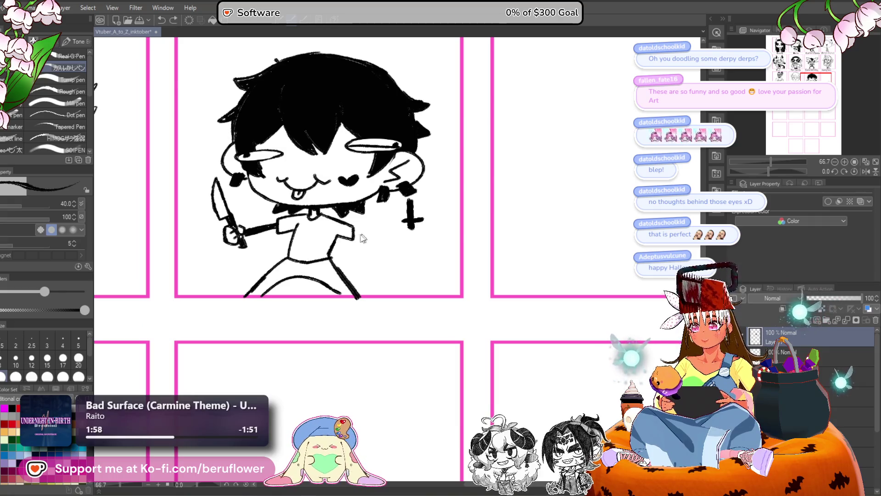
mouse_move(352, 237)
mouse_down()
mouse_move(405, 220)
mouse_move(379, 215)
mouse_move(394, 217)
mouse_up()
key(ctrl+z)
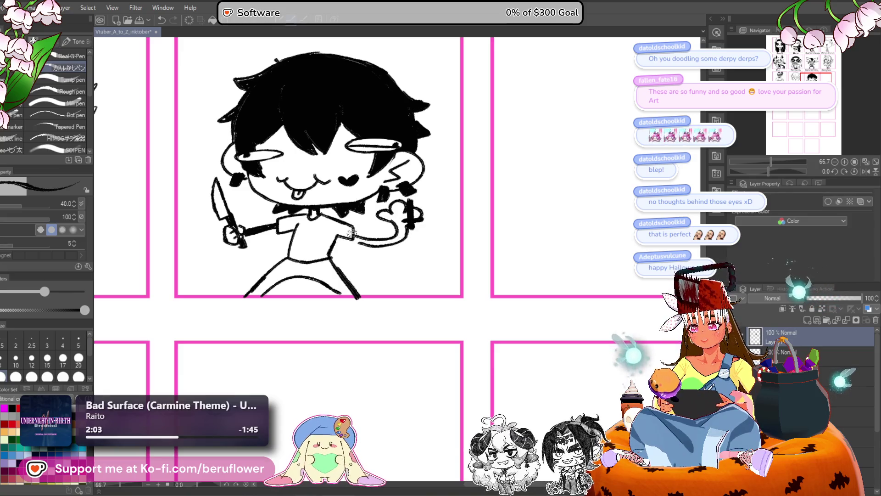
mouse_move(352, 228)
mouse_down()
mouse_move(356, 244)
mouse_move(336, 237)
mouse_up()
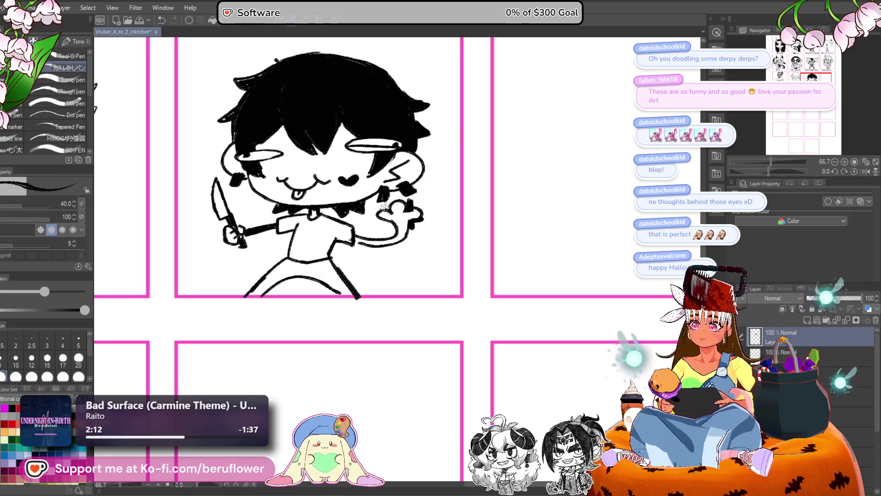
drag(365, 242, 368, 248)
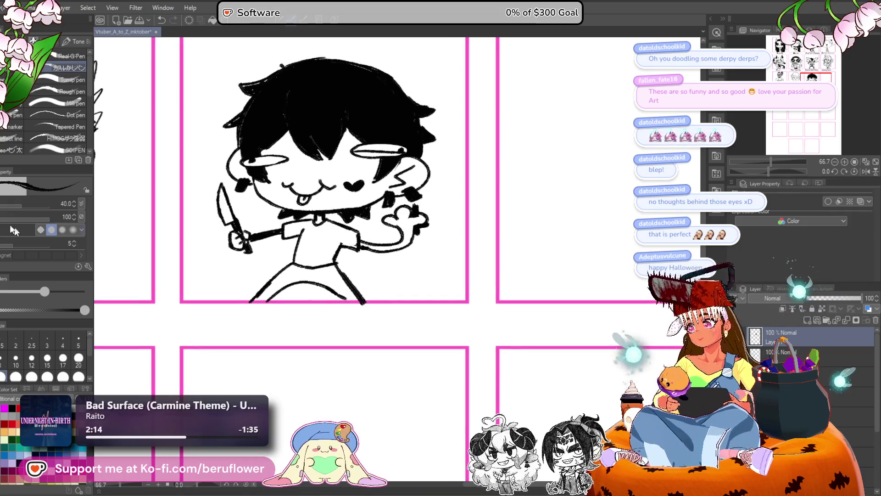
- Fill the knife chibi's t-shirt solid black with the Fill tool, then check the panels
key(g)
click(337, 247)
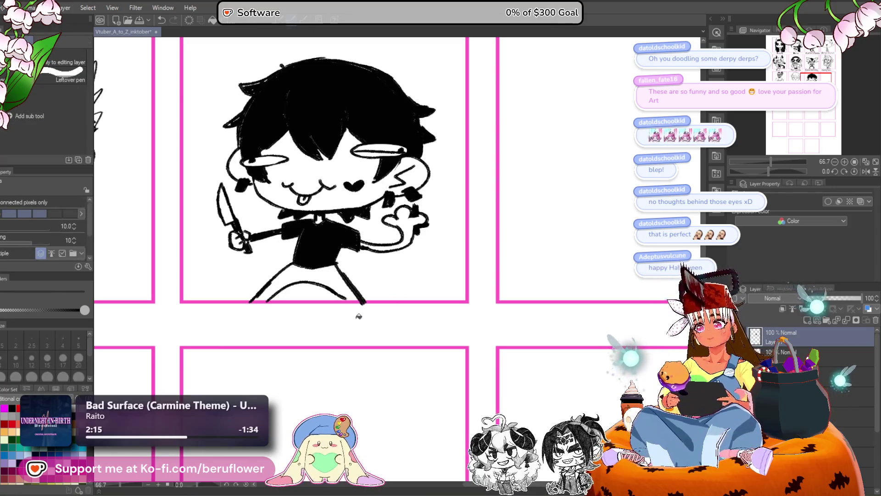
scroll(394, 224, down, 6)
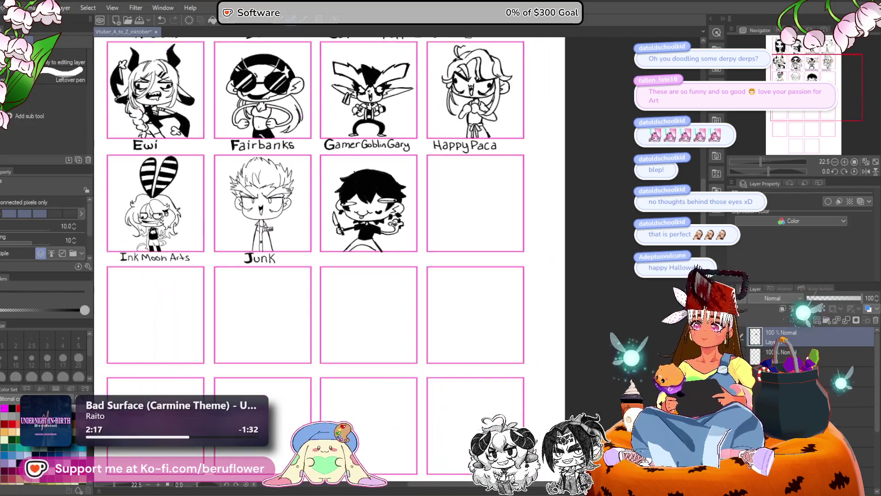
scroll(391, 225, up, 2)
drag(361, 342, 333, 319)
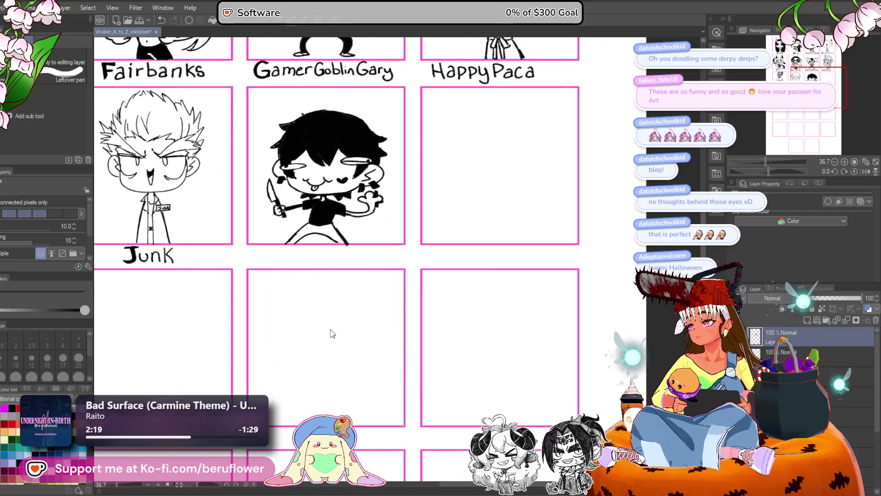
- Hand-letter 'Kraven' with the pen in the space below the chibi's panel
key(p)
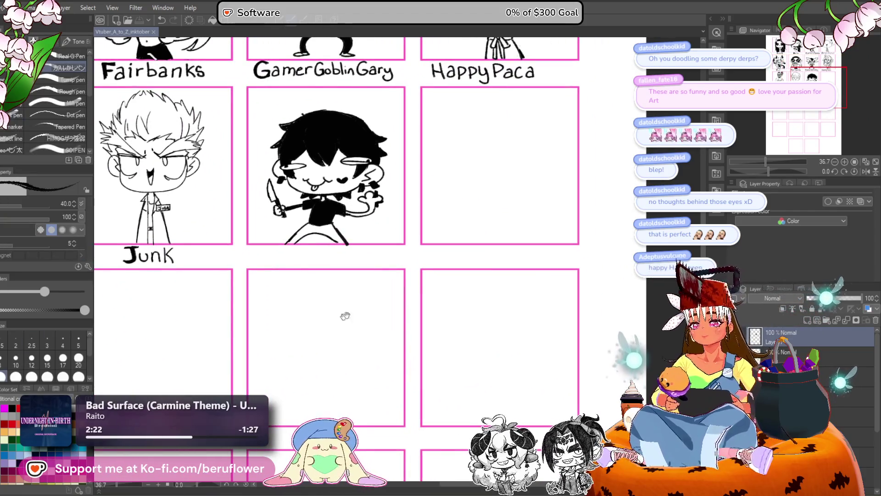
scroll(295, 267, up, 2)
scroll(296, 266, up, 2)
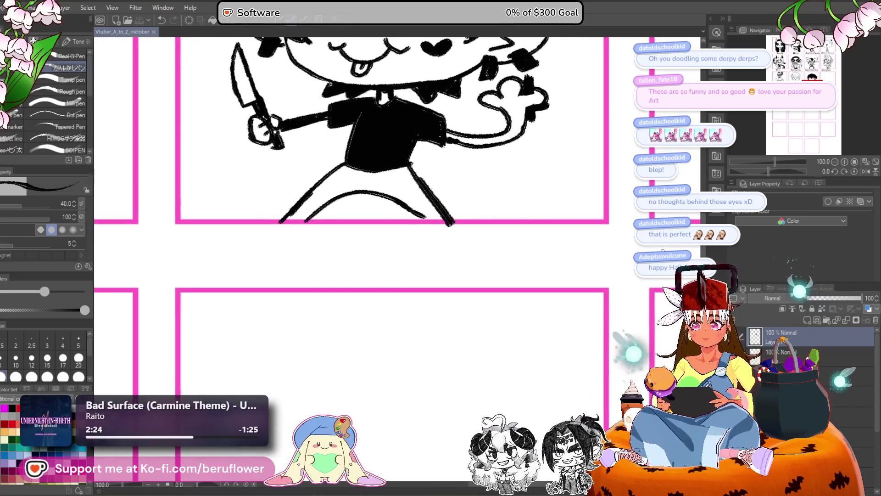
click(461, 227)
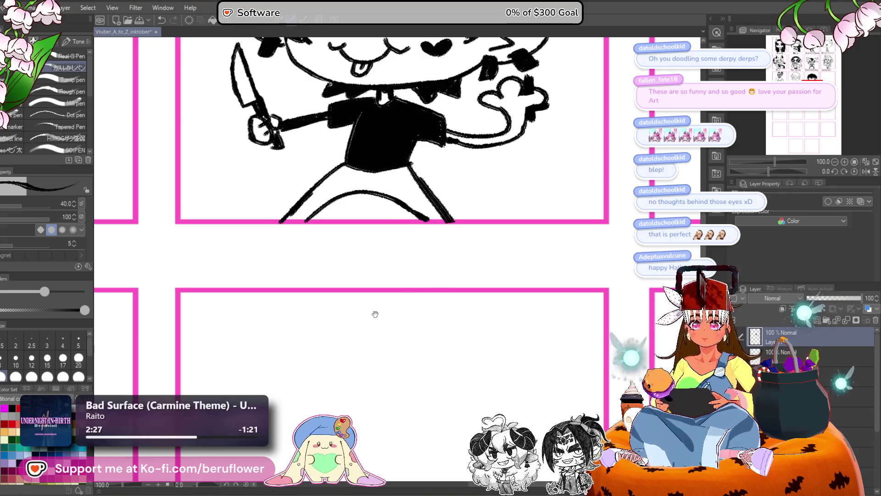
drag(375, 314, 396, 307)
mouse_move(248, 222)
mouse_down()
mouse_move(248, 257)
mouse_move(249, 243)
mouse_up()
mouse_move(251, 241)
mouse_down()
mouse_move(280, 260)
mouse_move(301, 239)
mouse_move(349, 234)
mouse_move(318, 235)
mouse_move(351, 253)
mouse_move(323, 253)
mouse_move(355, 264)
mouse_move(323, 234)
mouse_up()
scroll(351, 261, down, 5)
scroll(335, 239, up, 3)
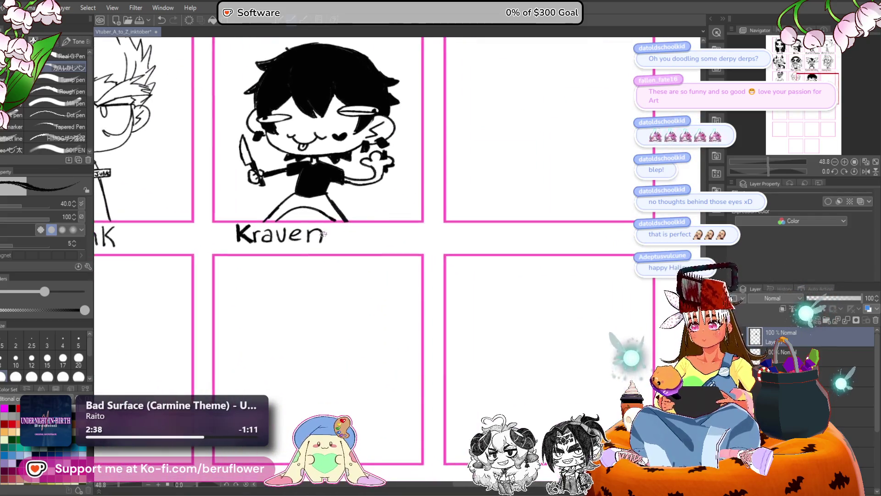
- Start a freehand lasso selection around the Kraven label
key(m)
scroll(257, 239, up, 3)
mouse_move(214, 222)
mouse_down()
mouse_move(211, 230)
mouse_move(409, 221)
mouse_move(309, 203)
mouse_up()
- Enlarge the selected 'Kraven' label and shift it right, centred beneath its panel, then deselect
drag(223, 201, 221, 202)
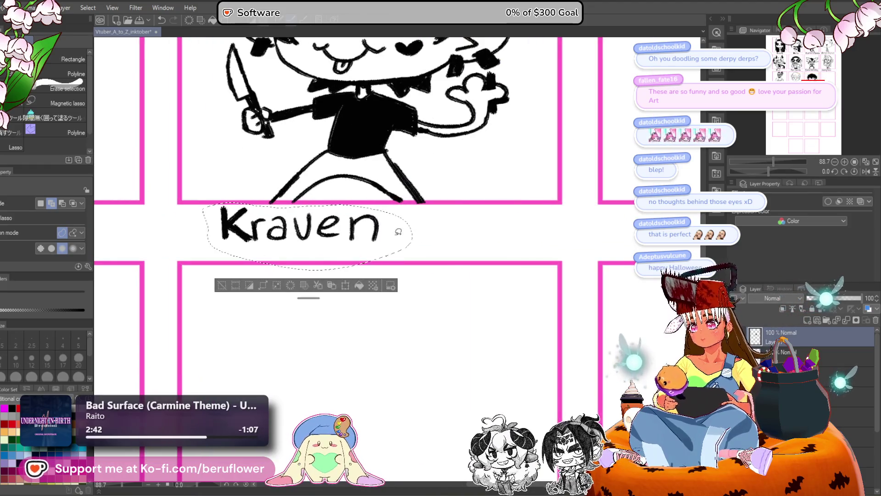
key(ctrl+t)
drag(408, 256, 459, 252)
drag(361, 270, 362, 274)
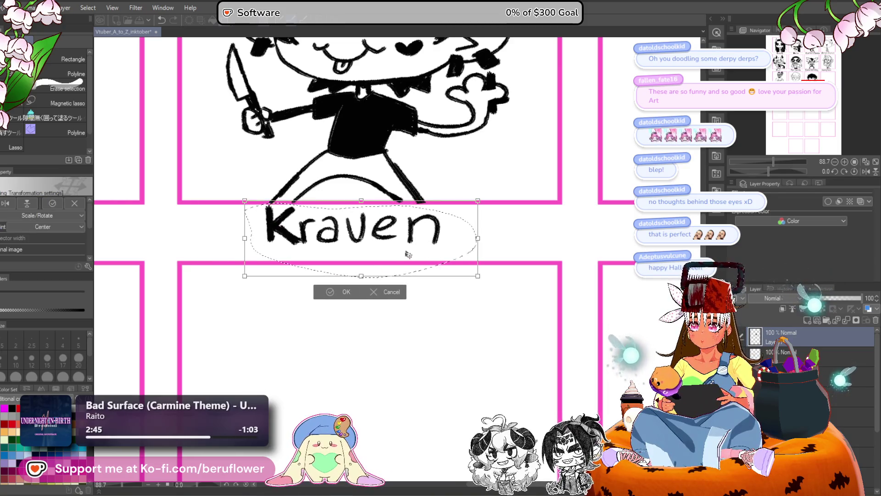
key(Return)
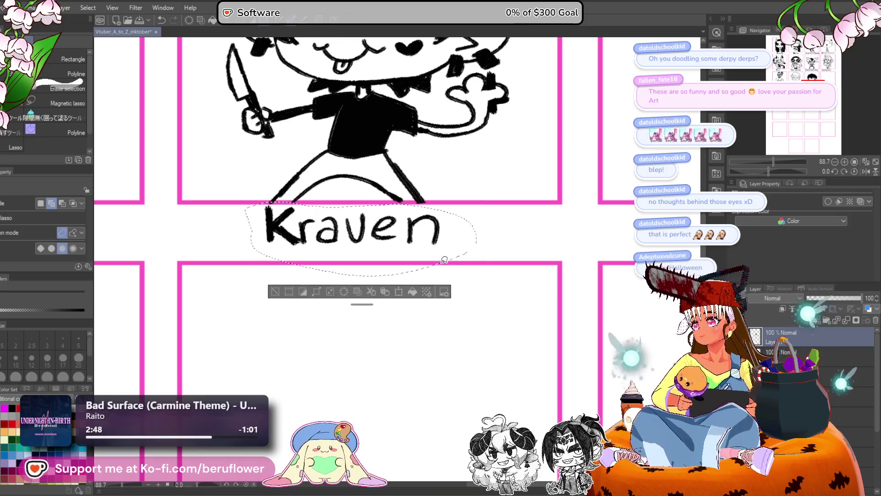
key(ctrl+d)
scroll(358, 215, down, 6)
scroll(358, 215, up, 2)
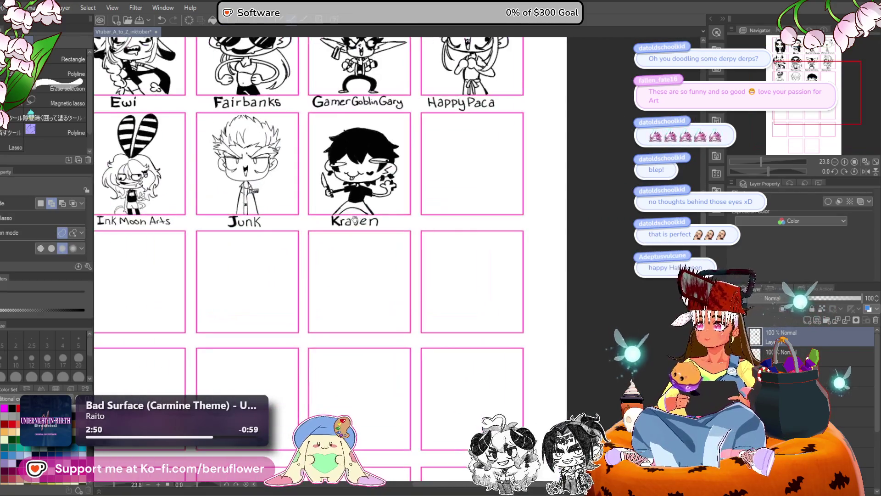
scroll(363, 190, up, 4)
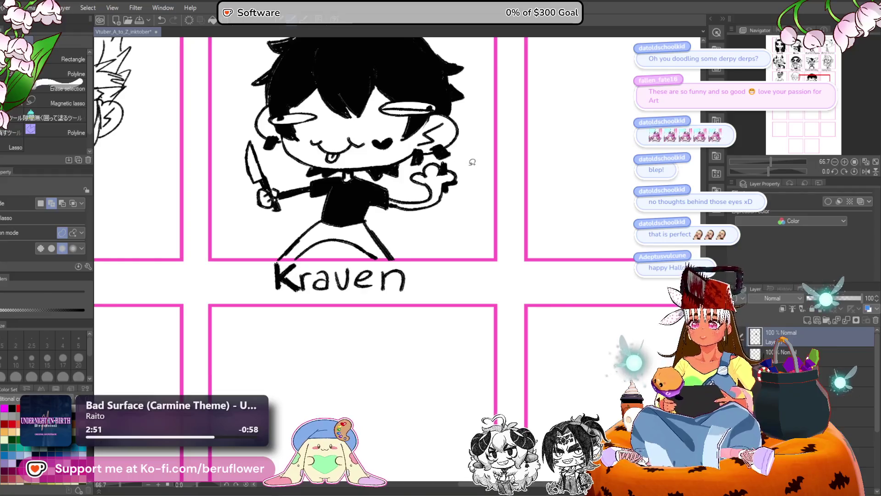
- Lasso the whole Kraven chibi, enlarge it upward to fill its panel, then deselect
mouse_move(469, 165)
mouse_down()
mouse_move(411, 261)
mouse_move(286, 258)
mouse_up()
mouse_move(225, 198)
mouse_down()
mouse_move(213, 184)
mouse_move(479, 147)
mouse_move(487, 363)
mouse_up()
drag(513, 358, 485, 235)
scroll(486, 235, down, 3)
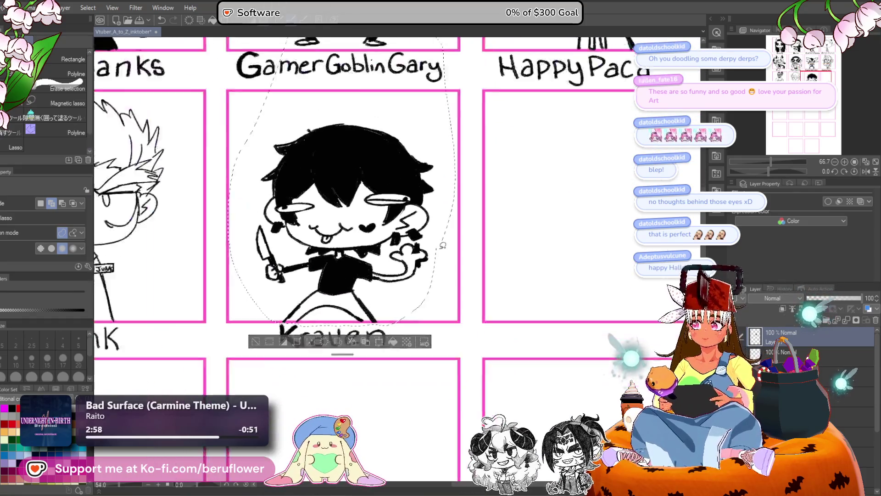
key(ctrl+t)
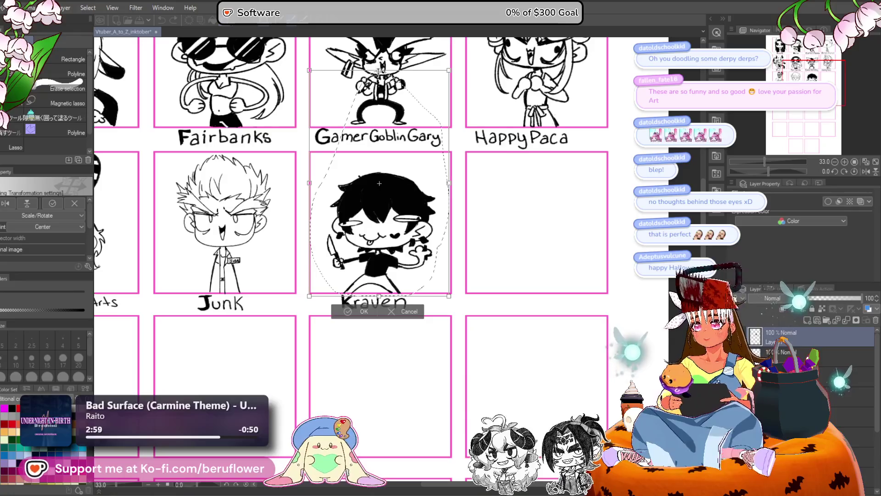
drag(379, 70, 379, 43)
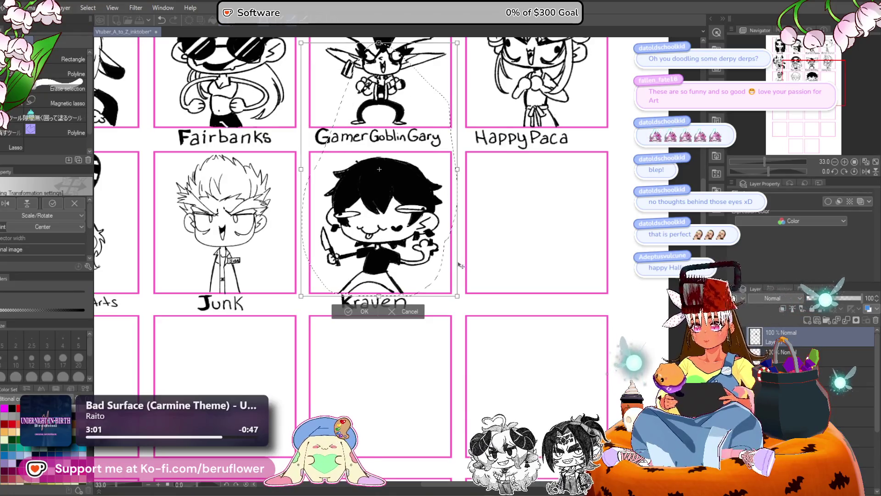
key(Return)
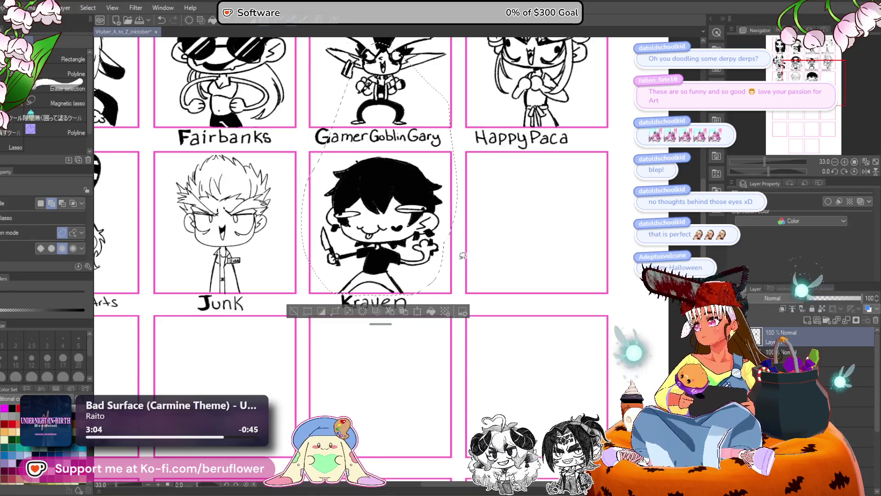
key(ctrl+d)
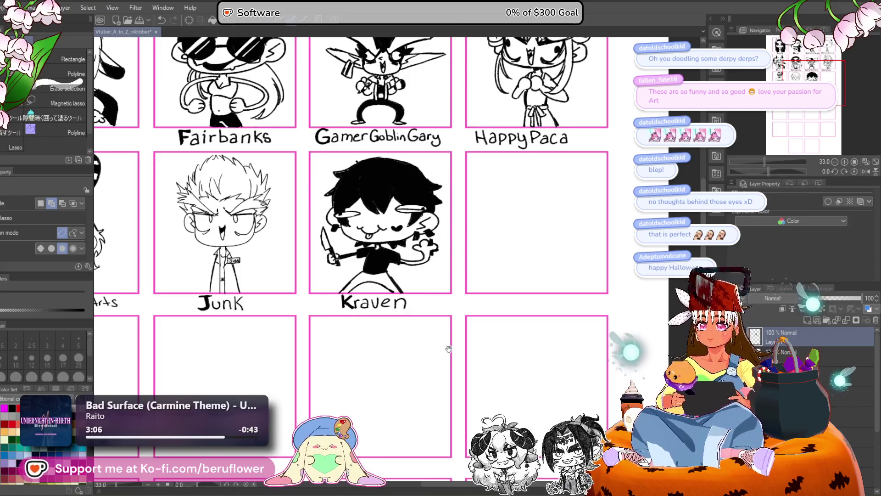
scroll(356, 223, up, 3)
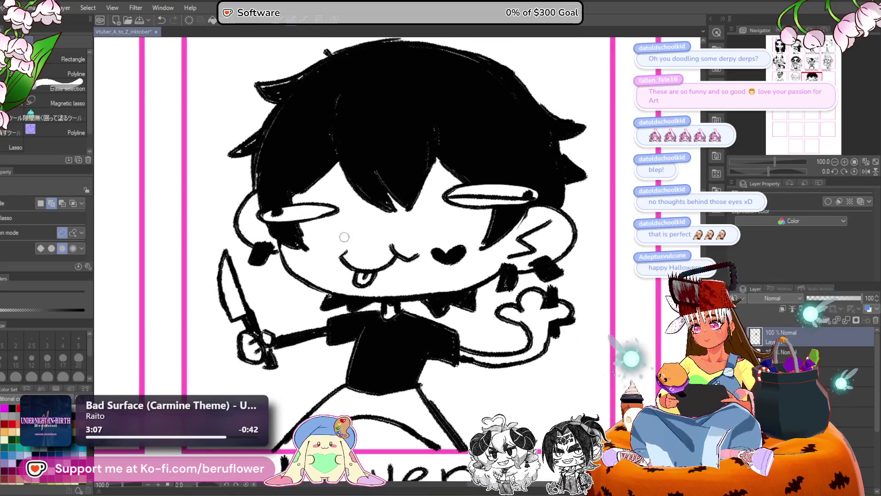
- Erase Kraven's tongue-out mouth and redraw it as a wide rounded open mouth
mouse_move(344, 237)
mouse_down()
mouse_move(373, 257)
mouse_move(338, 263)
mouse_move(373, 275)
mouse_move(407, 259)
mouse_up()
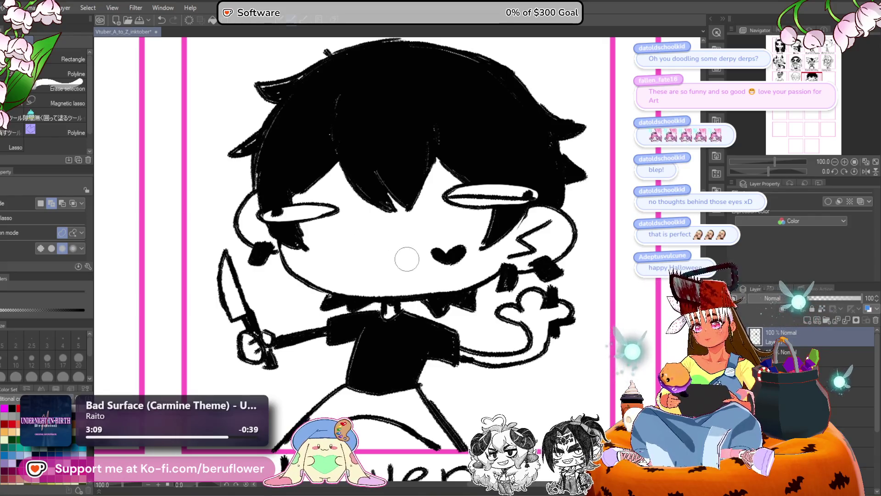
key(p)
mouse_move(368, 239)
mouse_down()
mouse_move(335, 243)
mouse_move(322, 272)
mouse_move(390, 248)
mouse_move(367, 267)
mouse_up()
key(ctrl+z)
key(ctrl+z)
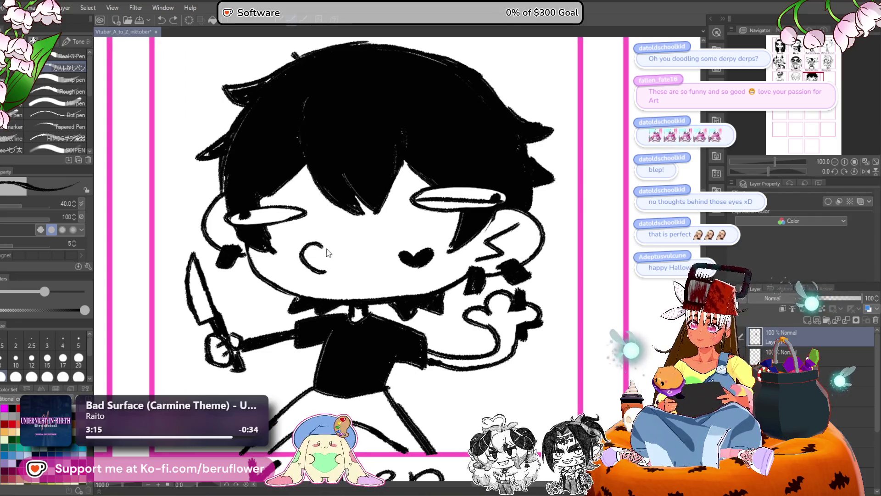
key(ctrl+z)
mouse_move(317, 245)
mouse_down()
mouse_move(295, 253)
mouse_move(314, 264)
mouse_up()
mouse_move(318, 250)
mouse_down()
mouse_move(344, 237)
mouse_move(366, 269)
mouse_up()
key(ctrl+z)
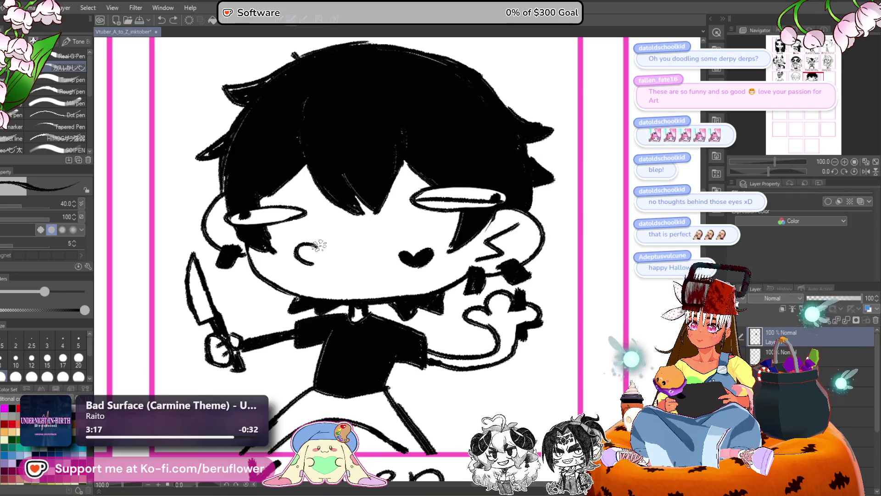
mouse_move(324, 248)
mouse_down()
mouse_move(356, 234)
mouse_move(380, 262)
mouse_up()
mouse_move(304, 259)
mouse_down()
mouse_move(336, 271)
mouse_move(388, 248)
mouse_up()
drag(316, 266, 403, 245)
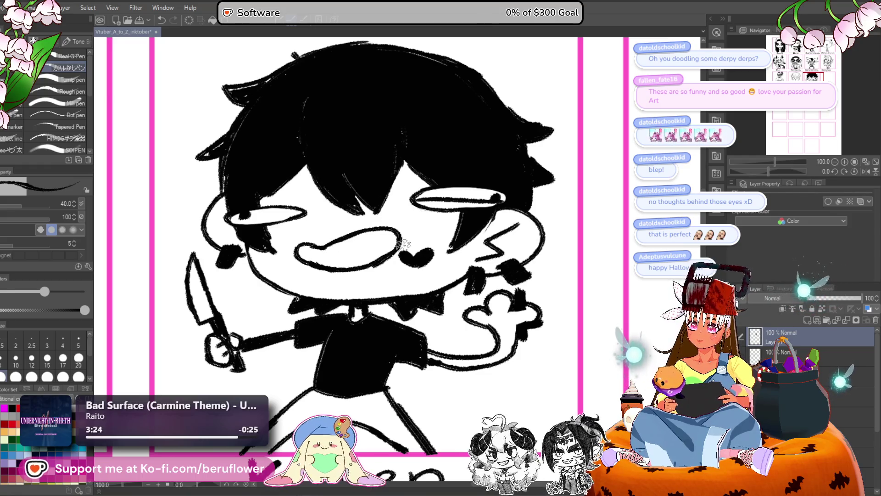
- Add drool hanging from Kraven's lips and a tongue line inside the mouth
scroll(404, 243, down, 4)
scroll(404, 238, up, 1)
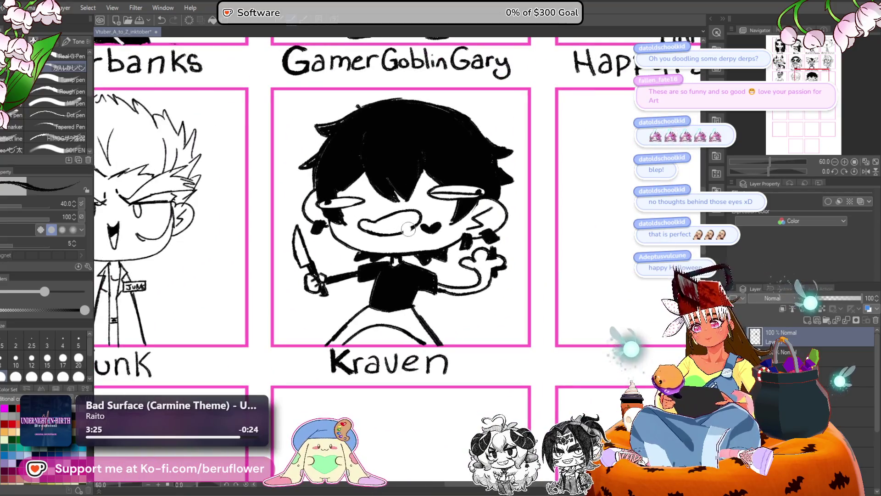
scroll(409, 228, down, 2)
scroll(404, 234, up, 4)
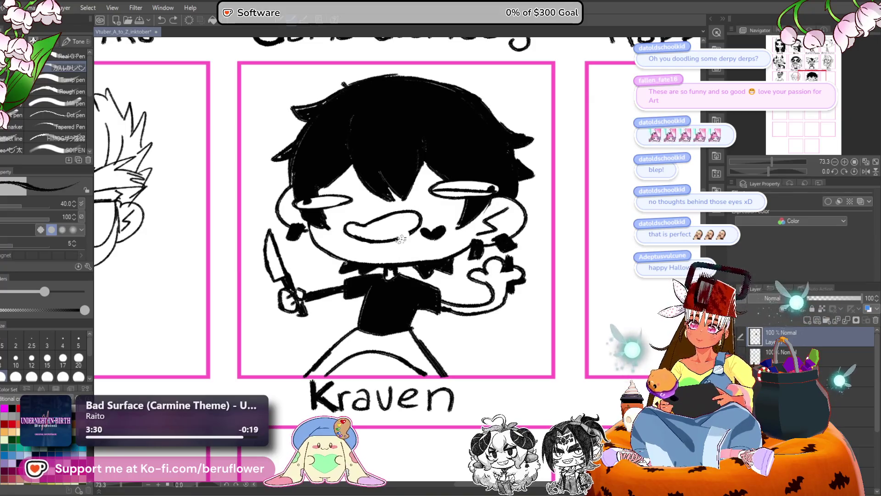
drag(398, 236, 413, 262)
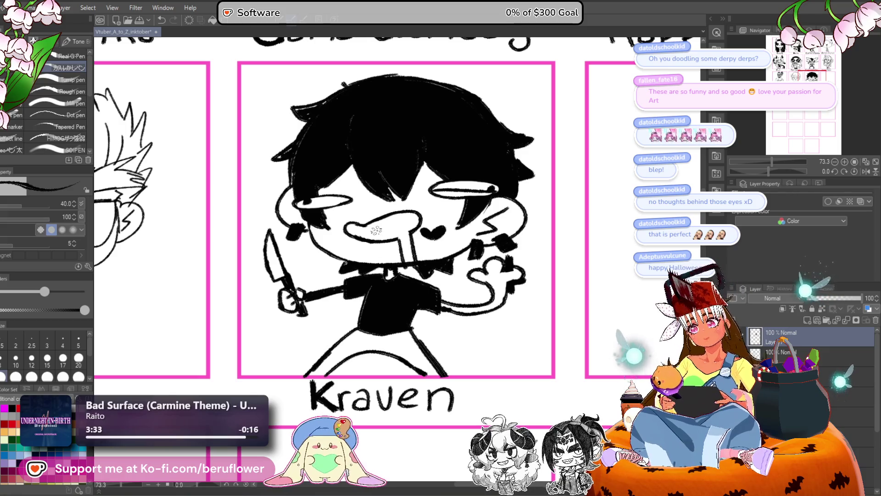
drag(370, 238, 422, 211)
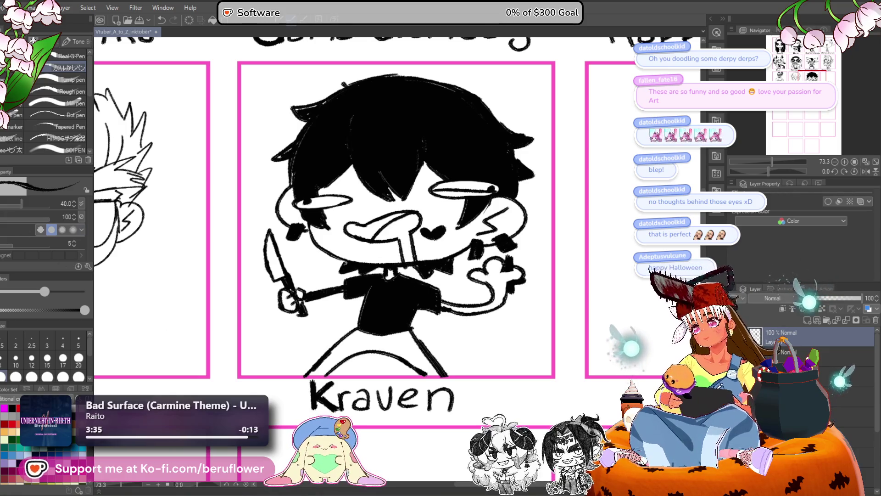
key(g)
key(ctrl+minus)
key(ctrl+minus)
key(ctrl+minus)
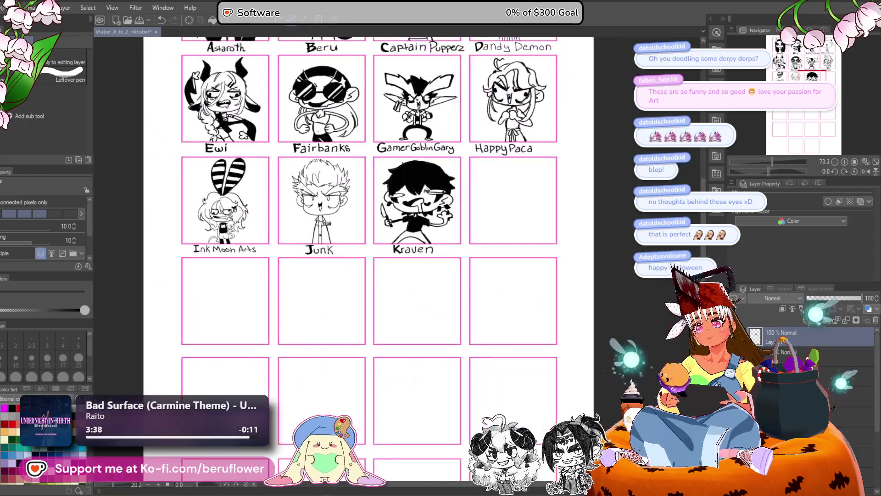
- Hatch short diagonal blush strokes on both of Kraven's cheeks with the pen at size 20
scroll(424, 192, up, 2)
key(p)
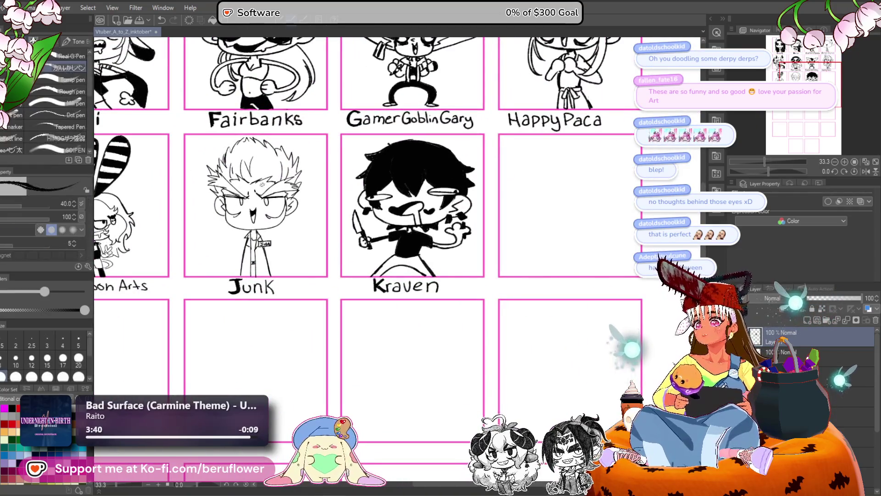
drag(542, 322, 480, 323)
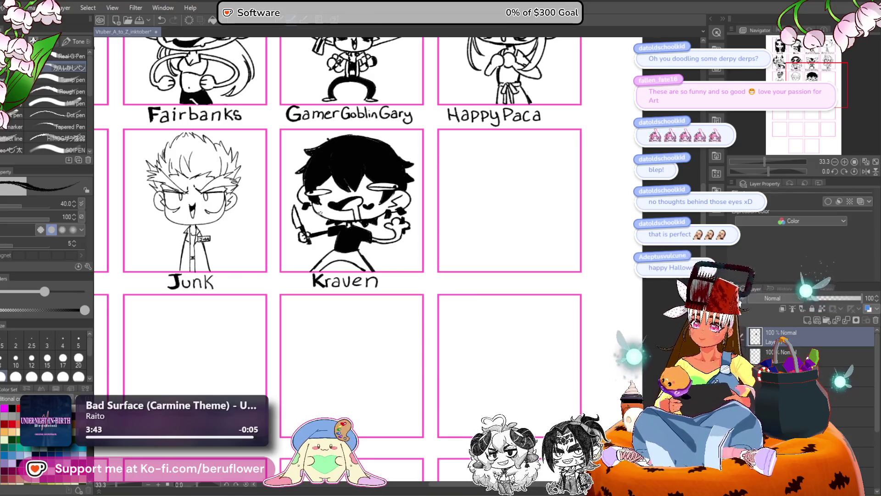
scroll(320, 213, up, 3)
scroll(365, 207, up, 1)
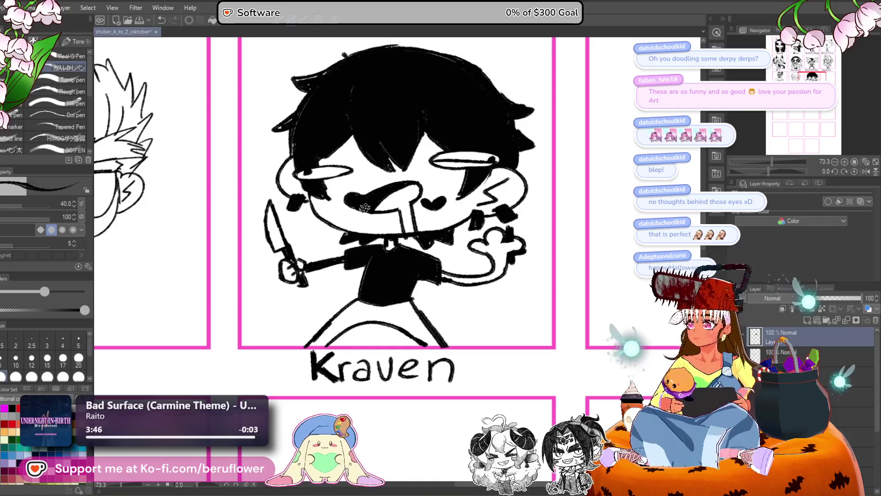
key(bracketleft)
drag(327, 184, 339, 180)
drag(338, 192, 345, 184)
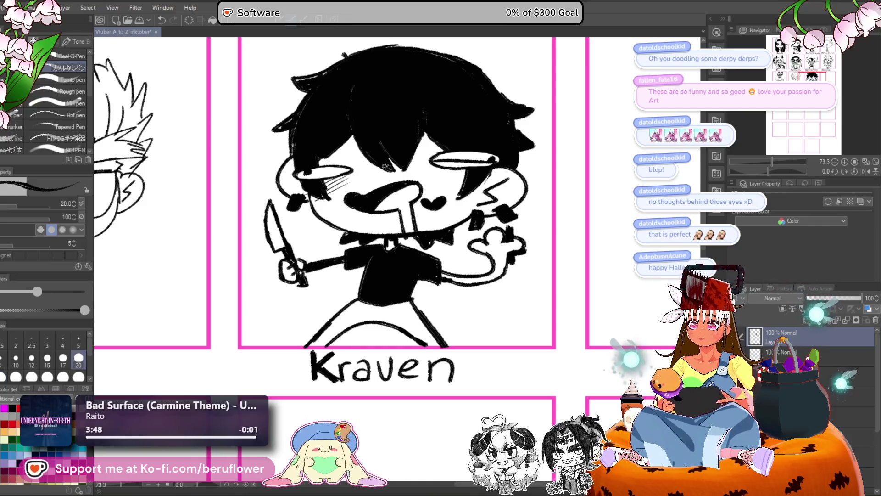
drag(448, 192, 459, 183)
drag(458, 196, 471, 183)
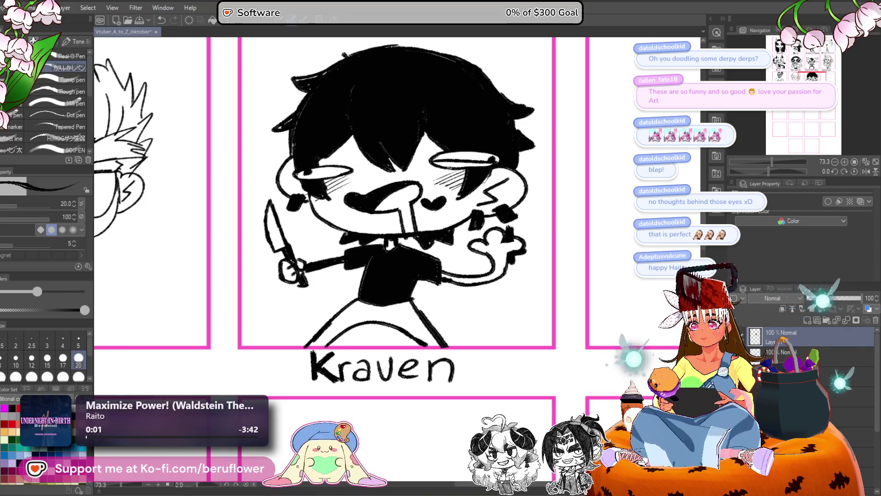
scroll(306, 197, down, 3)
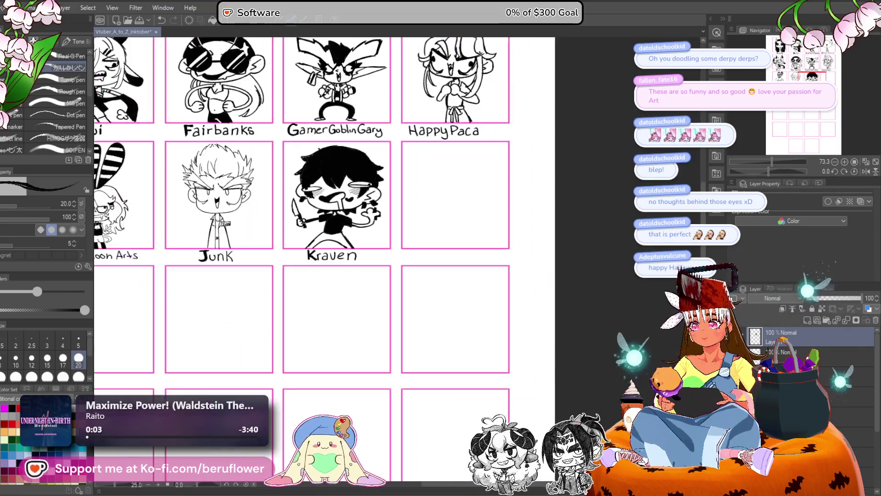
- Rename the layer holding Kraven's drawing to 'kraven'
scroll(592, 294, up, 1)
scroll(592, 294, up, 1)
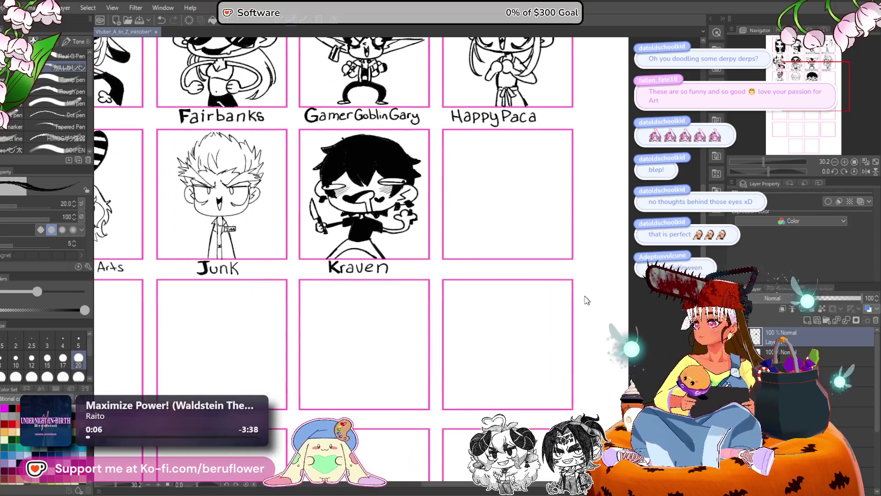
mouse_move(507, 295)
mouse_down()
mouse_move(492, 326)
mouse_move(439, 289)
mouse_up()
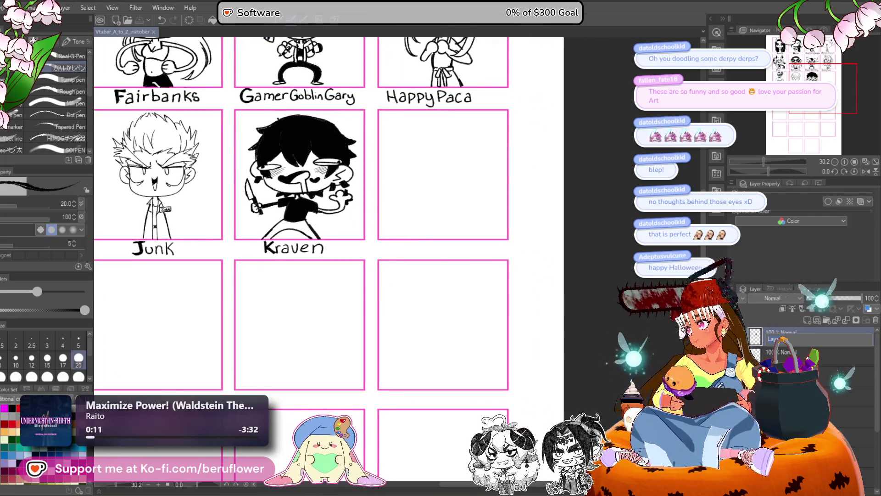
text(kraven)
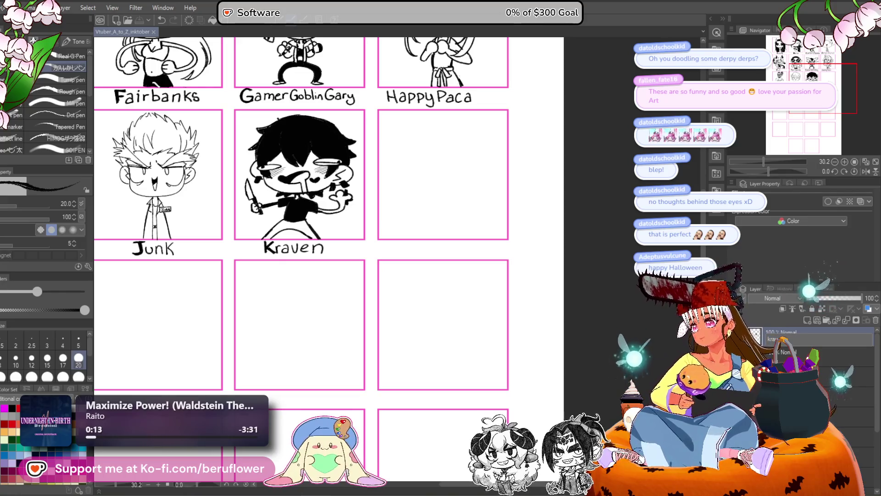
- Pan and zoom across the character grid to bring the Kraven panel back into view
mouse_move(195, 458)
mouse_down()
mouse_move(390, 364)
mouse_move(346, 241)
mouse_move(346, 185)
mouse_up()
scroll(390, 364, down, 5)
scroll(391, 364, up, 3)
mouse_move(571, 212)
mouse_down()
mouse_move(531, 275)
mouse_move(571, 280)
mouse_move(571, 344)
mouse_move(548, 463)
mouse_move(565, 367)
mouse_move(527, 276)
mouse_up()
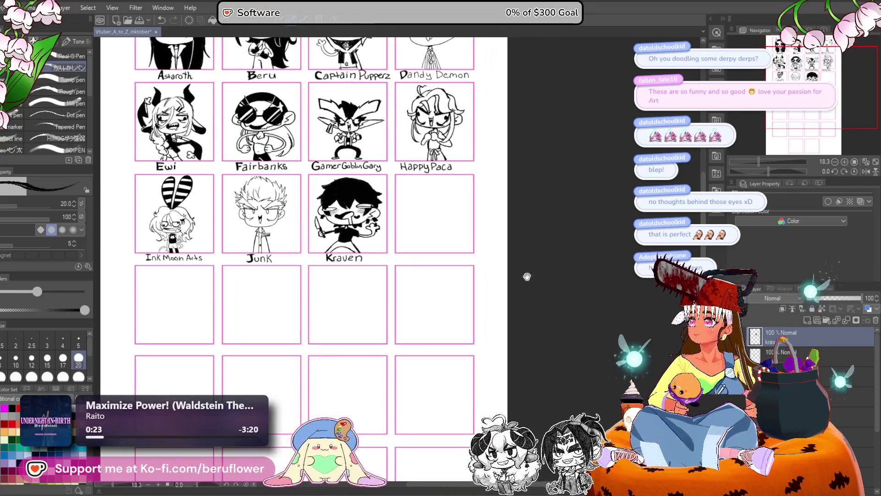
scroll(527, 276, up, 3)
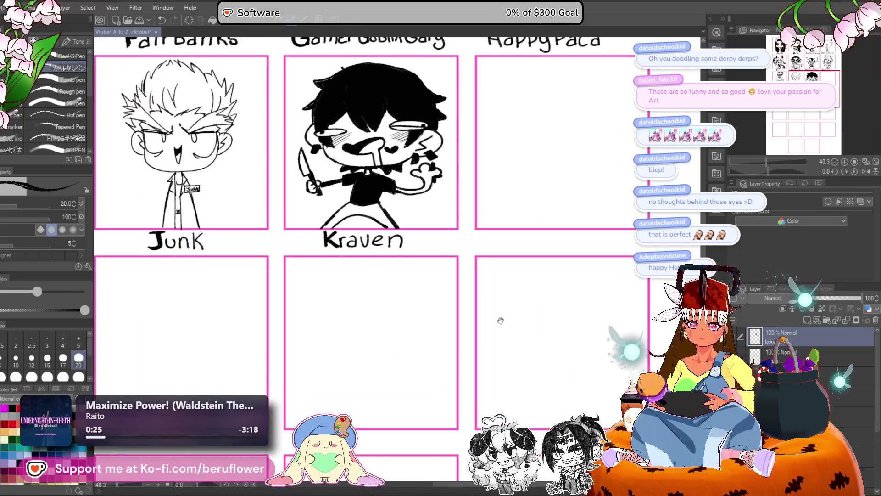
mouse_move(501, 320)
mouse_down()
mouse_move(442, 307)
mouse_move(381, 273)
mouse_up()
scroll(384, 184, up, 2)
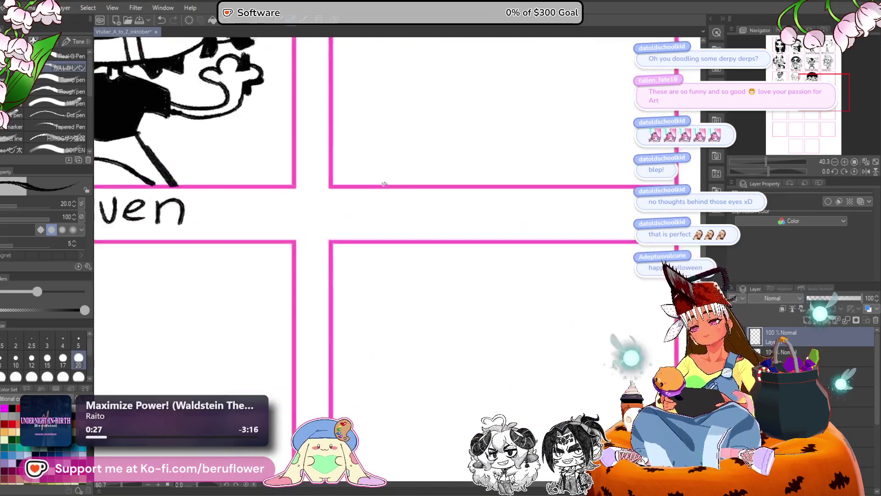
scroll(385, 184, up, 2)
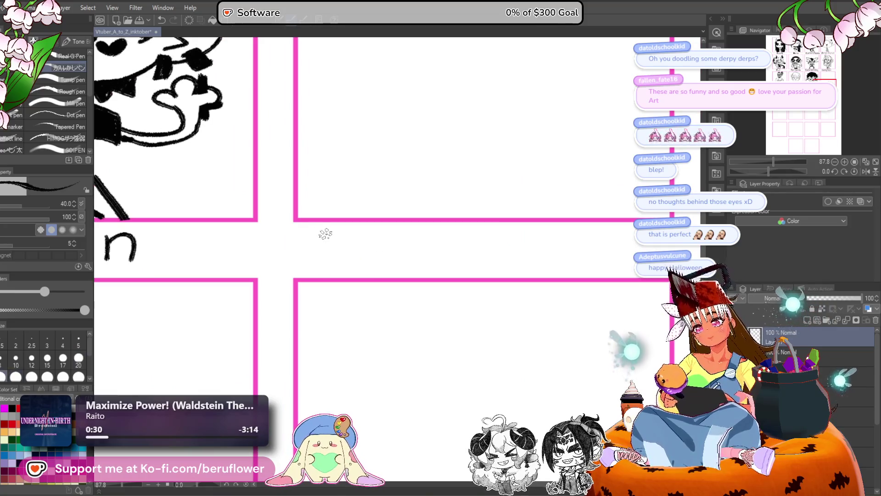
scroll(397, 213, down, 4)
scroll(398, 215, up, 2)
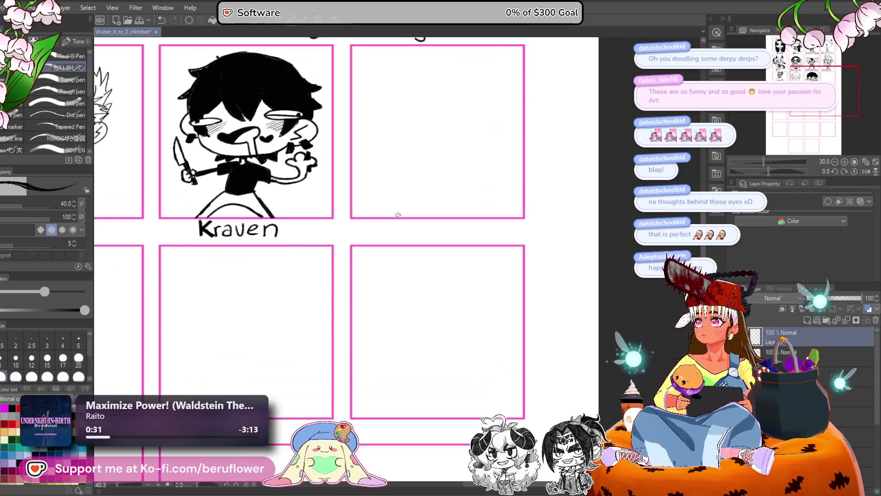
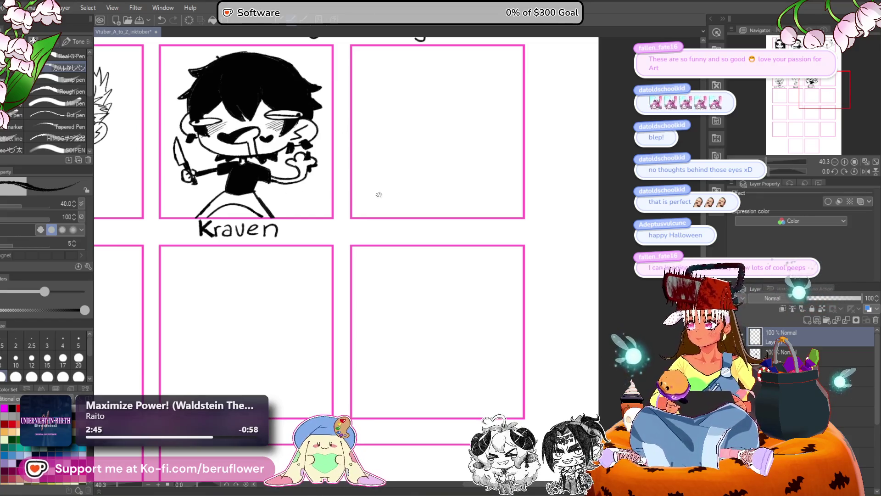
- Zoom in to about 80% and pan to the blank panel under Happy Paca
scroll(560, 94, up, 3)
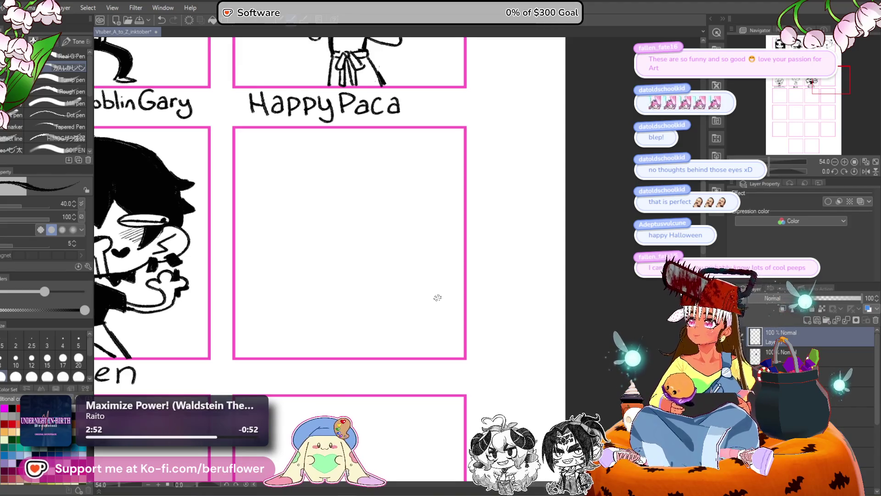
scroll(439, 296, up, 1)
mouse_move(456, 288)
mouse_down()
mouse_move(397, 297)
mouse_move(459, 269)
mouse_up()
scroll(398, 296, up, 2)
scroll(459, 269, up, 2)
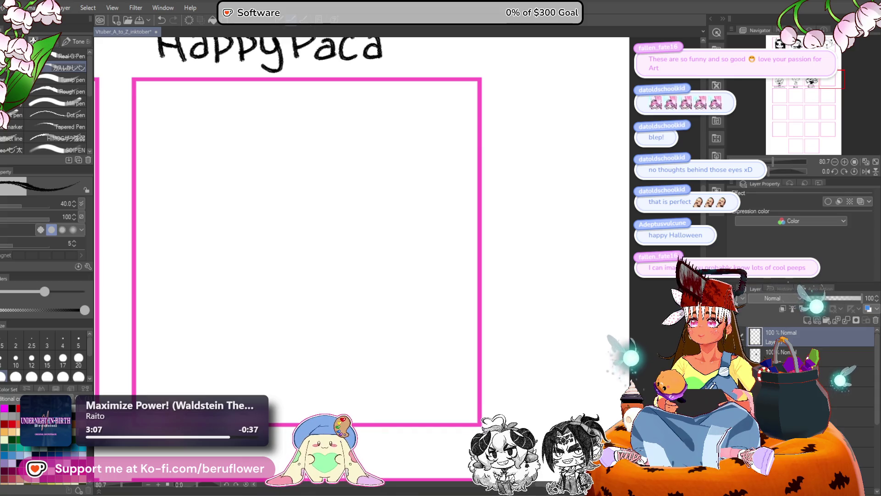
mouse_move(349, 200)
mouse_down()
mouse_move(309, 266)
mouse_move(322, 214)
mouse_move(340, 233)
mouse_up()
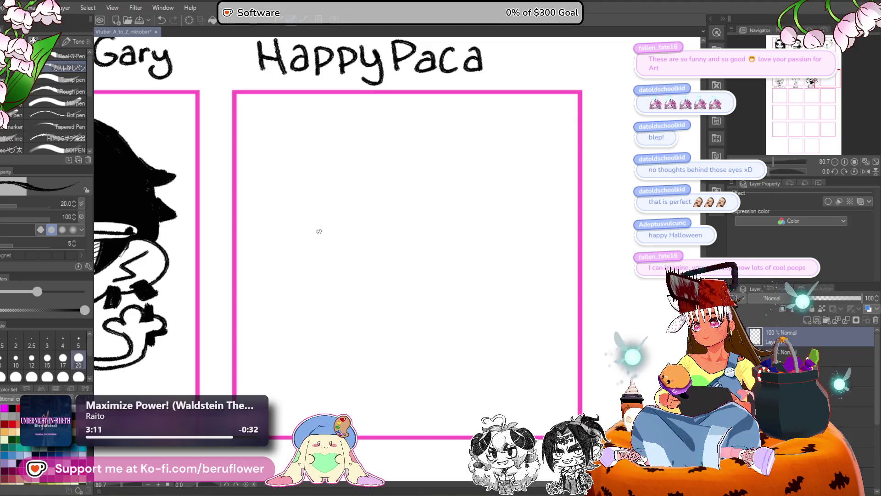
- Draw the new face's curved jaw and chin line, undoing the trial strokes
drag(310, 264, 260, 268)
mouse_move(260, 192)
mouse_down()
mouse_move(255, 211)
mouse_move(347, 269)
mouse_up()
key(ctrl+z)
drag(422, 279, 340, 322)
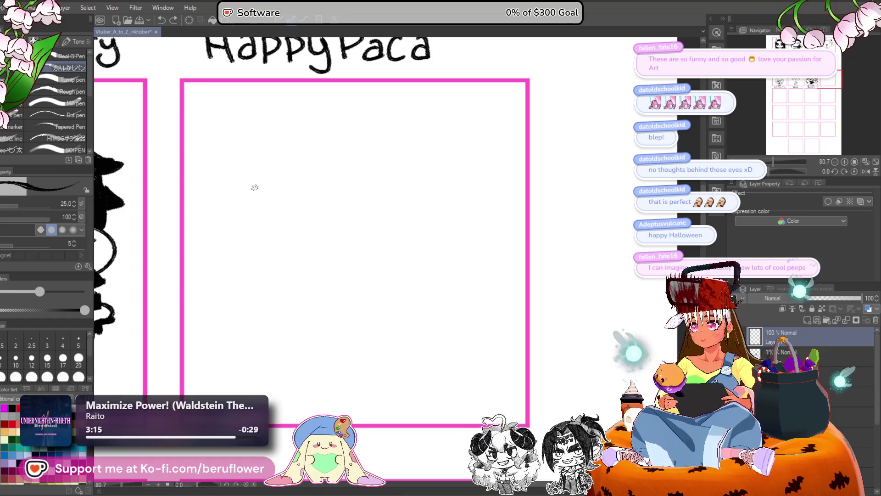
drag(255, 187, 395, 250)
key(ctrl+z)
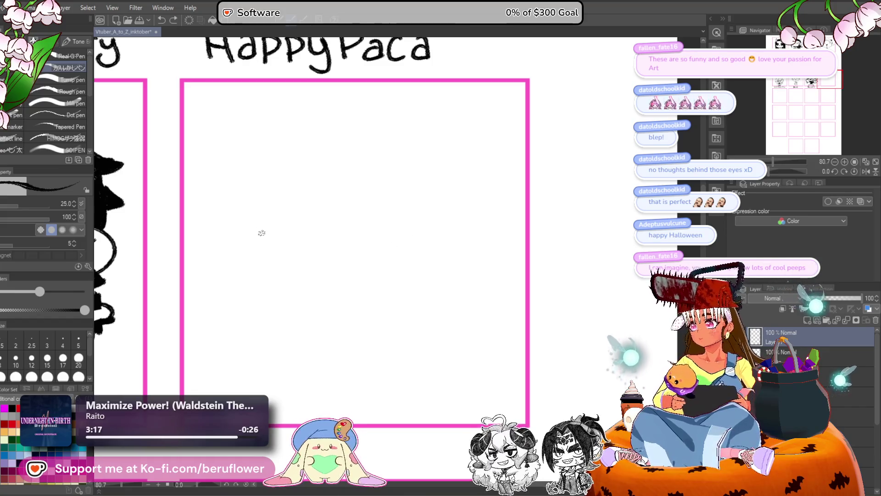
mouse_move(260, 206)
mouse_down()
mouse_move(269, 258)
mouse_move(327, 273)
mouse_move(396, 260)
mouse_up()
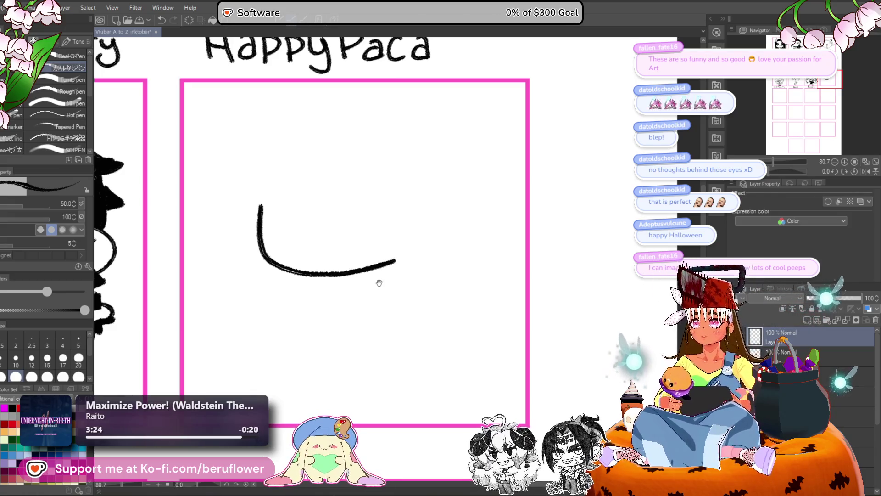
- Draw the glasses' top line with two V-shaped lenses, then extend the jaw curve up to the right
drag(246, 186, 312, 188)
key(ctrl+z)
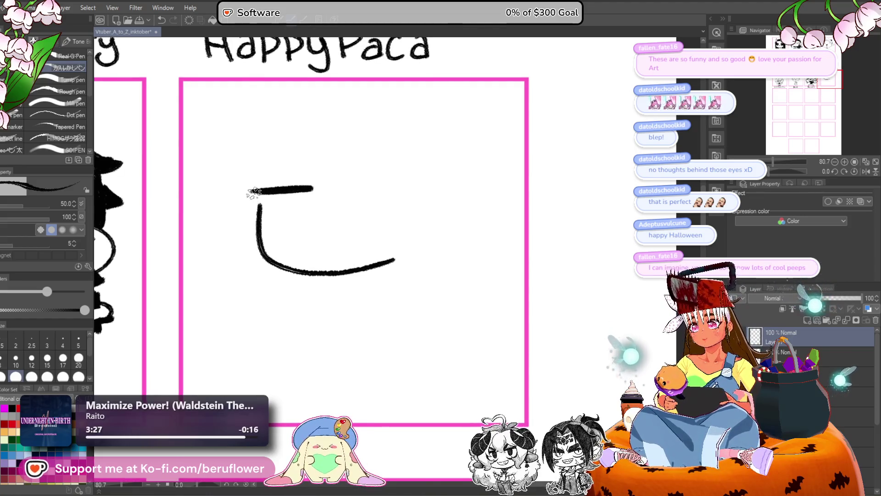
mouse_move(252, 190)
mouse_down()
mouse_move(298, 219)
mouse_move(315, 189)
mouse_move(409, 180)
mouse_move(377, 233)
mouse_move(366, 234)
mouse_up()
mouse_move(313, 193)
mouse_down()
mouse_move(344, 227)
mouse_move(380, 210)
mouse_up()
key(ctrl+z)
mouse_move(314, 194)
mouse_down()
mouse_move(349, 226)
mouse_move(381, 206)
mouse_move(386, 189)
mouse_move(361, 219)
mouse_move(389, 188)
mouse_up()
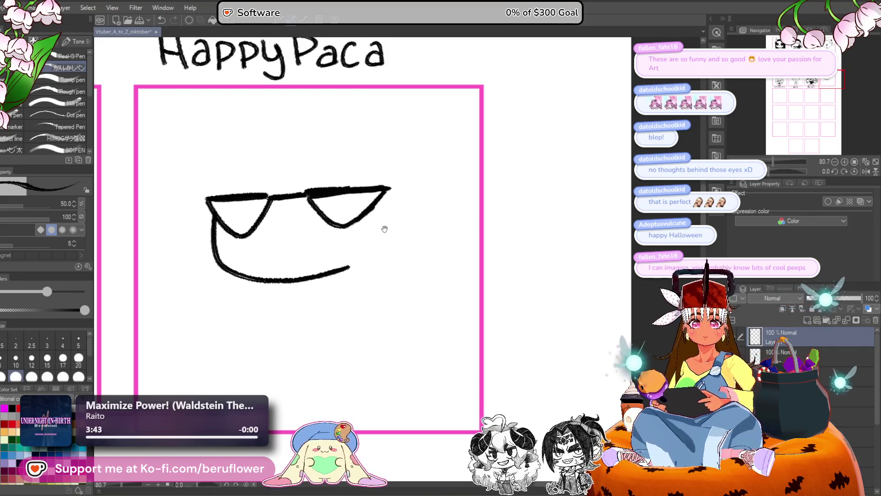
mouse_move(363, 243)
mouse_down()
mouse_move(380, 253)
mouse_move(377, 230)
mouse_move(424, 218)
mouse_up()
key(ctrl+t)
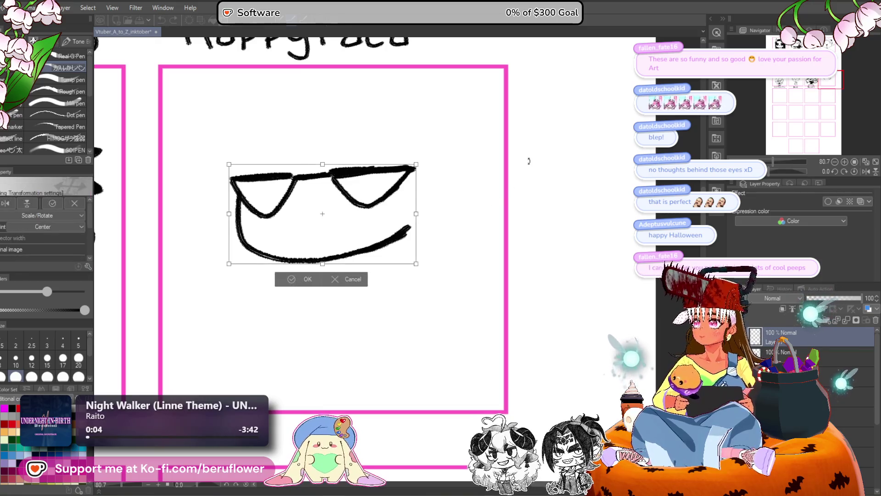
- Cancel the rotation and confirm the transform with the face kept level
drag(525, 161, 528, 187)
drag(387, 242, 399, 229)
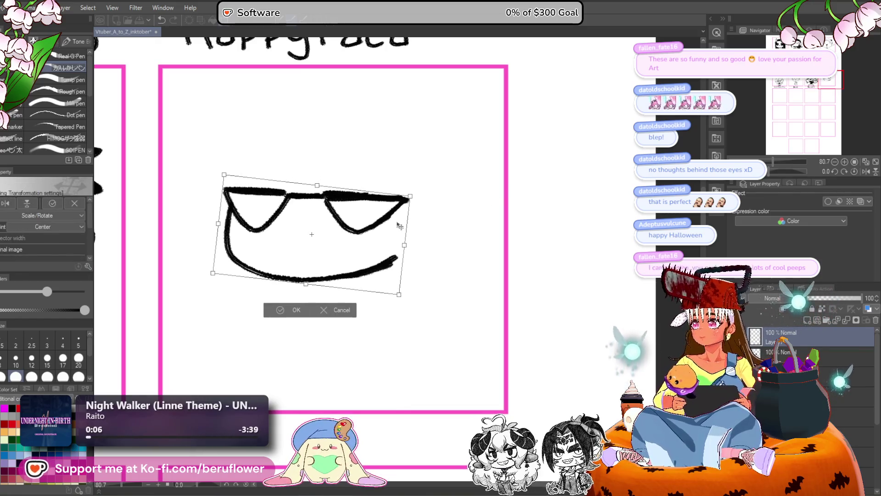
key(Return)
- Try out brow lines and pupils over both lenses, undoing each attempt
drag(237, 158, 296, 164)
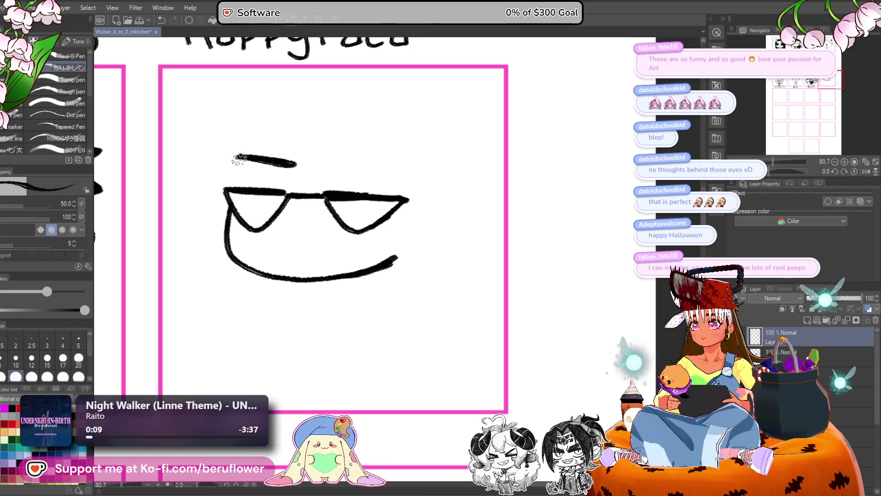
drag(236, 156, 237, 188)
drag(240, 197, 275, 209)
key(ctrl+z)
key(ctrl+z)
key(ctrl+z)
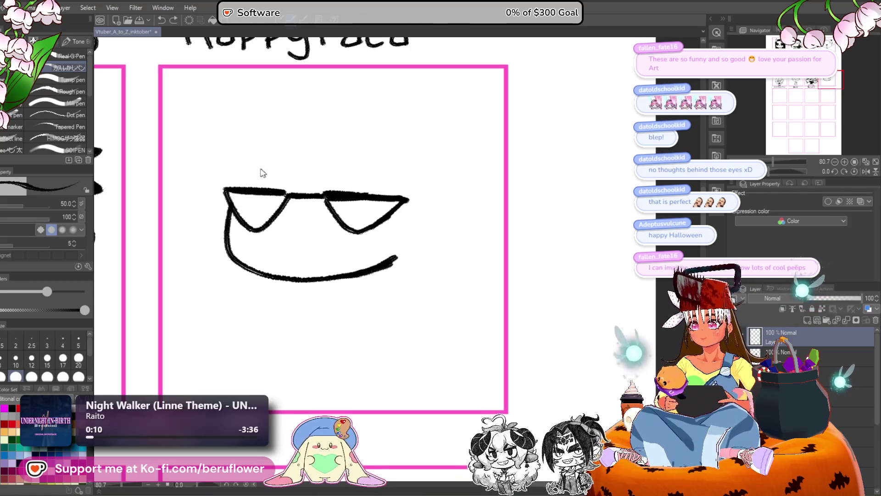
mouse_move(235, 171)
mouse_down()
mouse_move(290, 170)
mouse_move(234, 189)
mouse_up()
drag(239, 197, 275, 211)
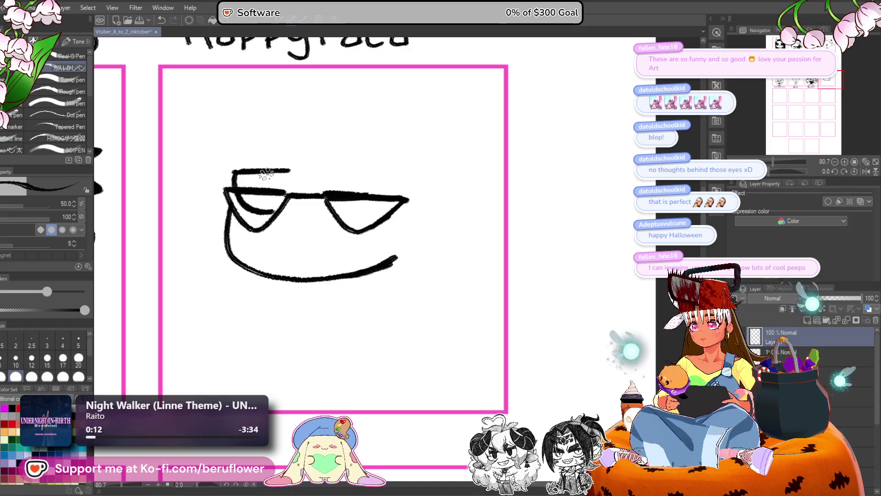
drag(270, 179, 271, 174)
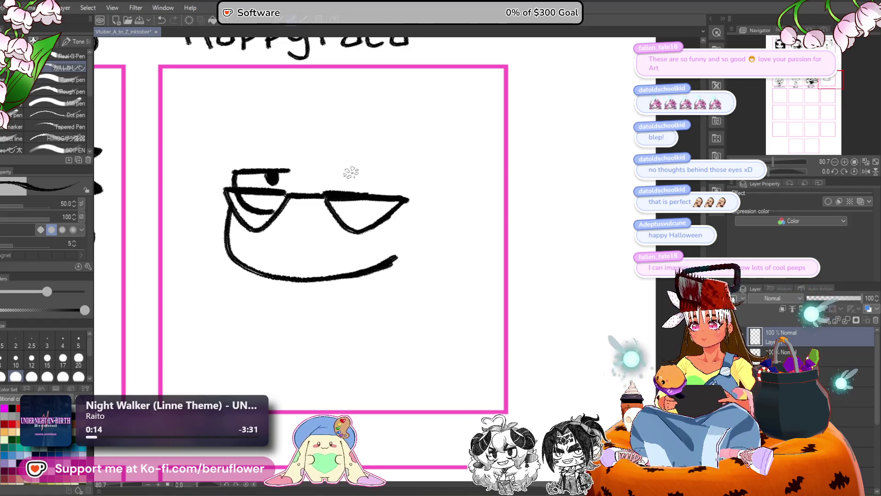
key(ctrl+z)
key(ctrl+z)
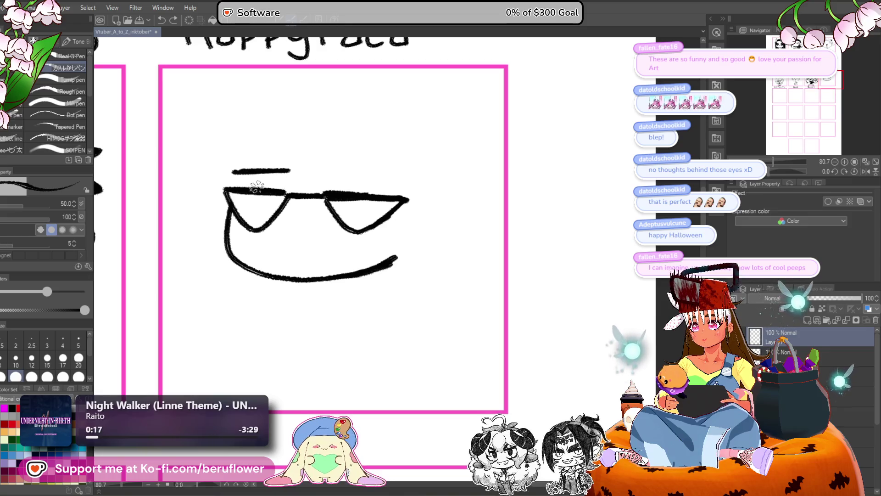
mouse_move(260, 173)
mouse_down()
mouse_move(262, 210)
mouse_move(269, 191)
mouse_up()
drag(339, 170, 392, 169)
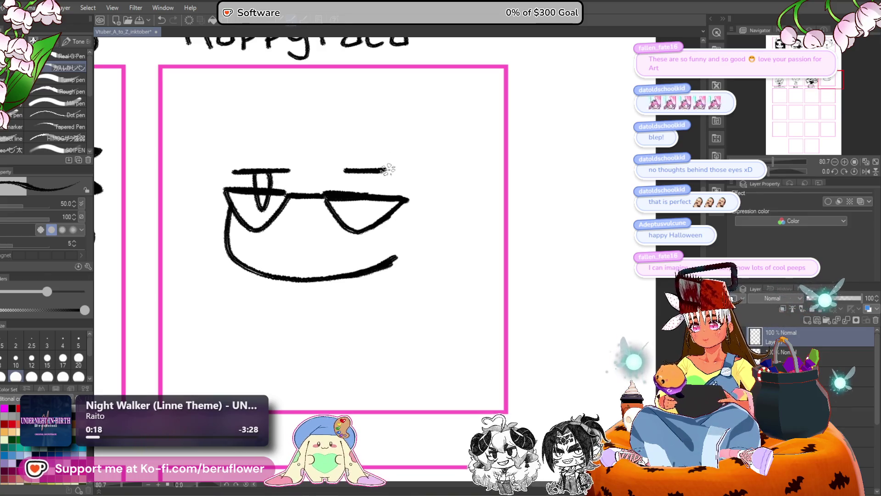
key(ctrl+z)
key(ctrl+z)
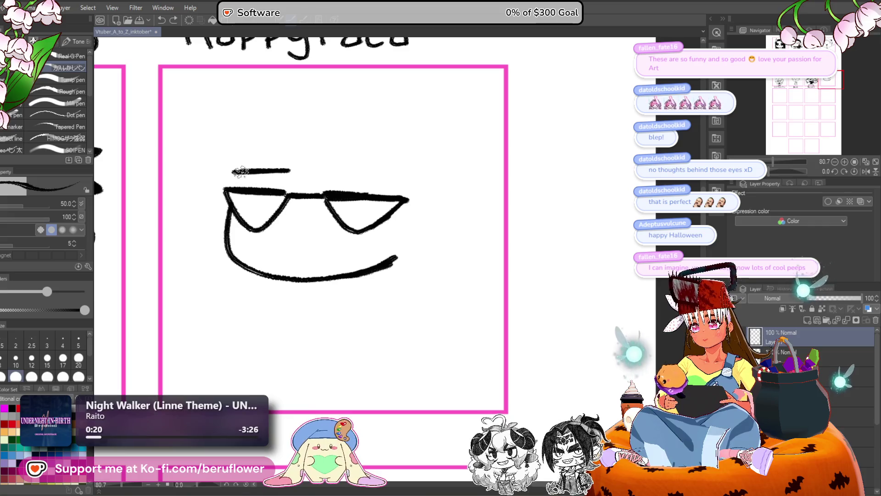
drag(240, 172, 255, 175)
drag(340, 170, 387, 173)
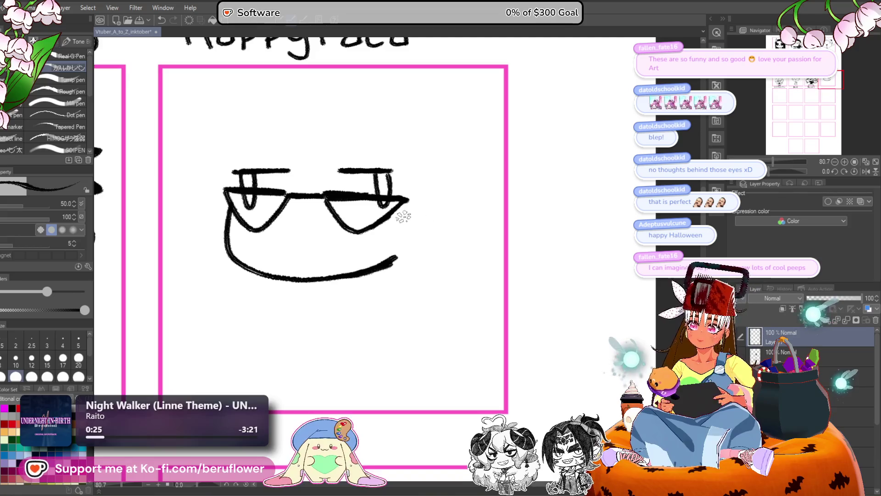
drag(367, 264, 376, 237)
key(ctrl+z)
key(ctrl+z)
key(ctrl+z)
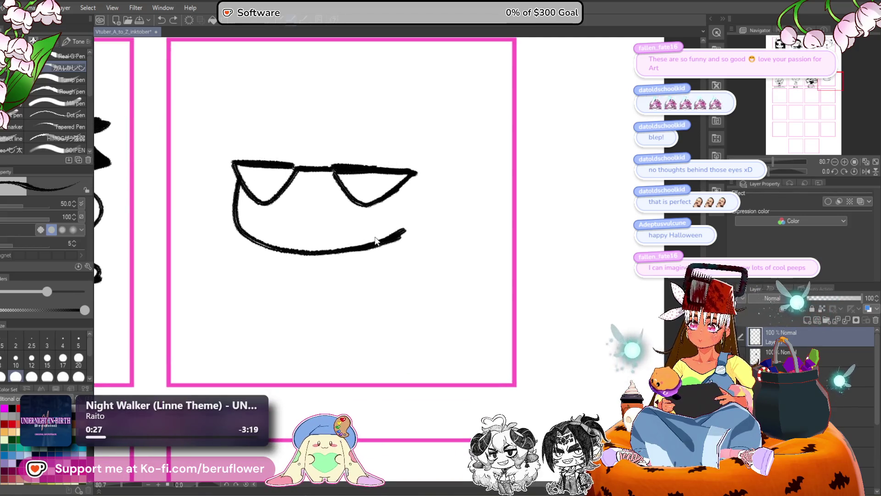
- Draw a thin left eyebrow and a slanted right eyebrow above the lenses
drag(243, 140, 296, 142)
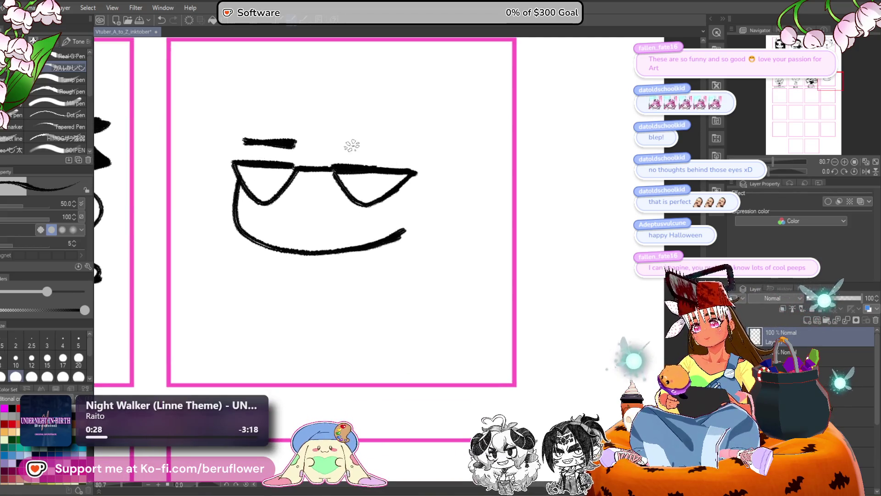
drag(368, 162, 367, 179)
key(ctrl+z)
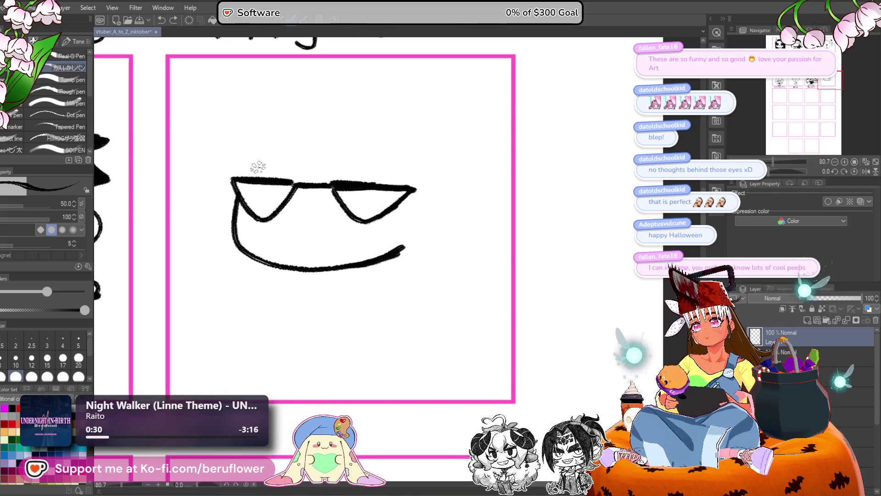
drag(245, 166, 294, 165)
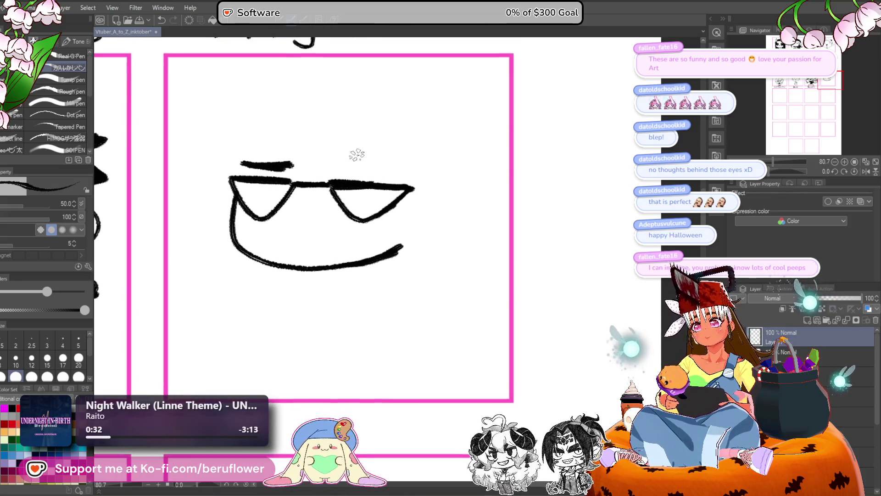
mouse_move(380, 168)
mouse_down()
mouse_move(339, 152)
mouse_move(395, 171)
mouse_up()
drag(339, 146, 399, 170)
- Add a small pupil in each lens and enlarge both into black blobs
drag(248, 194, 250, 198)
drag(384, 198, 387, 202)
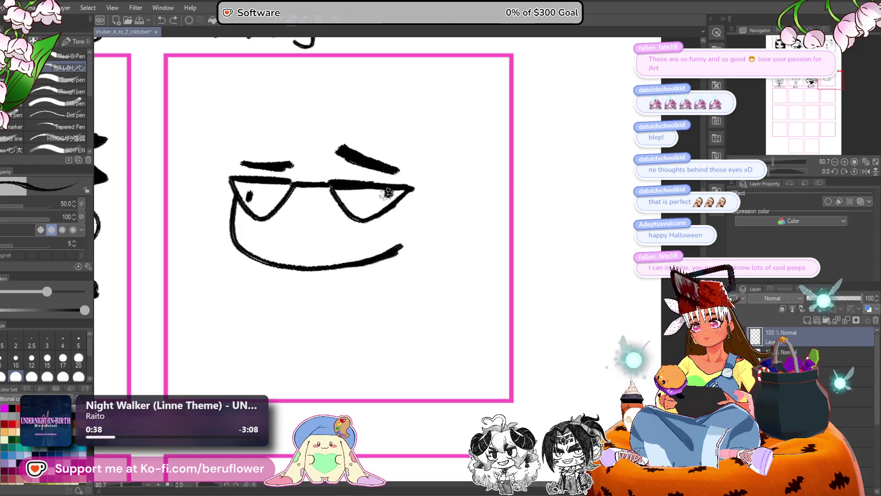
drag(384, 191, 388, 196)
drag(244, 193, 254, 203)
mouse_move(469, 233)
mouse_down()
mouse_move(457, 170)
mouse_move(353, 244)
mouse_up()
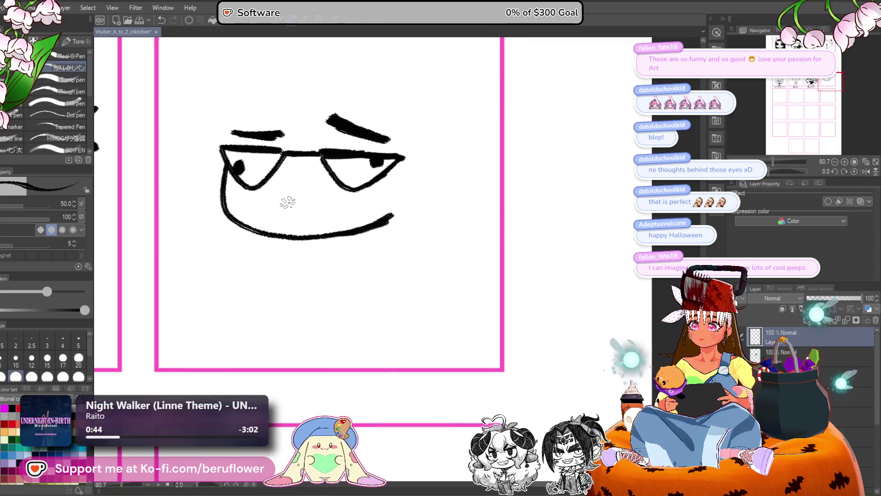
- Draw a small curved mouth with a curled tongue loop at size 40 and fill it black
mouse_move(287, 201)
mouse_down()
mouse_move(326, 201)
mouse_move(301, 182)
mouse_move(310, 173)
mouse_up()
key(ctrl+z)
key(ctrl+z)
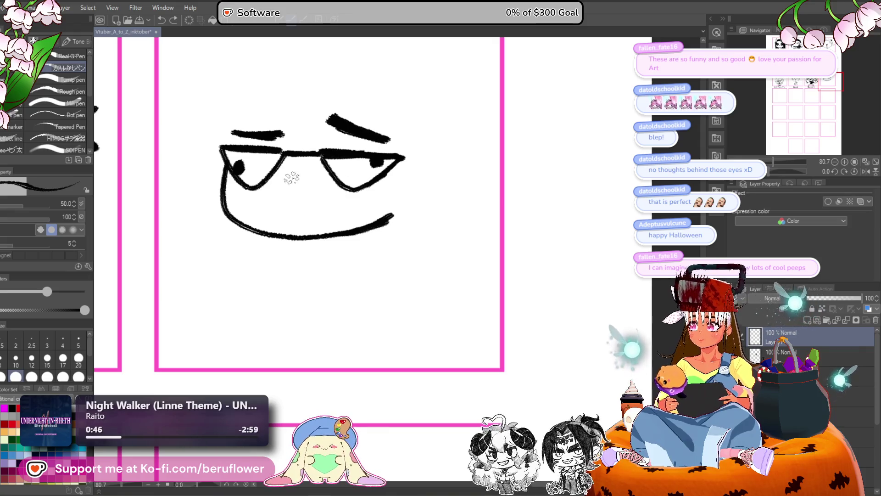
key(bracketright)
key(bracketright)
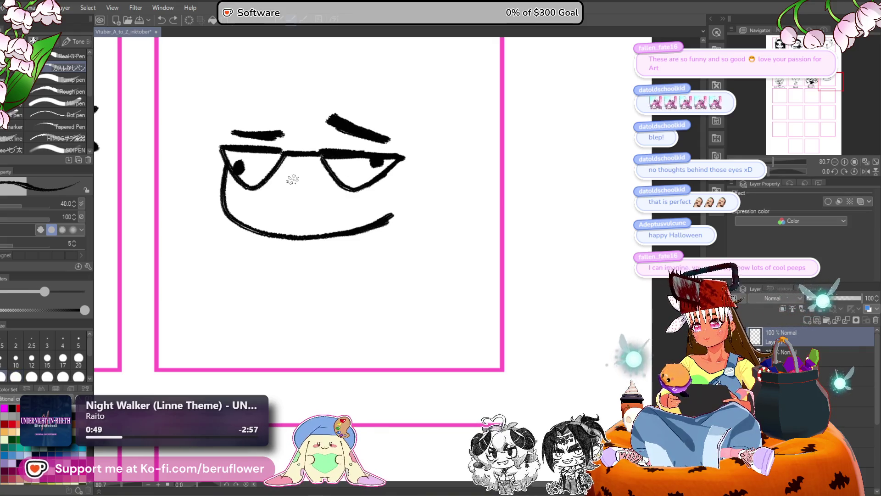
mouse_move(287, 201)
mouse_down()
mouse_move(312, 183)
mouse_move(285, 198)
mouse_up()
key(ctrl+z)
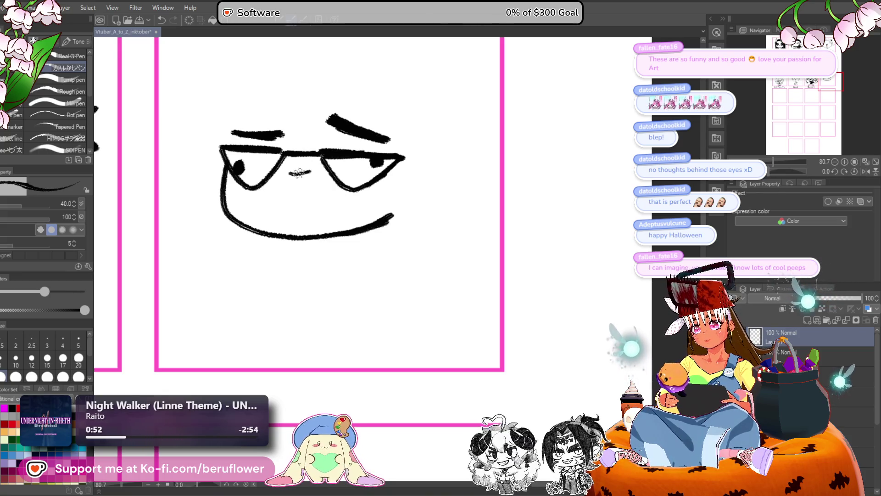
mouse_move(290, 169)
mouse_down()
mouse_move(299, 172)
mouse_move(283, 190)
mouse_move(319, 198)
mouse_move(301, 169)
mouse_up()
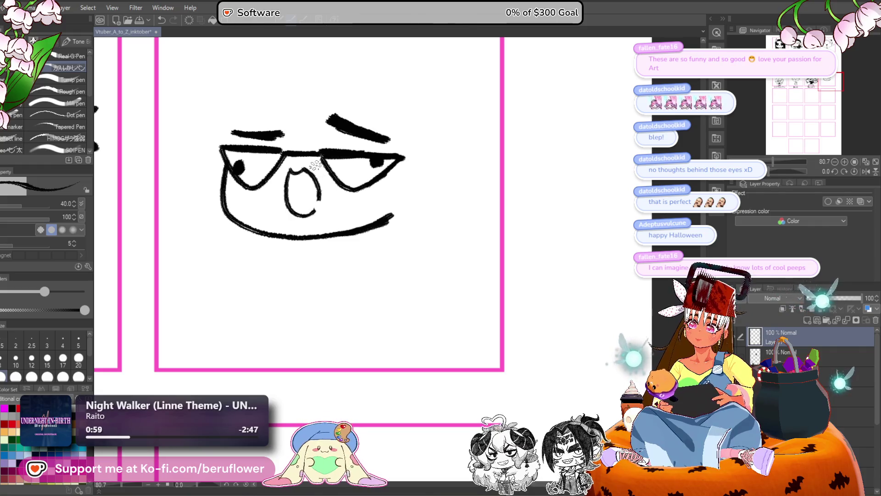
mouse_move(319, 206)
mouse_down()
mouse_move(318, 188)
mouse_move(322, 217)
mouse_up()
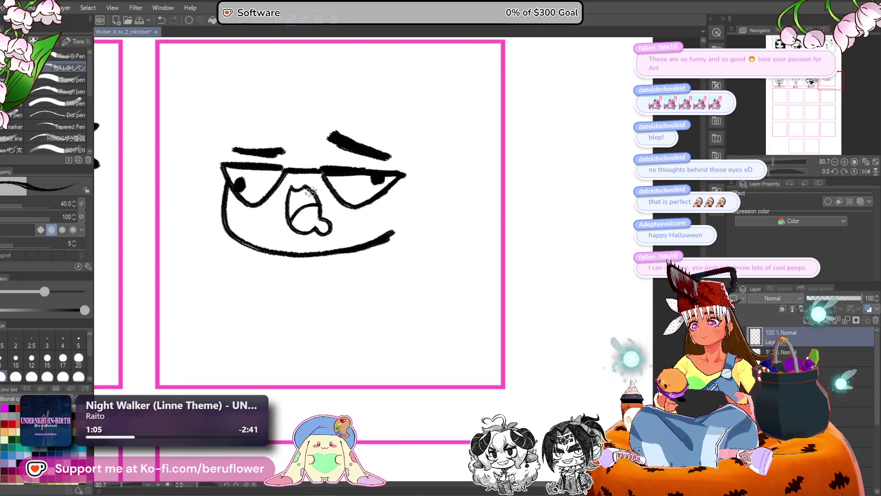
key(g)
click(315, 192)
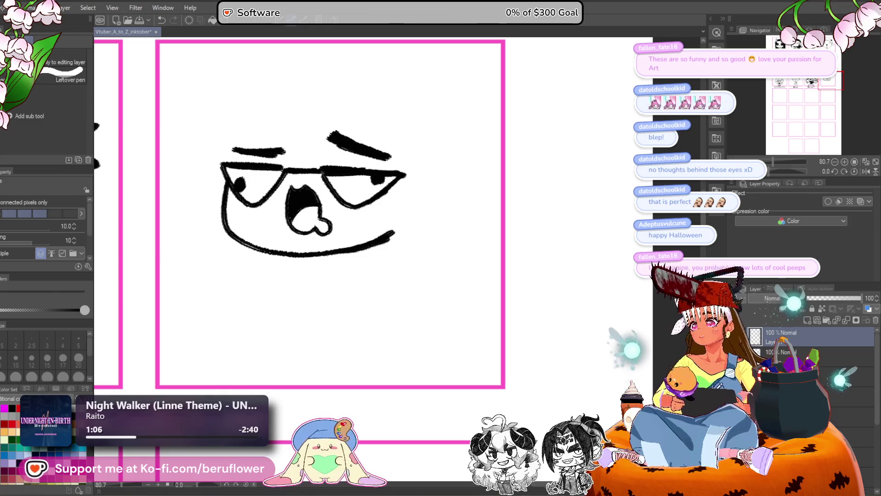
key(p)
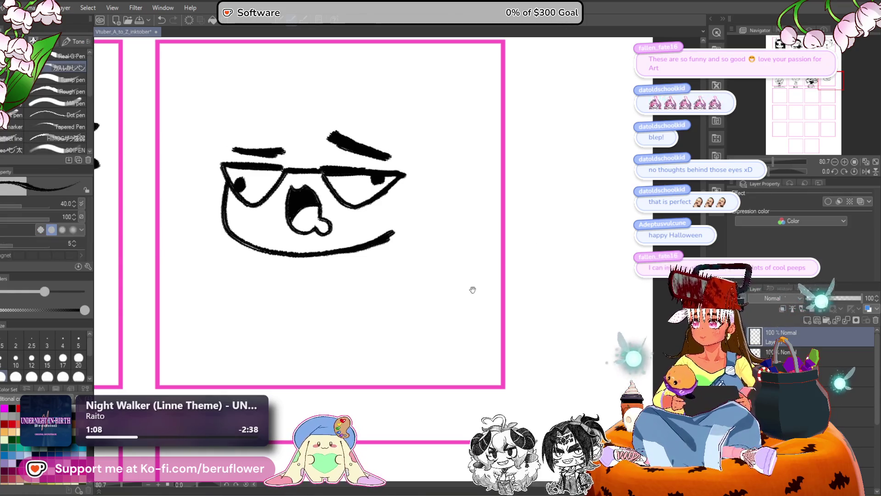
- Draw round ears on both sides, thicken the lower-right jaw, and add an inner-ear line
drag(473, 290, 479, 290)
mouse_move(228, 166)
mouse_down()
mouse_move(203, 191)
mouse_move(228, 212)
mouse_up()
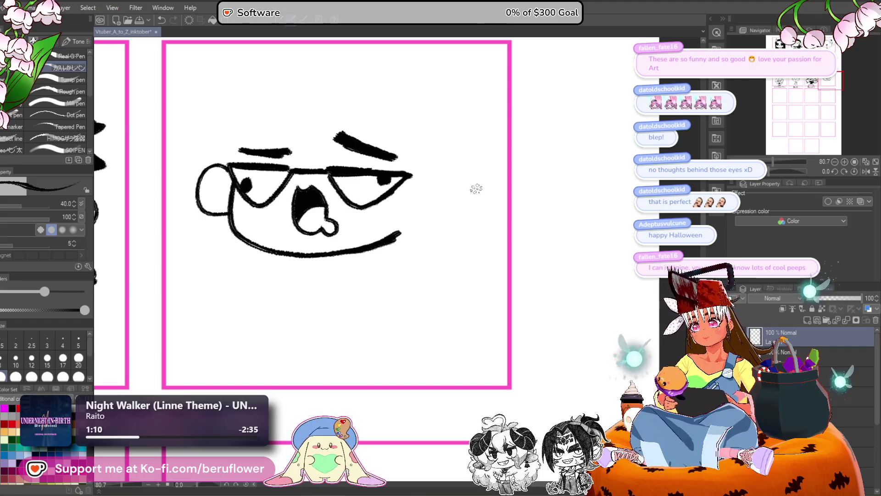
mouse_move(430, 176)
mouse_down()
mouse_move(421, 216)
mouse_move(423, 176)
mouse_move(432, 177)
mouse_move(431, 199)
mouse_up()
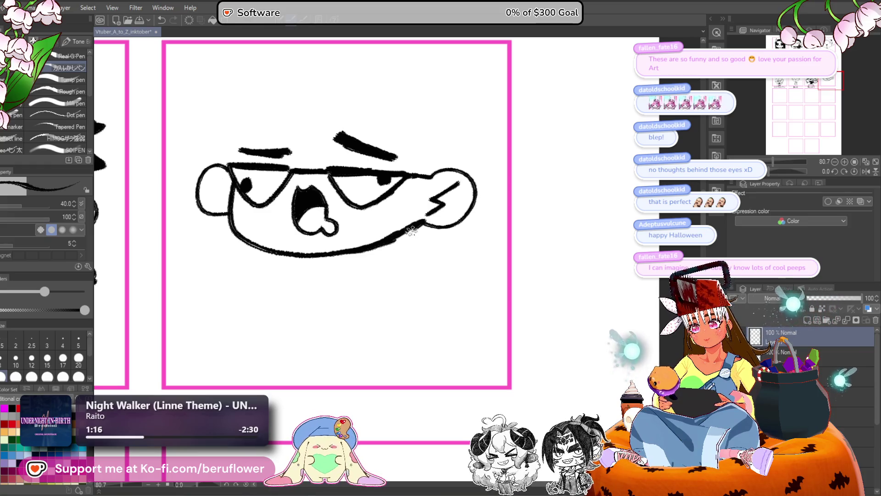
drag(411, 231, 395, 236)
mouse_move(213, 178)
mouse_down()
mouse_move(231, 197)
mouse_move(223, 206)
mouse_up()
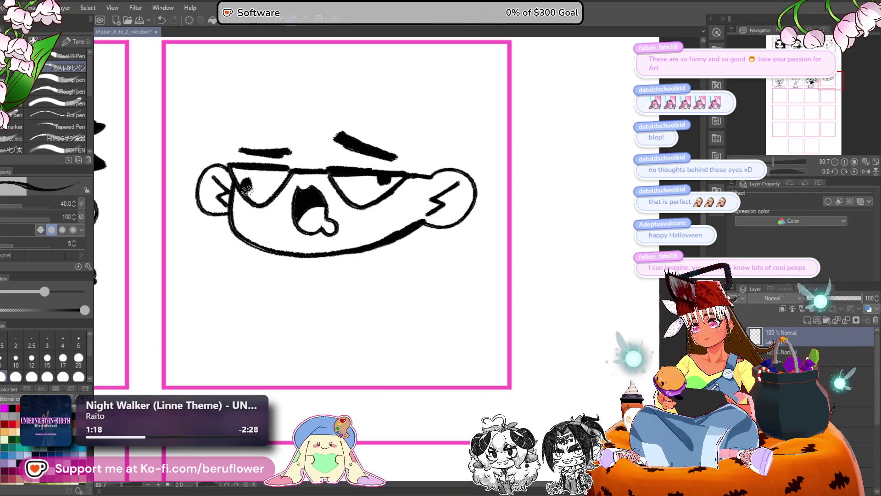
scroll(246, 188, down, 4)
scroll(247, 188, up, 2)
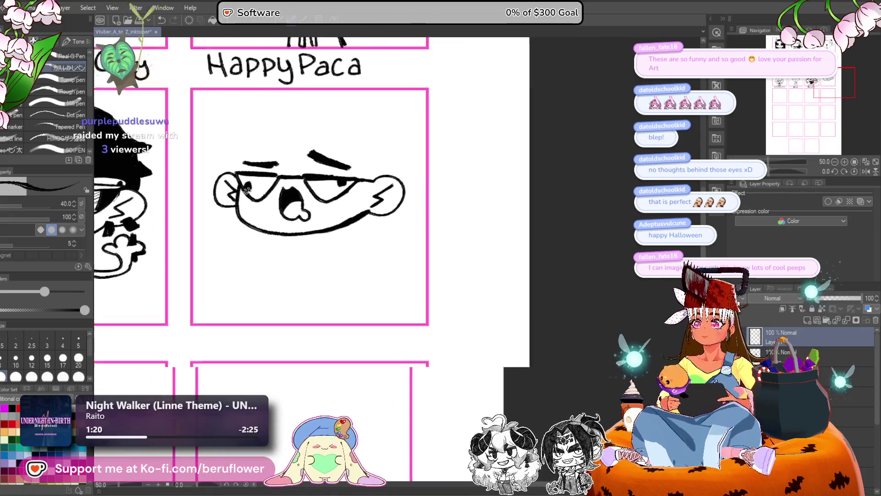
scroll(229, 156, up, 2)
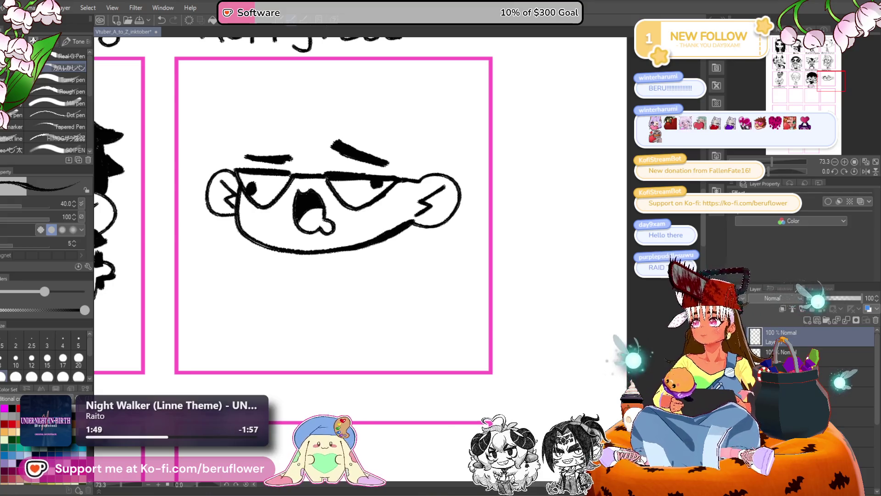
scroll(489, 189, down, 5)
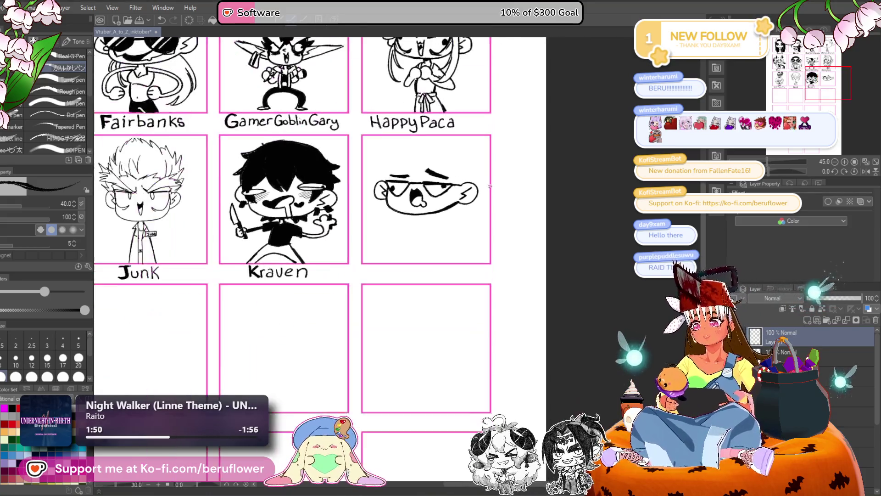
drag(322, 207, 377, 325)
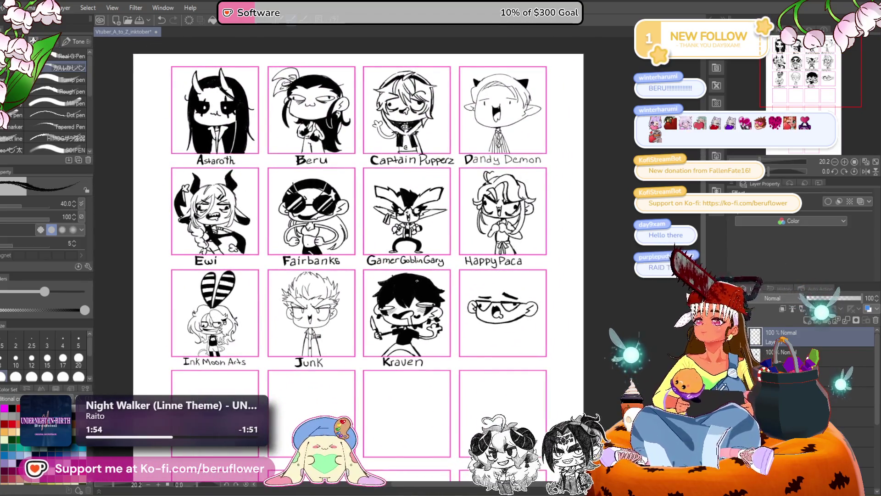
scroll(417, 281, up, 1)
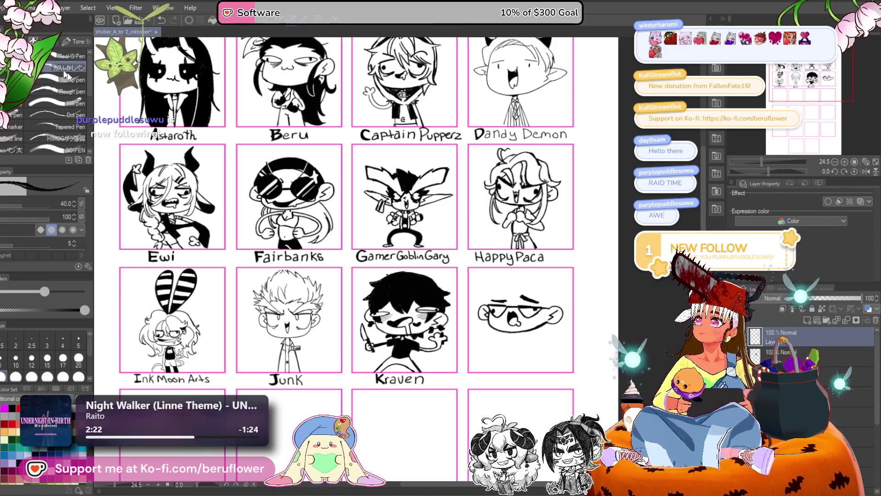
scroll(243, 172, down, 3)
scroll(222, 46, up, 1)
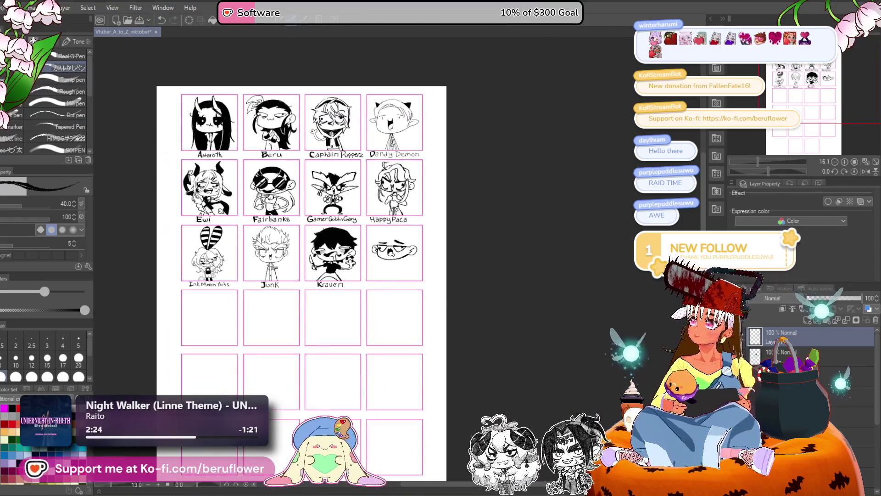
scroll(379, 14, up, 3)
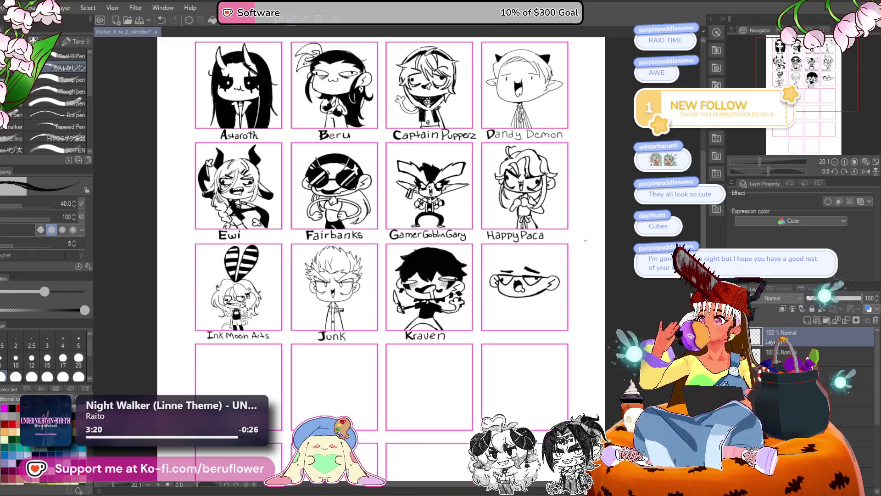
- Draw a curled pointing hand and its arm beneath the new chibi's chin
scroll(523, 275, up, 5)
scroll(458, 191, down, 4)
scroll(458, 192, up, 5)
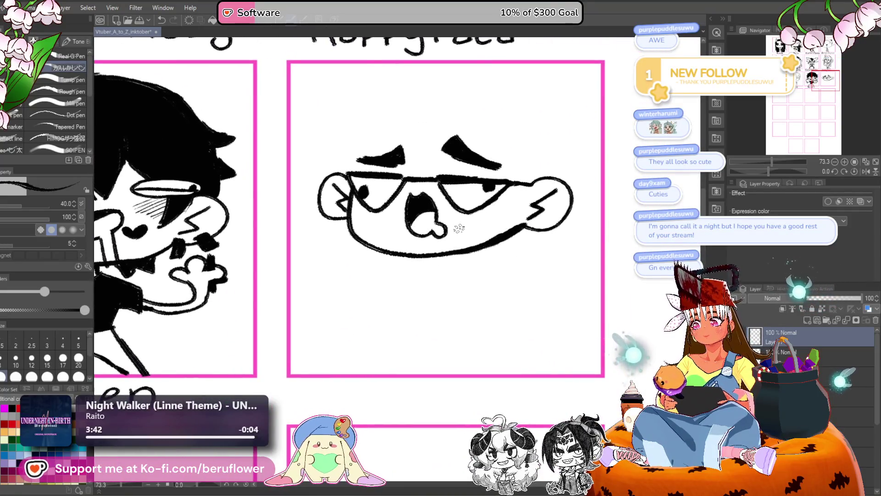
scroll(485, 221, down, 4)
scroll(459, 228, up, 1)
scroll(459, 229, up, 2)
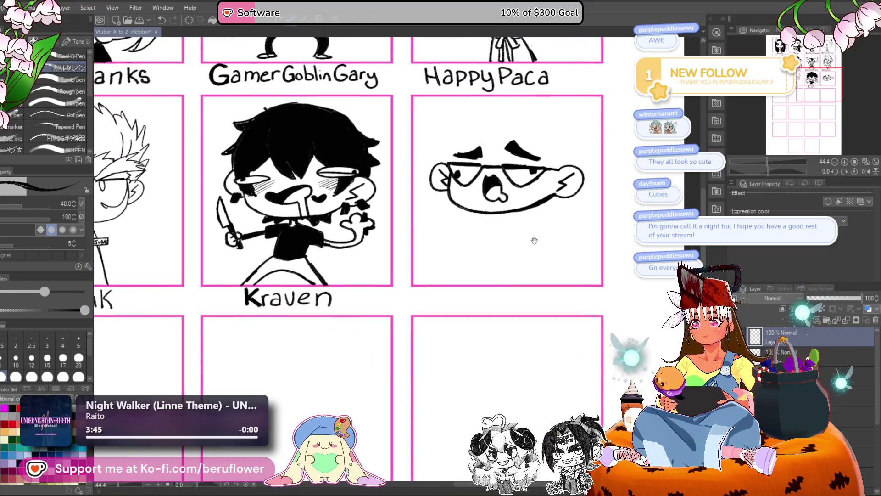
scroll(532, 240, down, 2)
scroll(460, 234, up, 2)
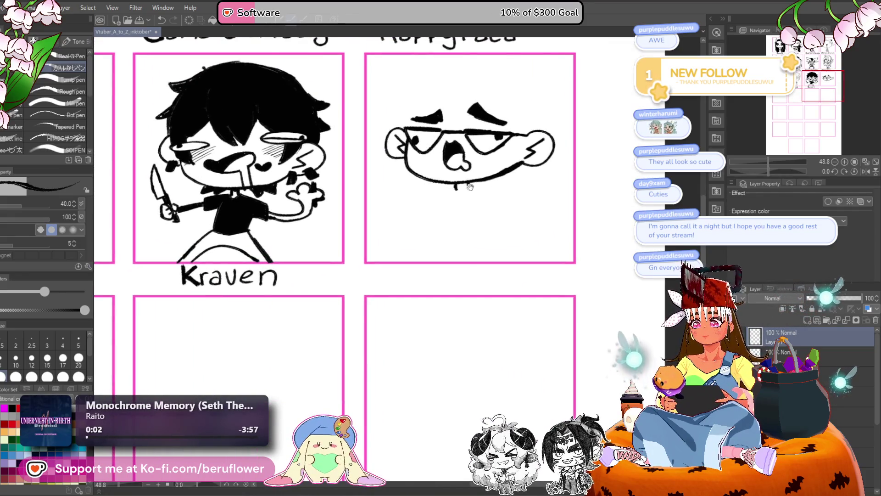
drag(470, 187, 466, 196)
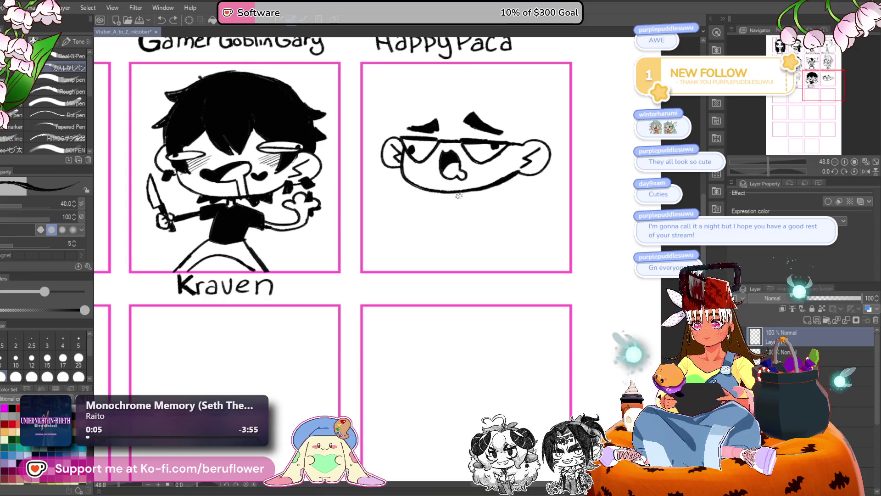
mouse_move(484, 229)
mouse_down()
mouse_move(482, 250)
mouse_move(457, 263)
mouse_up()
mouse_move(424, 225)
mouse_down()
mouse_move(424, 233)
mouse_move(476, 217)
mouse_up()
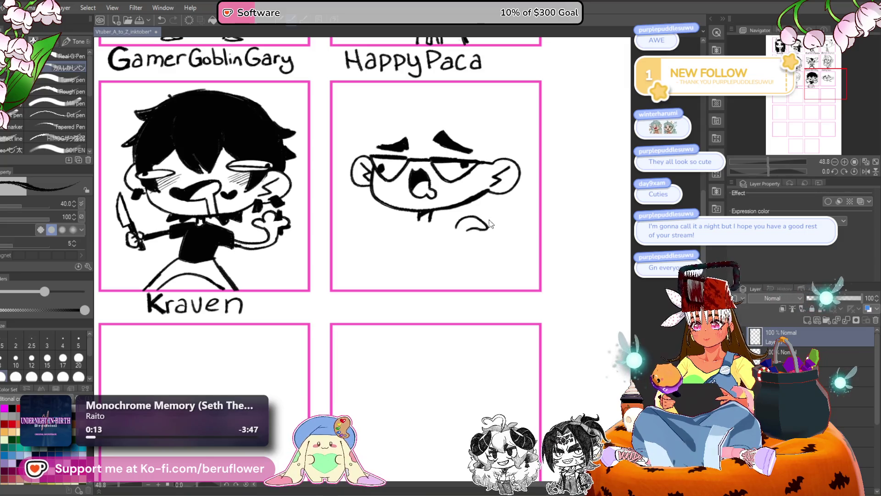
key(ctrl+z)
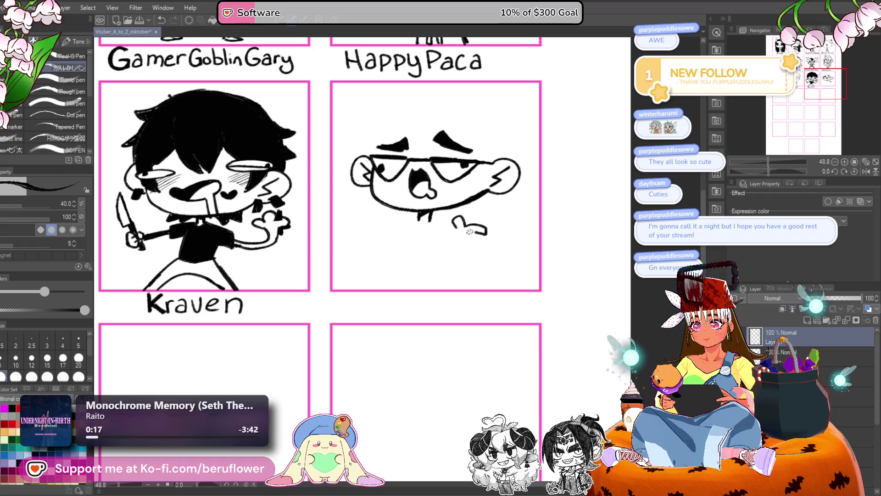
drag(469, 231, 477, 233)
scroll(474, 220, left, 2)
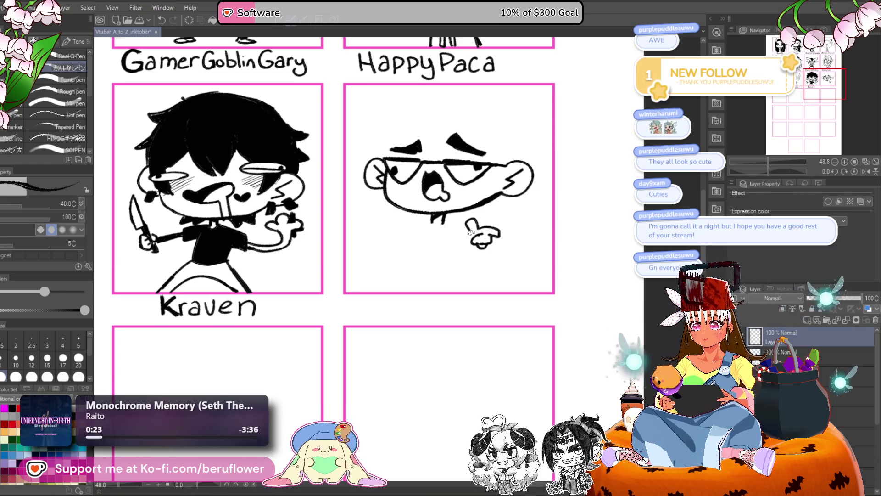
drag(472, 232, 458, 243)
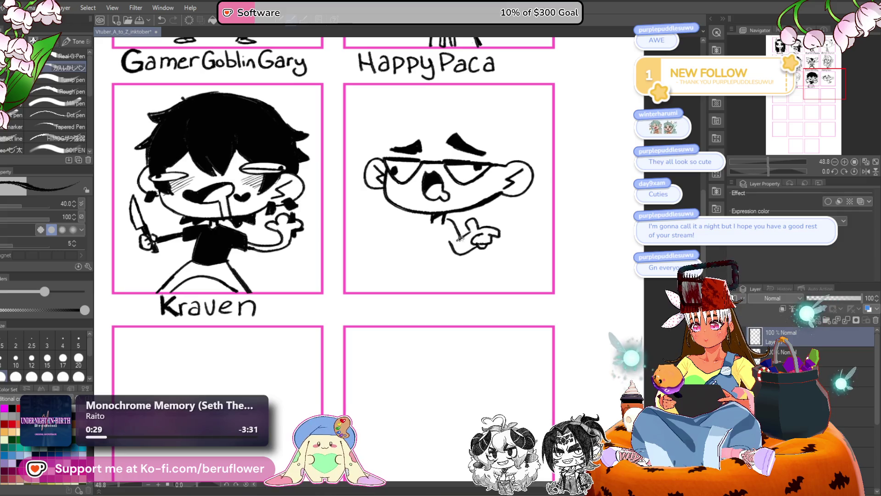
- Sketch the collared-shirt body's left side, lower-left arm strokes, and two legs
drag(523, 225, 536, 218)
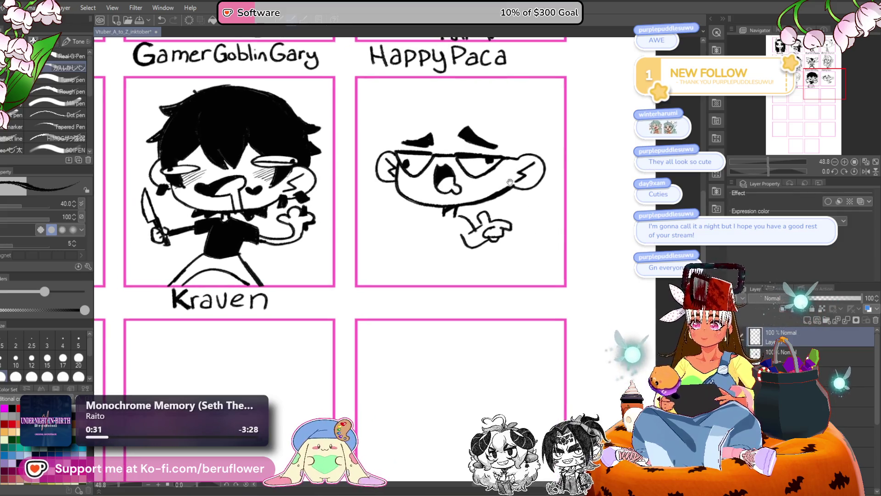
key(ctrl+z)
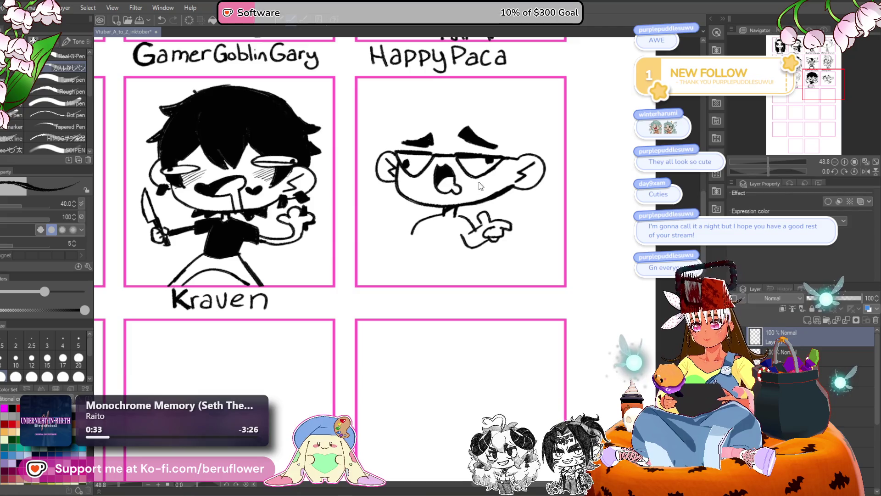
key(ctrl+z)
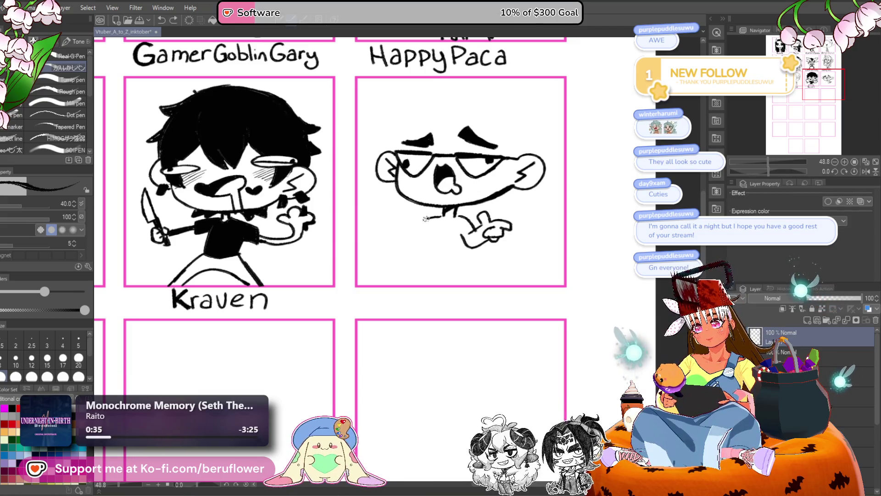
drag(414, 230, 404, 257)
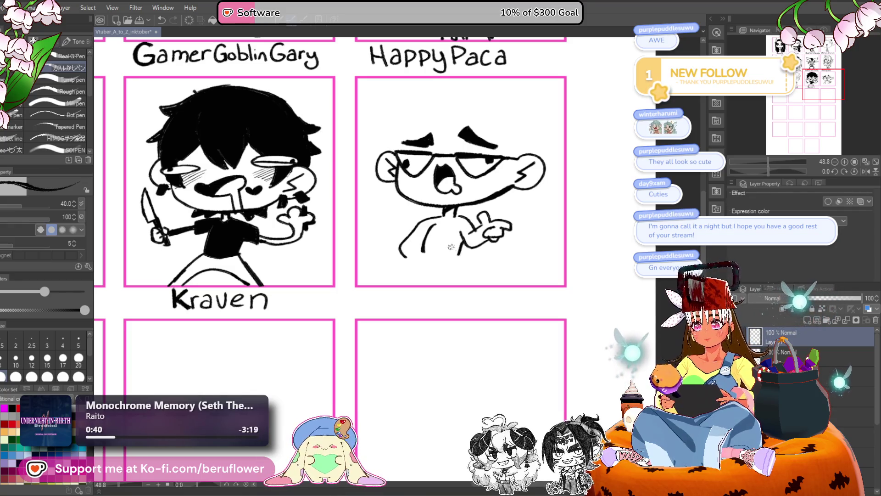
mouse_move(426, 220)
mouse_down()
mouse_move(401, 241)
mouse_move(404, 258)
mouse_move(423, 248)
mouse_up()
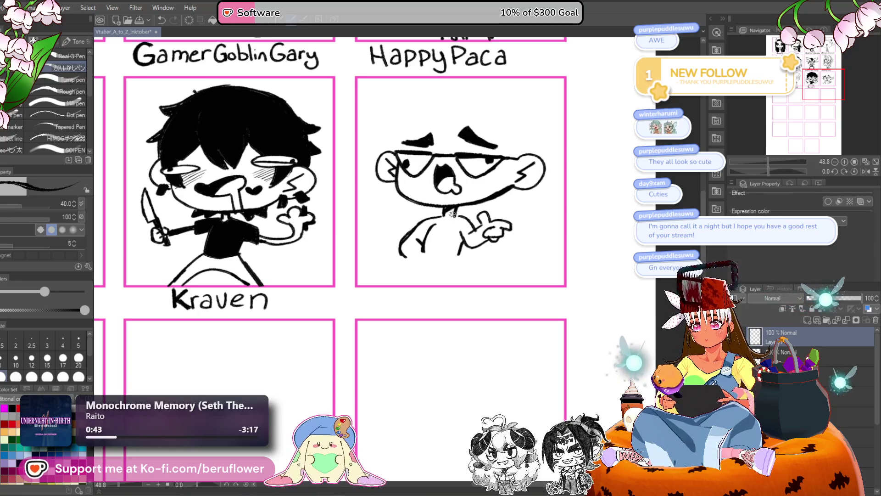
drag(533, 303, 514, 266)
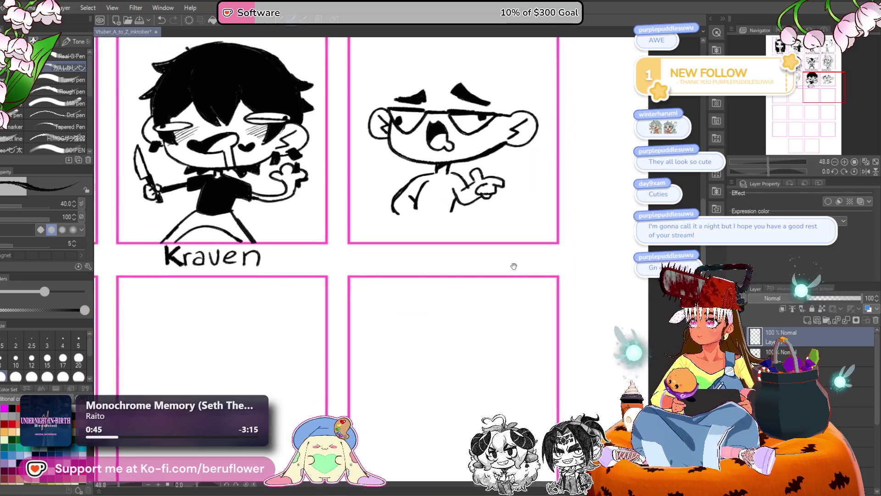
drag(479, 191, 457, 205)
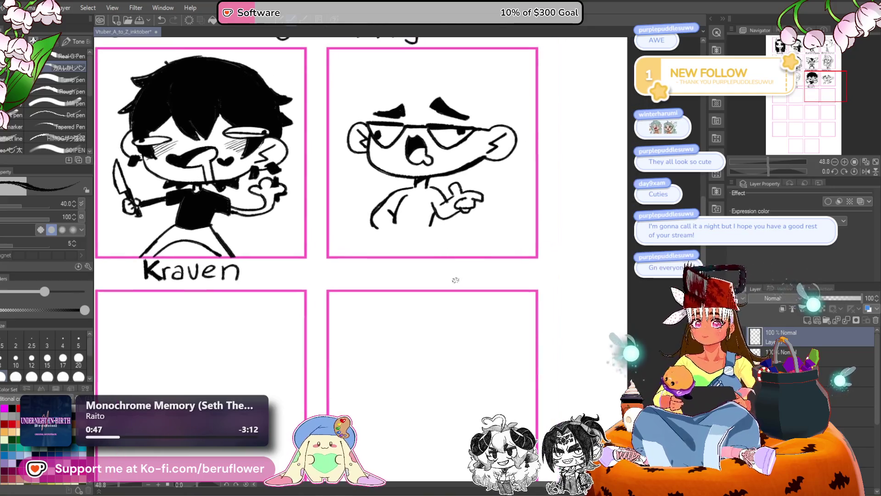
drag(380, 216, 382, 230)
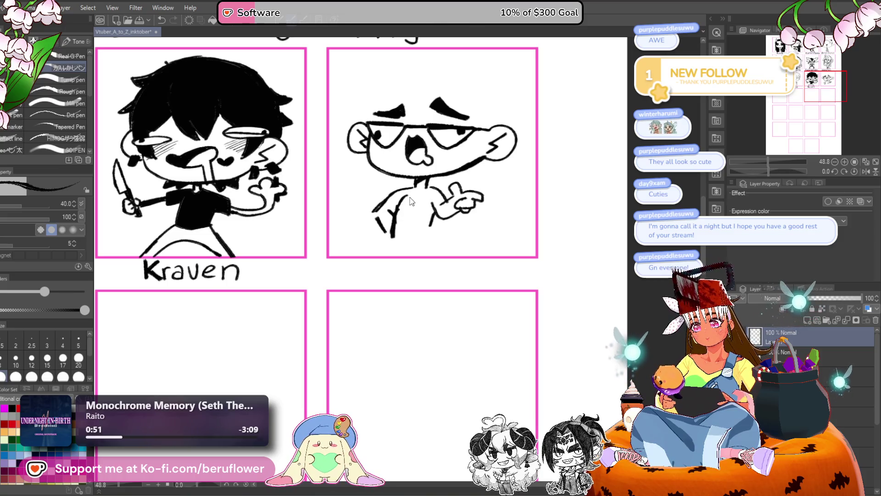
key(ctrl+z)
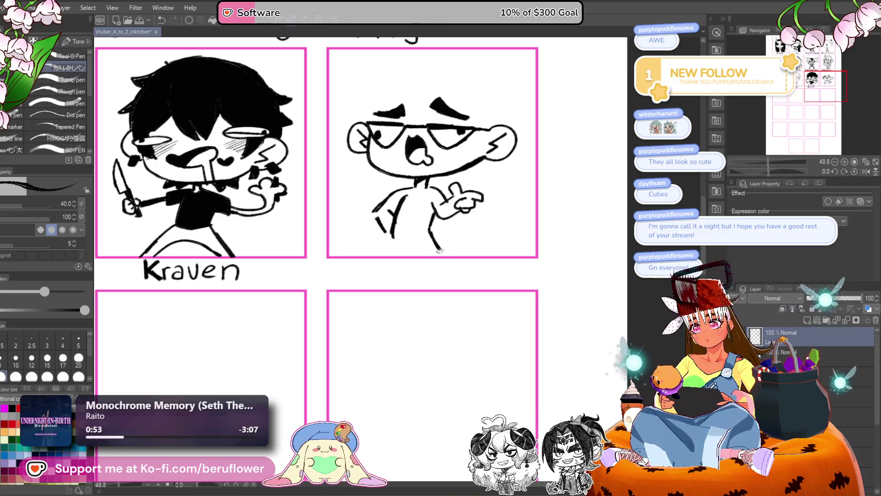
mouse_move(404, 237)
mouse_down()
mouse_move(418, 259)
mouse_move(392, 258)
mouse_up()
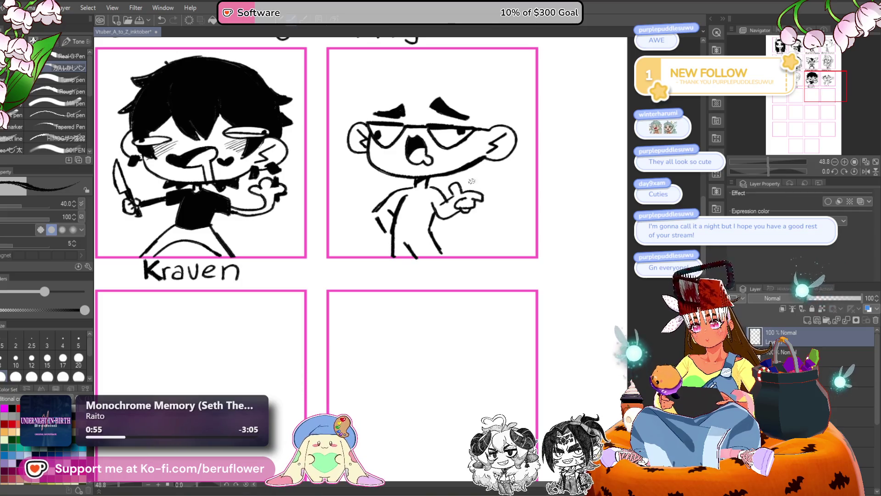
- Add a short stroke at Happy Paca's chin
drag(438, 232, 449, 250)
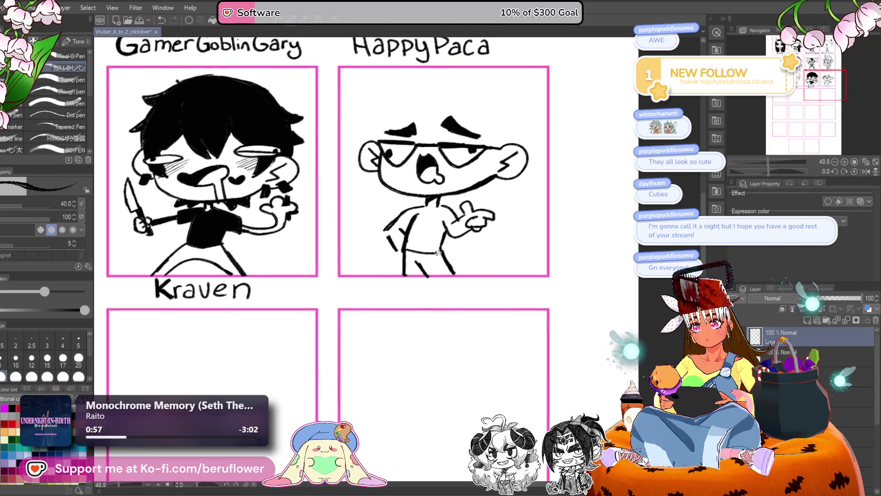
mouse_move(434, 220)
mouse_down()
mouse_move(438, 231)
mouse_move(431, 216)
mouse_move(461, 227)
mouse_up()
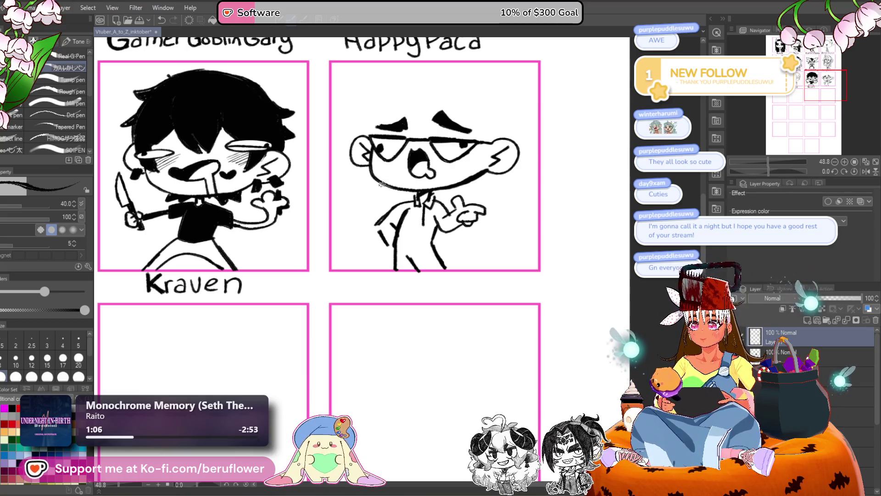
drag(393, 175, 387, 182)
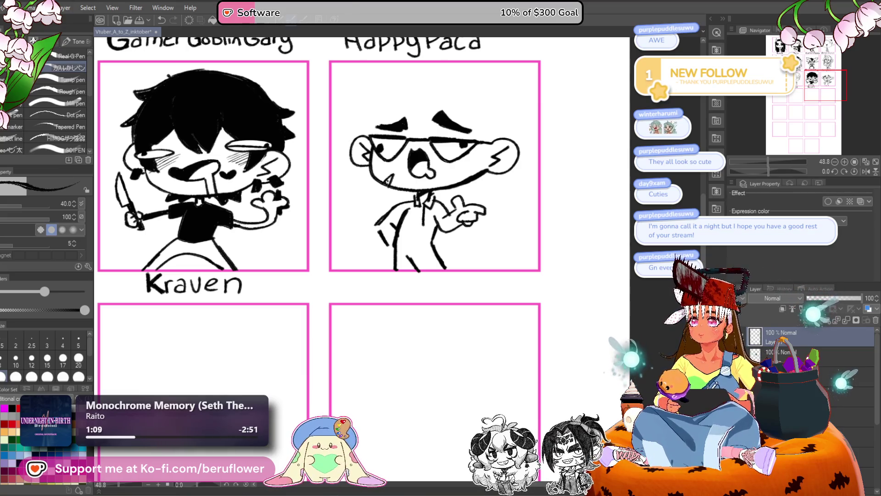
mouse_move(585, 141)
mouse_down()
mouse_move(552, 244)
mouse_move(527, 218)
mouse_up()
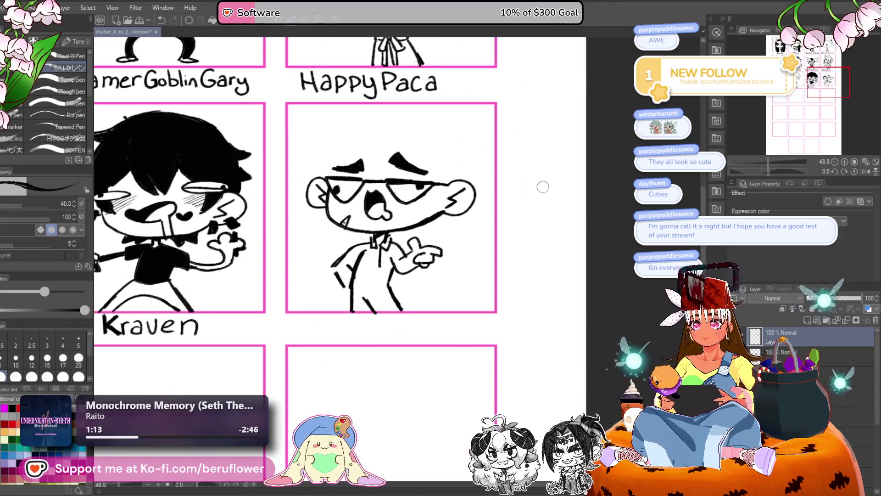
- Scale the Happy Paca drawing down slightly to fit its panel, then zoom in
key(ctrl+t)
drag(305, 149, 313, 166)
key(Return)
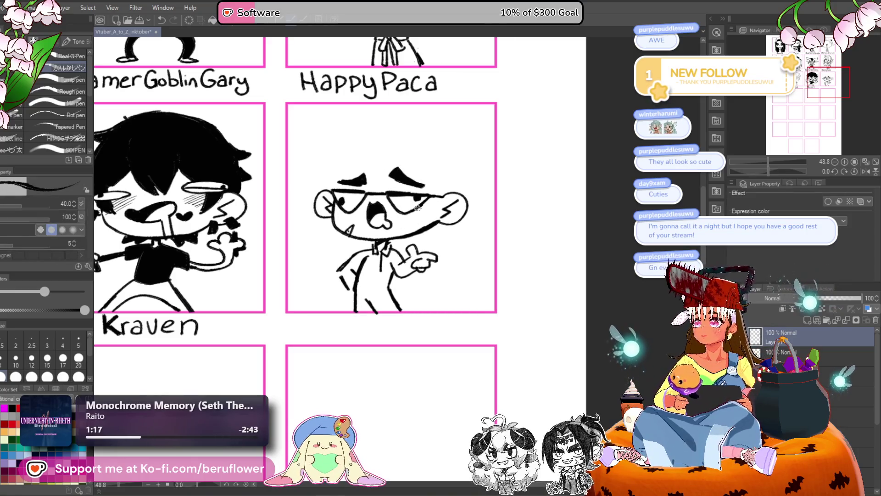
key(ctrl+plus)
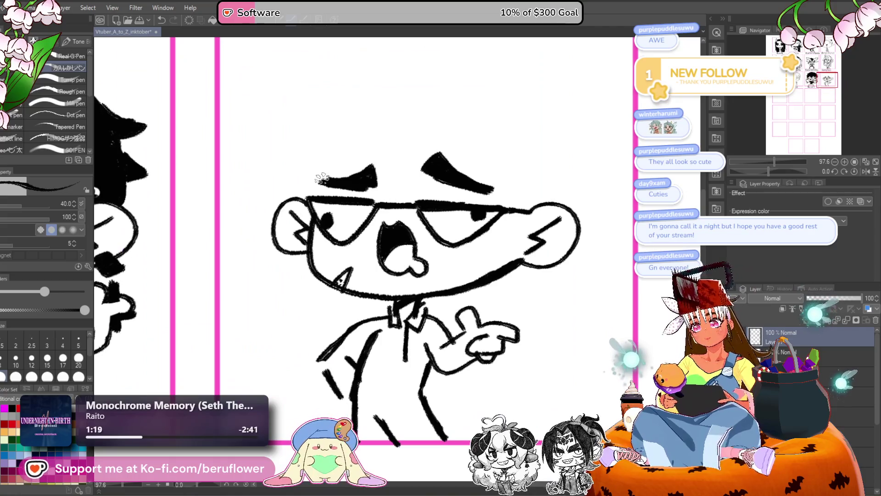
- Redraw Happy Paca's eyebrows thicker
mouse_move(321, 178)
mouse_down()
mouse_move(370, 169)
mouse_move(372, 187)
mouse_up()
drag(370, 154, 381, 168)
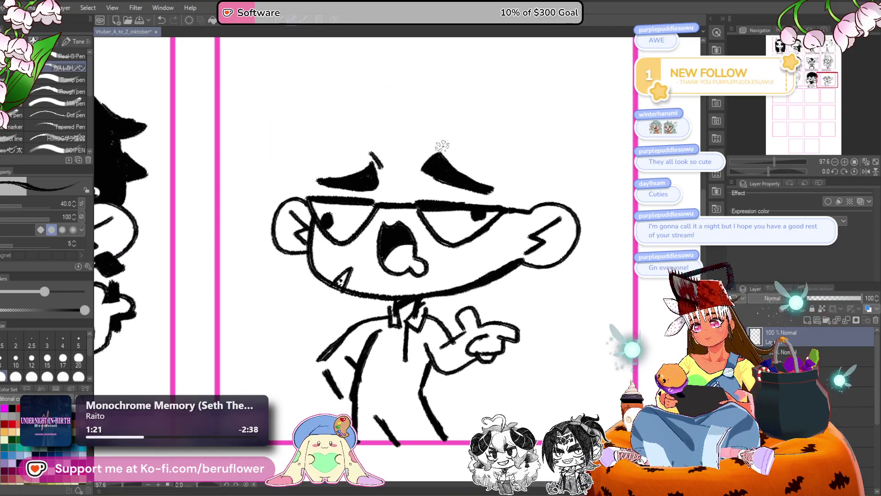
drag(507, 177, 478, 167)
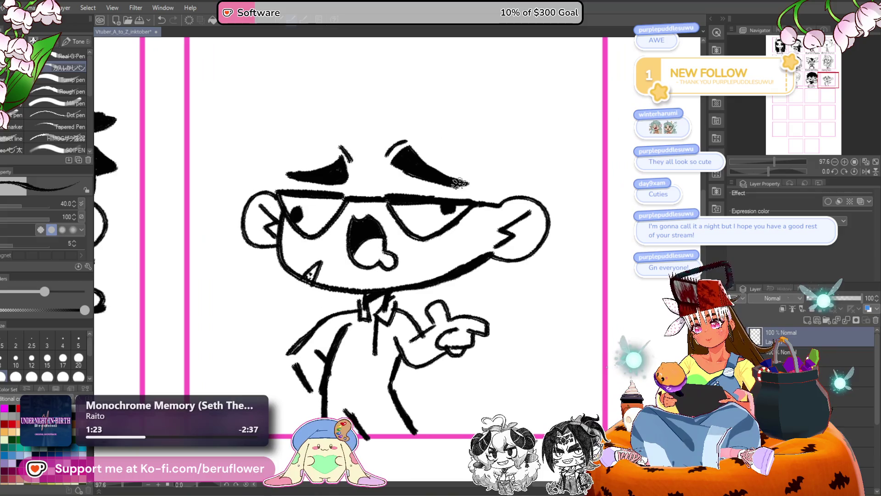
- Draw blush ovals on the right and left cheeks, replacing the discarded hatching
drag(481, 272, 504, 245)
drag(439, 218, 489, 204)
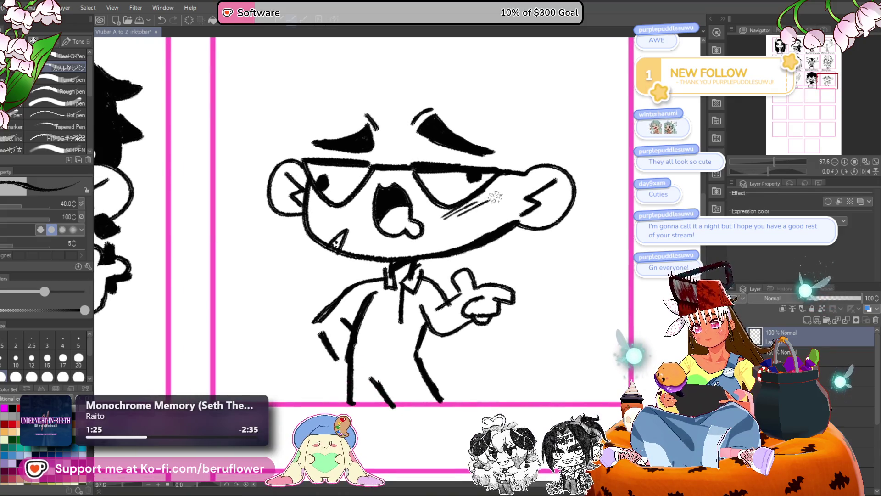
drag(365, 196, 374, 202)
key(ctrl+z)
key(ctrl+z)
key(ctrl+z)
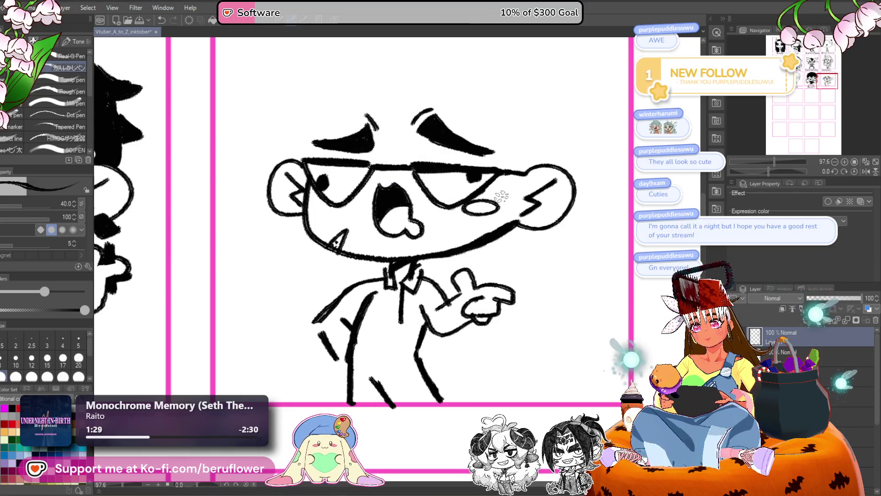
drag(466, 207, 480, 212)
drag(341, 208, 300, 212)
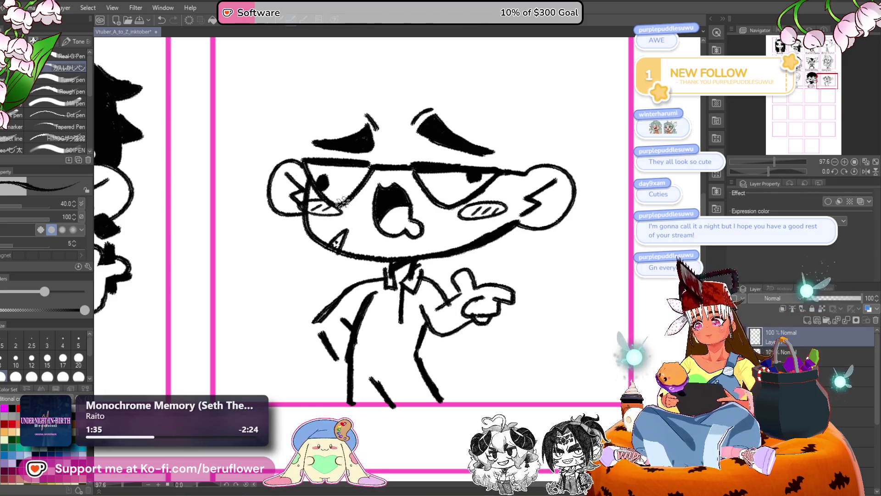
drag(324, 202, 305, 214)
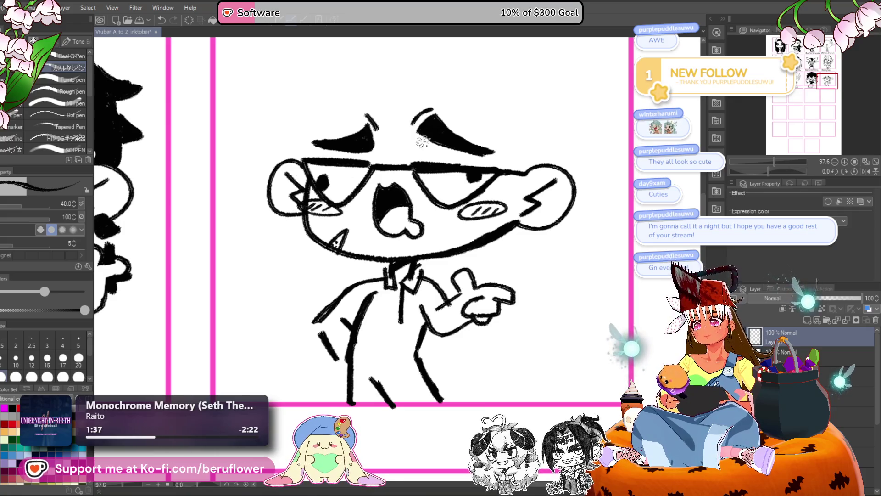
- Sketch spiky swept-up hair on top of the head
mouse_move(462, 112)
mouse_down()
mouse_move(425, 146)
mouse_move(426, 185)
mouse_up()
mouse_move(344, 163)
mouse_down()
mouse_move(359, 169)
mouse_move(320, 173)
mouse_move(349, 175)
mouse_move(370, 198)
mouse_move(381, 161)
mouse_move(400, 197)
mouse_move(432, 200)
mouse_move(347, 167)
mouse_move(340, 197)
mouse_move(443, 161)
mouse_move(415, 189)
mouse_up()
mouse_move(432, 186)
mouse_down()
mouse_move(468, 218)
mouse_move(408, 162)
mouse_move(415, 169)
mouse_up()
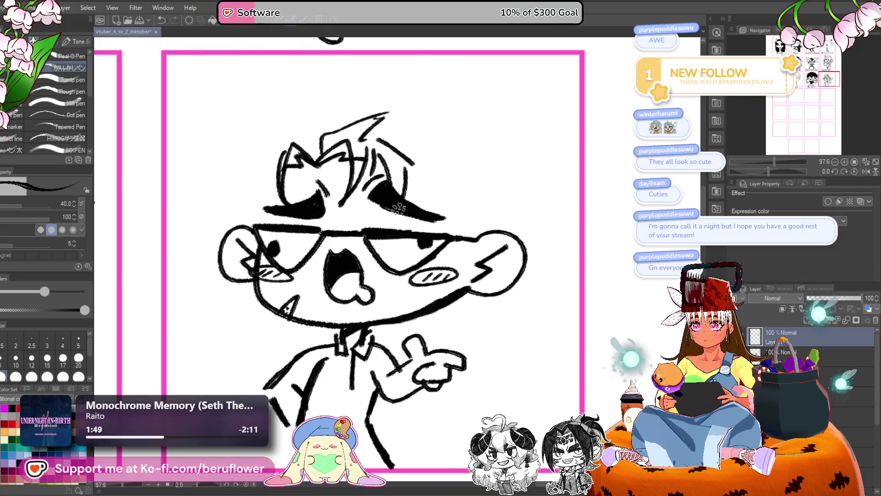
- Draw messy hair strands above the right ear, across the top, and down the left side
drag(399, 208, 377, 164)
drag(440, 166, 436, 195)
mouse_move(459, 167)
mouse_down()
mouse_move(449, 196)
mouse_move(459, 199)
mouse_up()
drag(381, 126, 412, 177)
drag(426, 134, 436, 183)
mouse_move(408, 149)
mouse_down()
mouse_move(420, 184)
mouse_move(494, 227)
mouse_up()
drag(342, 146, 321, 204)
mouse_move(322, 168)
mouse_down()
mouse_move(308, 219)
mouse_move(295, 225)
mouse_up()
drag(285, 202, 308, 234)
- Zoom out, centre the panel, and fill the hair in with black ink
key(ctrl+minus)
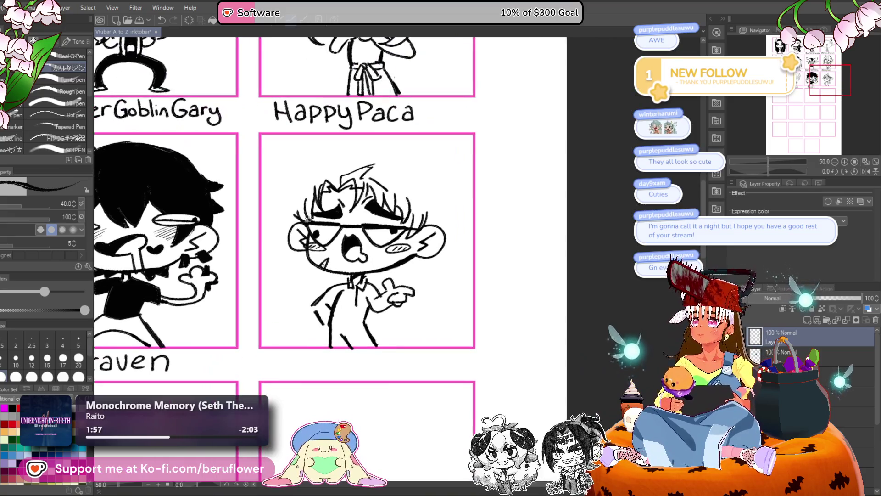
mouse_move(576, 122)
mouse_down()
mouse_move(581, 250)
mouse_move(557, 248)
mouse_move(545, 205)
mouse_move(478, 281)
mouse_up()
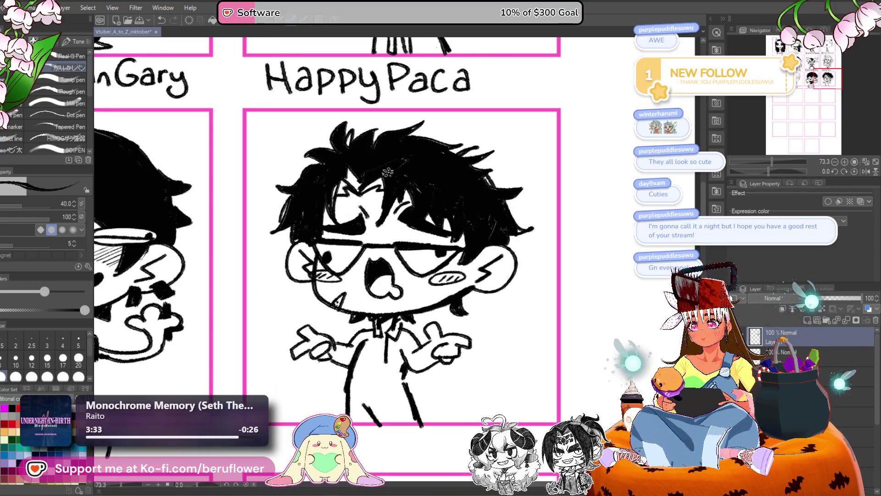
drag(357, 188, 345, 175)
scroll(335, 183, down, 4)
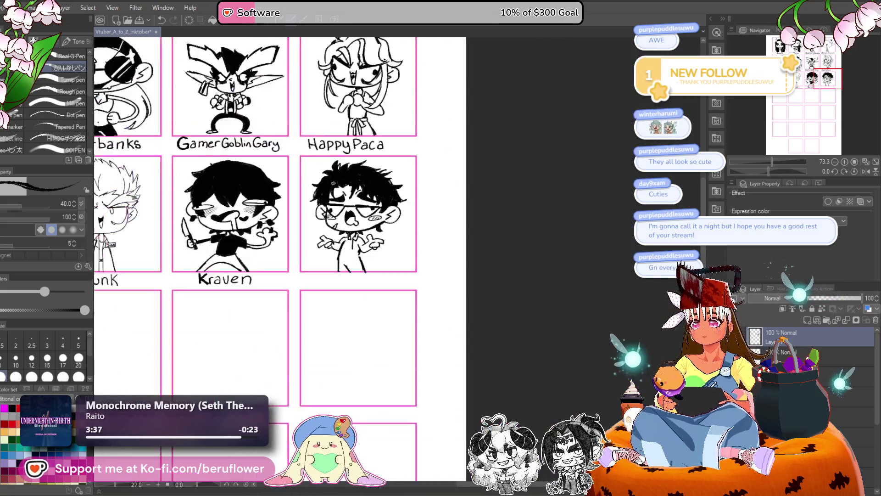
- Ink a shirt-front stroke and fill the open coat black on the right and left sides
scroll(454, 268, up, 2)
drag(454, 269, 415, 167)
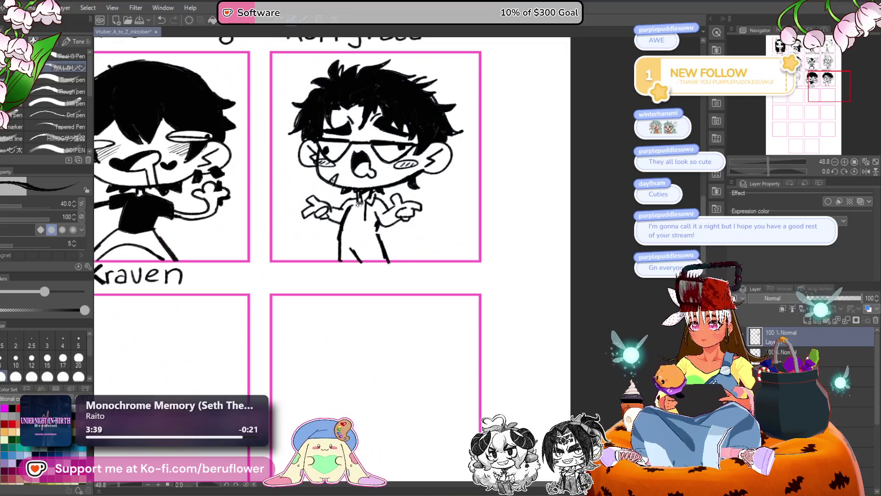
drag(360, 203, 345, 235)
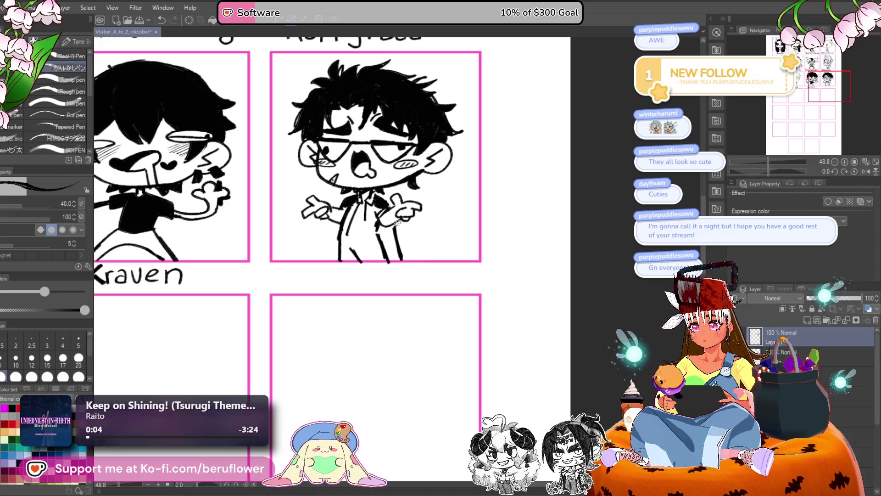
drag(398, 223, 406, 242)
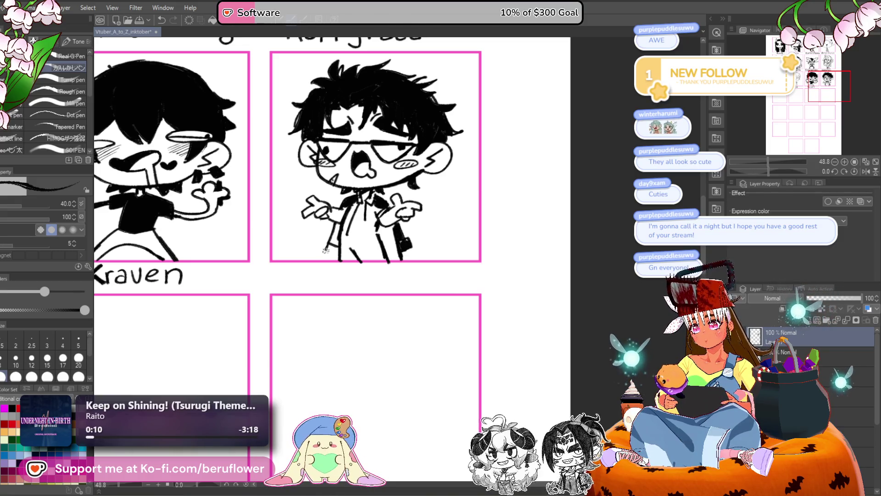
mouse_move(326, 250)
mouse_down()
mouse_move(338, 243)
mouse_move(337, 224)
mouse_up()
drag(458, 205, 455, 208)
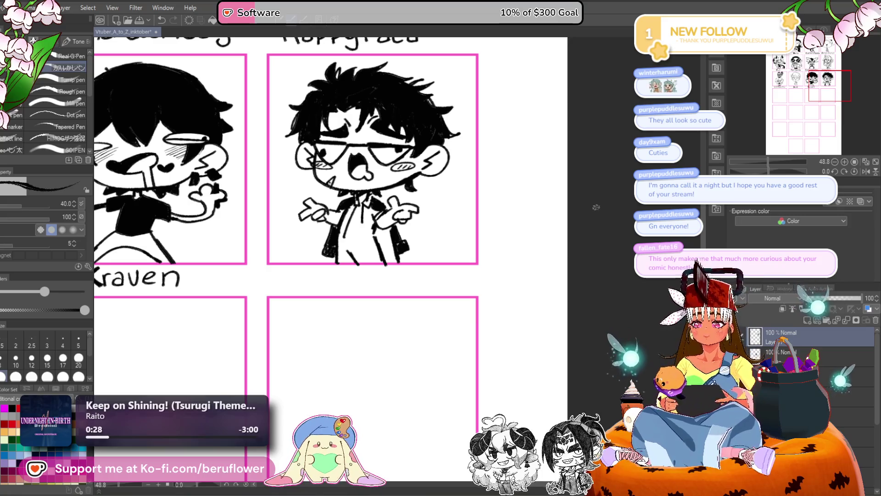
drag(400, 236, 418, 236)
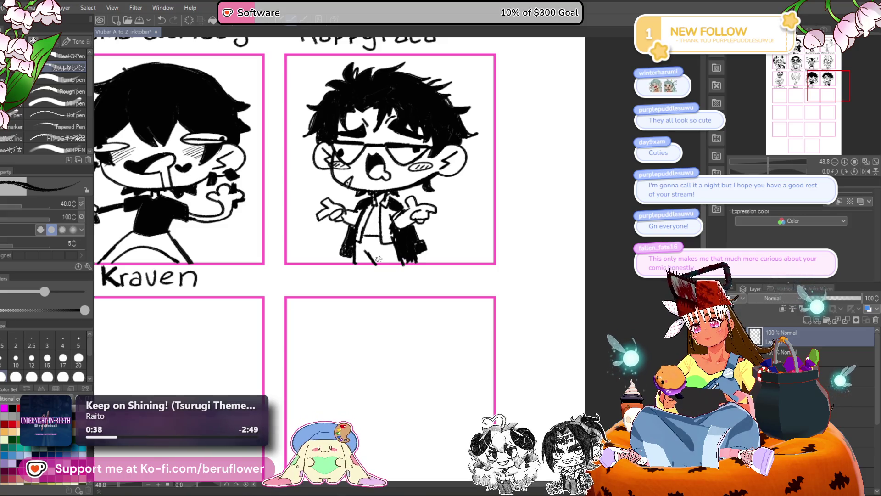
- Widen the white shirt over the coat edge and paint out its lower outline in white
scroll(381, 197, up, 2)
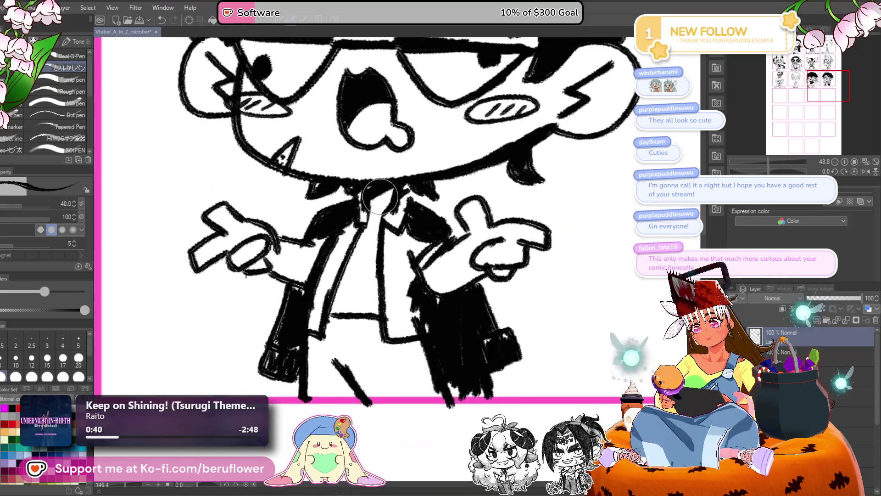
scroll(363, 227, down, 3)
scroll(361, 229, up, 2)
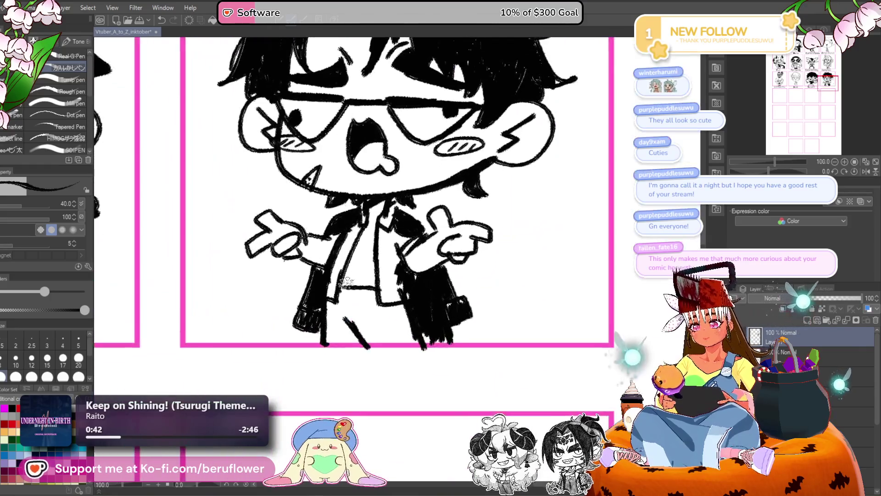
scroll(349, 257, up, 1)
scroll(341, 286, up, 1)
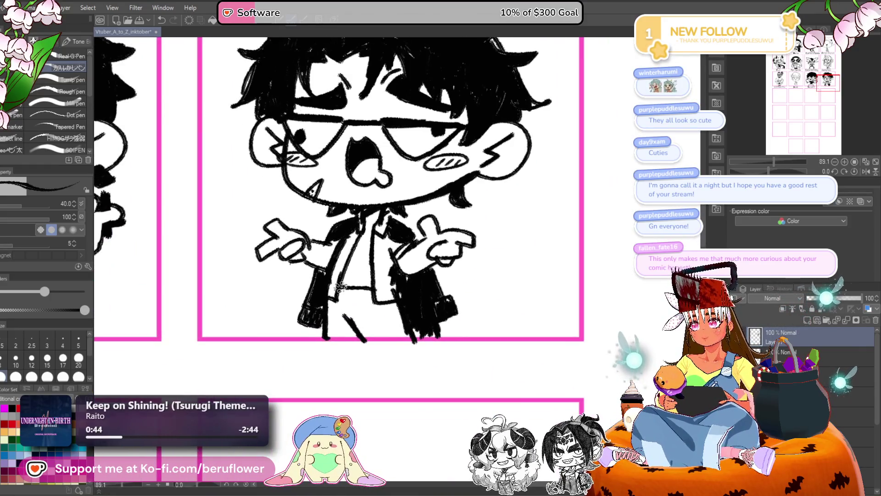
scroll(339, 287, up, 1)
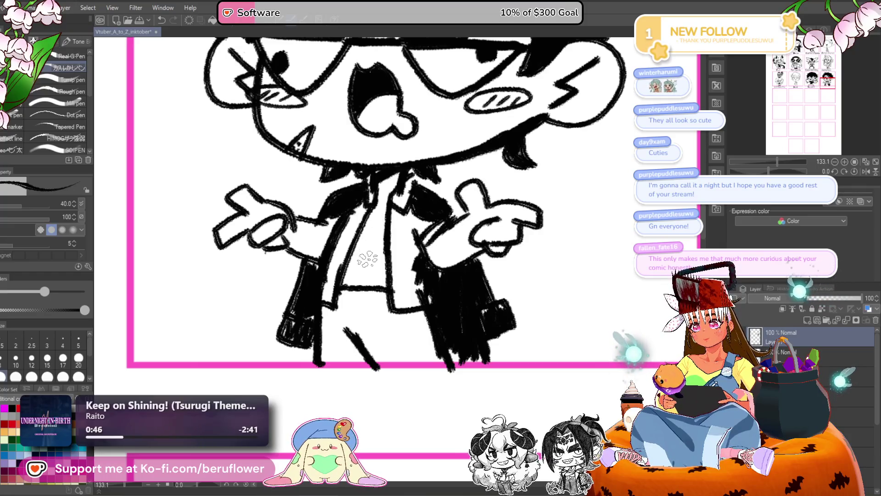
mouse_move(374, 289)
mouse_down()
mouse_move(424, 265)
mouse_move(426, 278)
mouse_up()
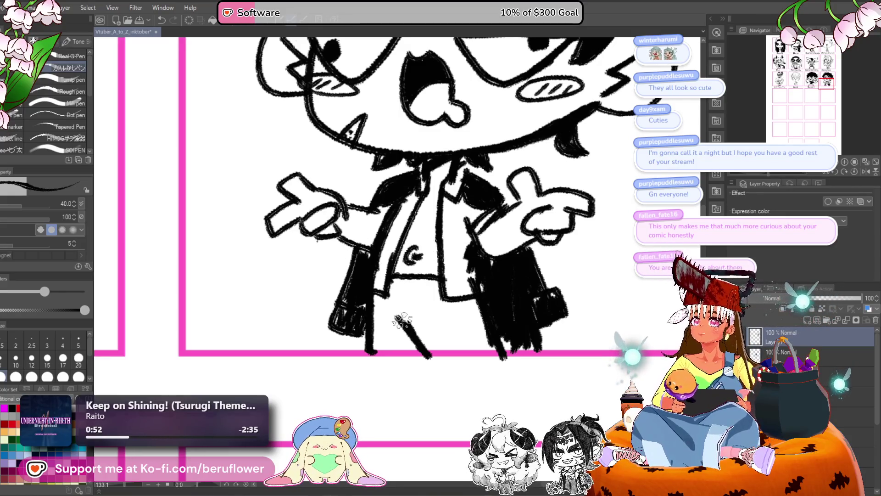
drag(400, 320, 389, 273)
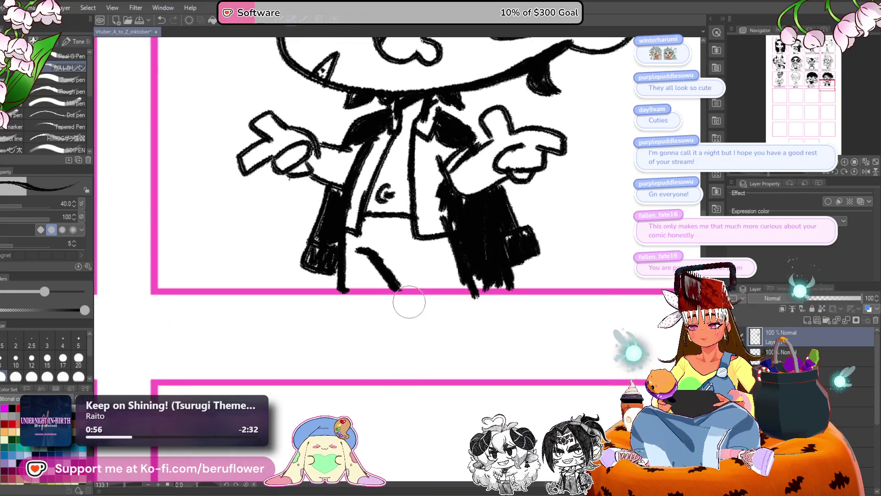
drag(503, 238, 451, 234)
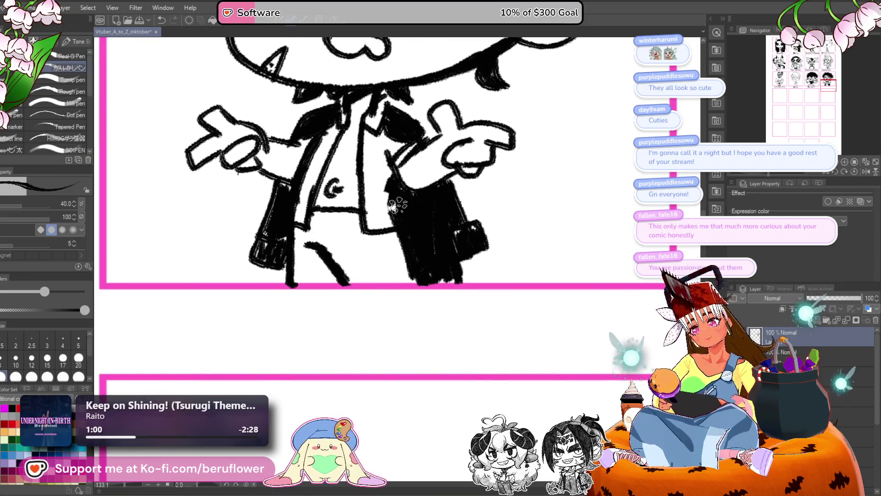
drag(394, 218, 381, 181)
drag(407, 133, 423, 162)
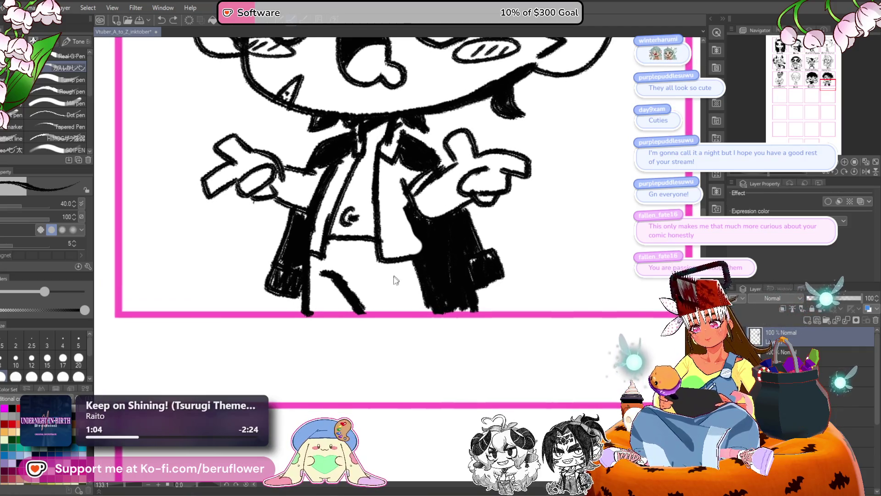
mouse_move(395, 280)
mouse_down()
mouse_move(386, 243)
mouse_move(388, 257)
mouse_move(323, 251)
mouse_move(383, 242)
mouse_up()
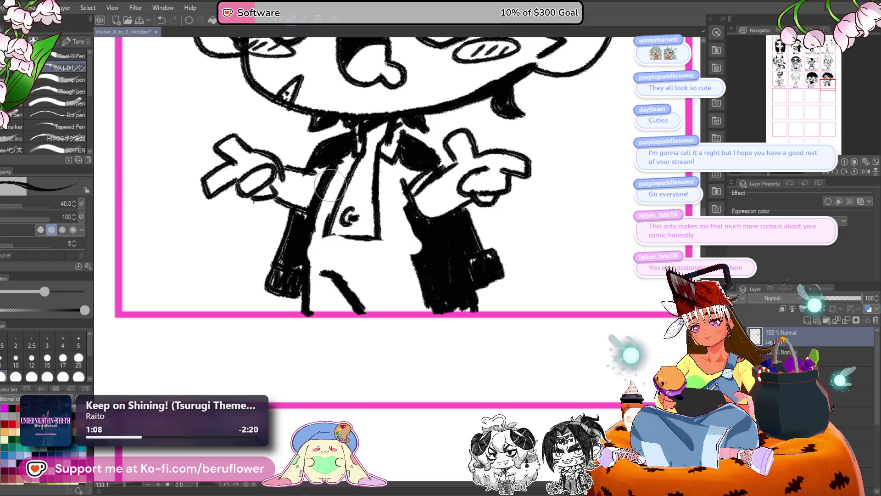
- Ink the coat's left edge, the edge beside the belt, and below the sleeve solid black
mouse_move(321, 198)
mouse_down()
mouse_move(304, 211)
mouse_move(307, 262)
mouse_move(316, 221)
mouse_up()
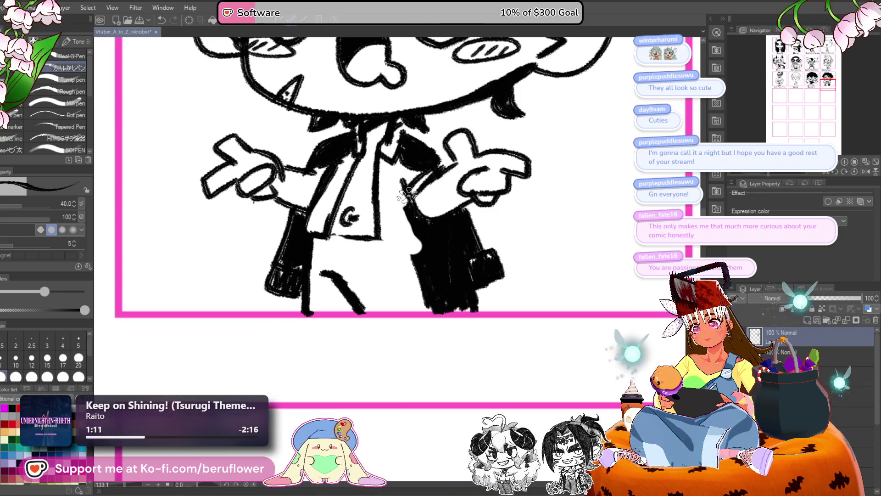
mouse_move(383, 234)
mouse_down()
mouse_move(416, 237)
mouse_move(402, 233)
mouse_up()
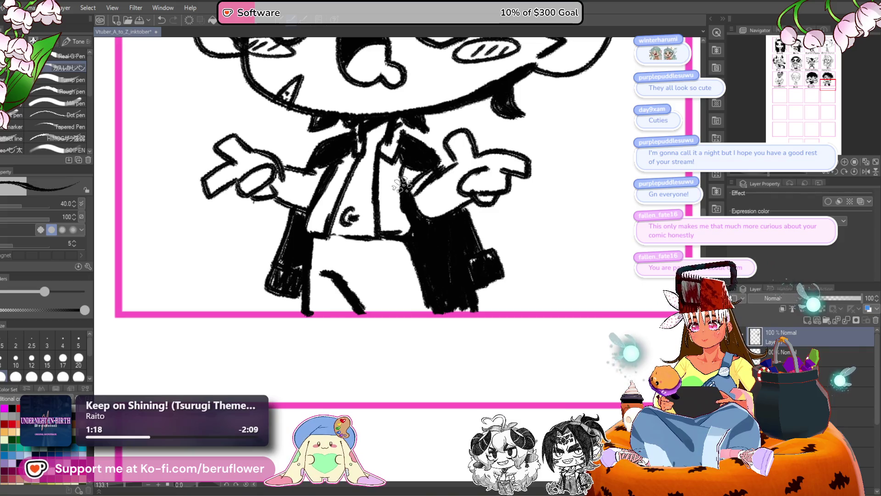
drag(402, 185, 414, 222)
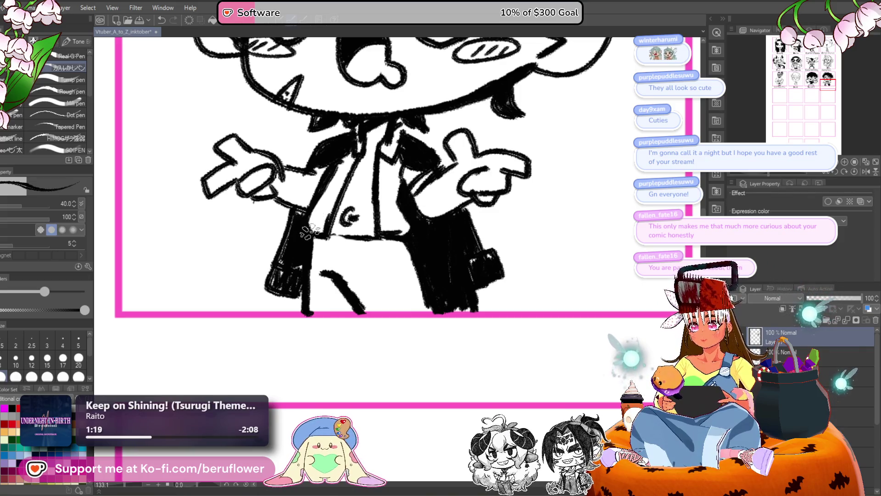
- Check the neighbouring and empty panels below, then save the inktober grid
scroll(310, 228, down, 2)
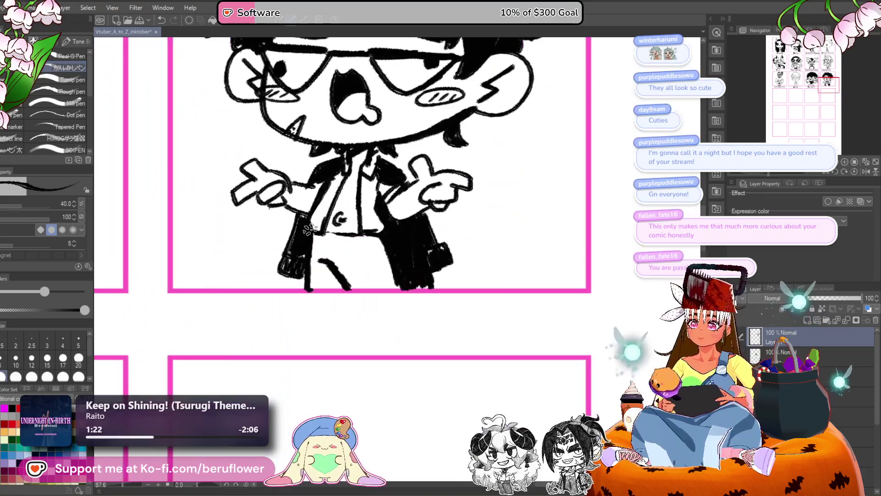
scroll(349, 225, down, 1)
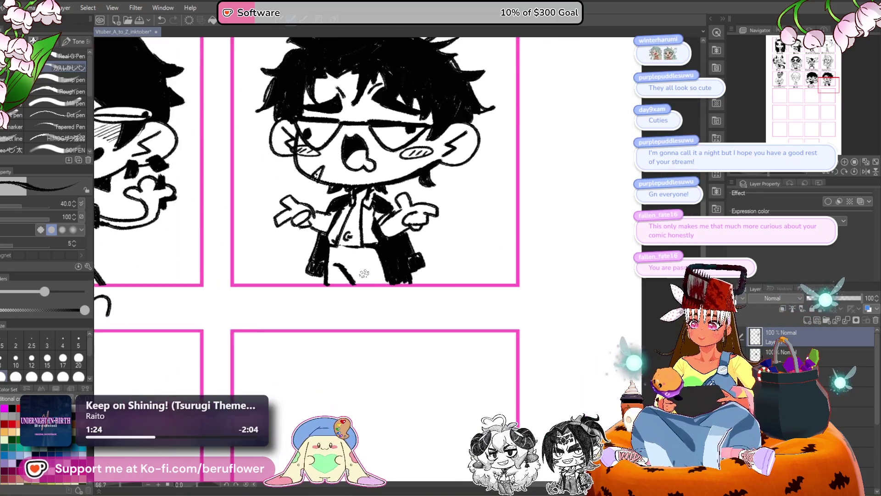
scroll(340, 226, up, 2)
scroll(334, 226, down, 3)
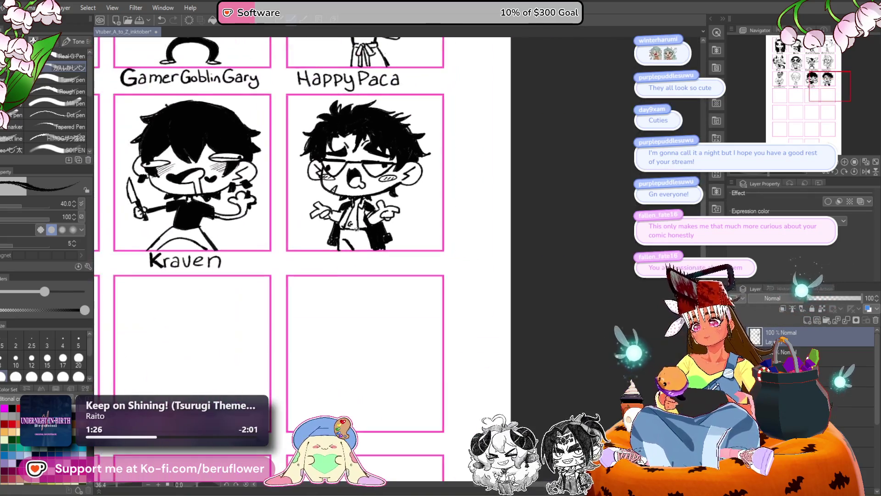
scroll(356, 228, up, 1)
drag(453, 245, 465, 249)
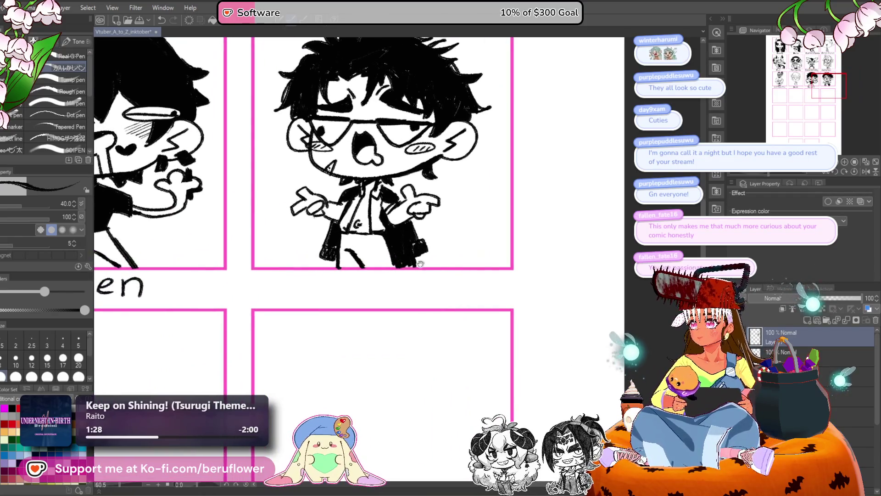
drag(421, 297, 425, 276)
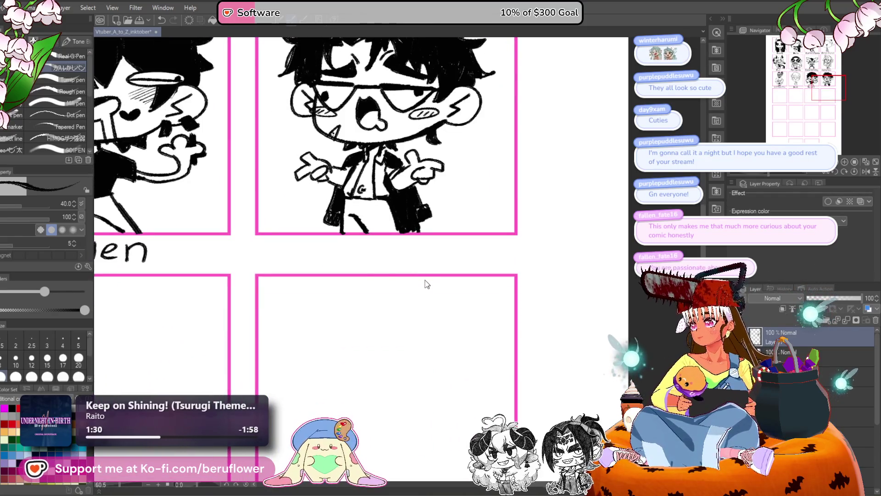
key(ctrl+s)
- Draw the first L of the name label under the glasses chibi's panel
drag(356, 235, 400, 245)
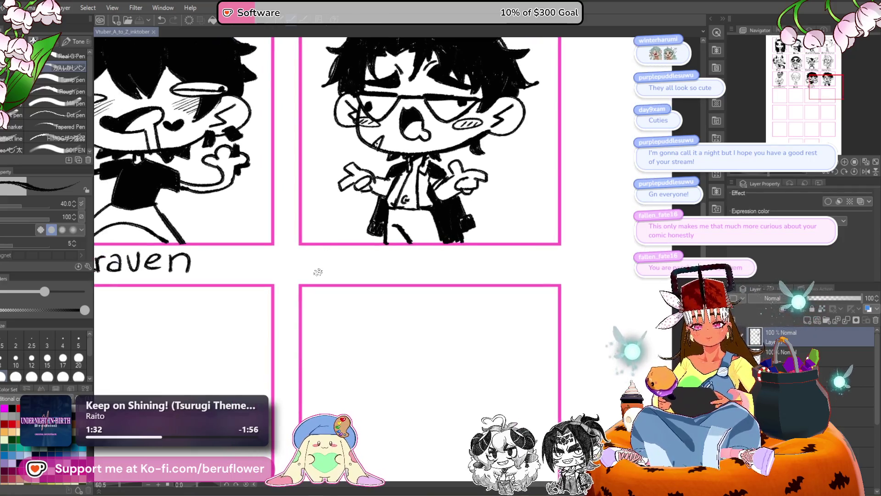
scroll(318, 272, up, 4)
mouse_move(312, 214)
mouse_down()
mouse_move(315, 269)
mouse_move(357, 268)
mouse_move(315, 271)
mouse_move(357, 269)
mouse_move(385, 232)
mouse_move(350, 223)
mouse_up()
- Thicken the L and letter the rest of 'Lucid', dotting the i
mouse_move(262, 201)
mouse_down()
mouse_move(257, 262)
mouse_move(273, 262)
mouse_up()
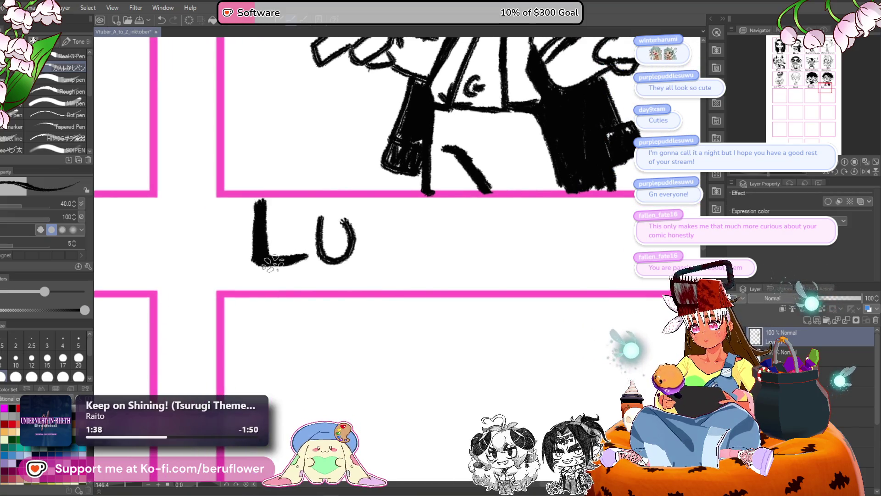
mouse_move(404, 222)
mouse_down()
mouse_move(364, 255)
mouse_move(406, 261)
mouse_up()
mouse_move(430, 232)
mouse_down()
mouse_move(388, 238)
mouse_move(381, 259)
mouse_up()
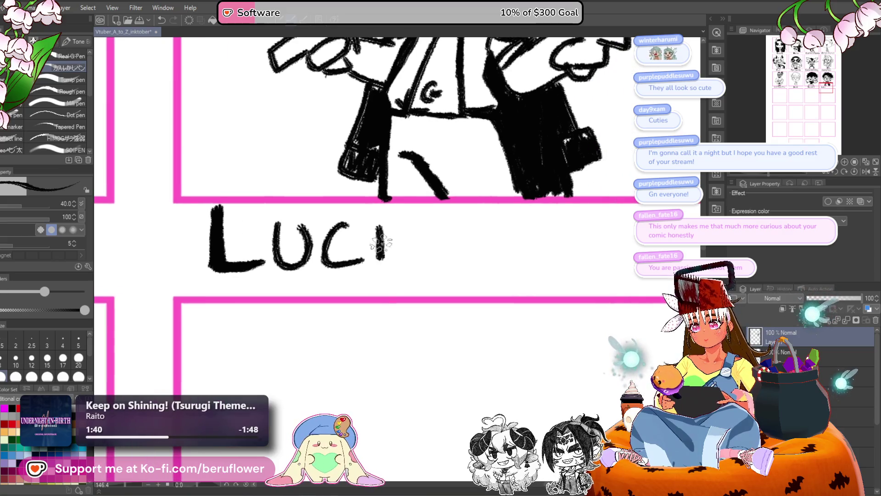
click(381, 217)
drag(442, 256, 413, 244)
drag(392, 197, 390, 254)
drag(388, 225, 401, 255)
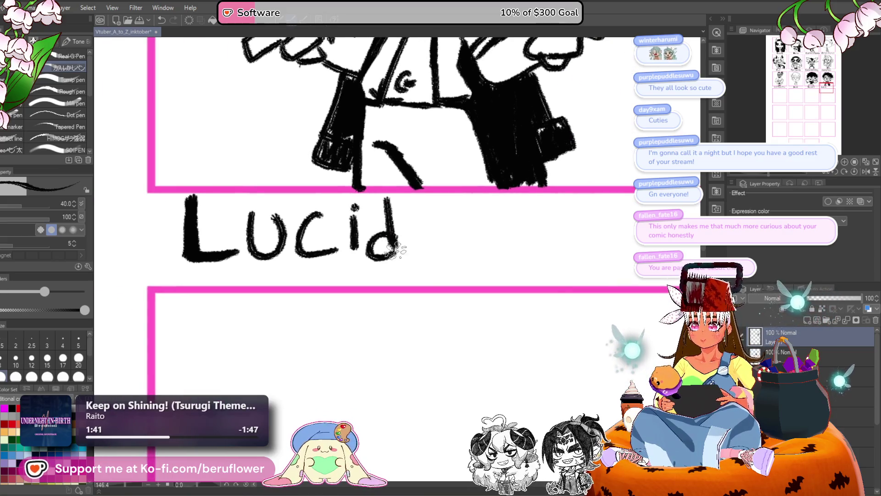
drag(478, 234, 401, 241)
- Letter the word 'Lament' to complete the label
mouse_move(381, 205)
mouse_down()
mouse_move(379, 258)
mouse_move(410, 259)
mouse_up()
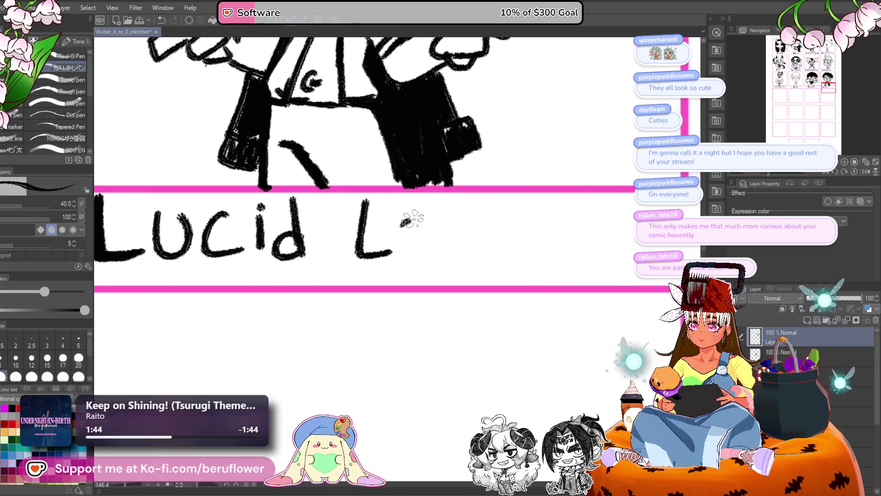
mouse_move(429, 229)
mouse_down()
mouse_move(435, 259)
mouse_move(410, 230)
mouse_move(419, 216)
mouse_move(446, 243)
mouse_move(424, 235)
mouse_up()
mouse_move(415, 215)
mouse_down()
mouse_move(449, 204)
mouse_move(456, 224)
mouse_move(486, 240)
mouse_up()
drag(503, 188, 508, 237)
drag(489, 225, 535, 219)
scroll(528, 215, down, 8)
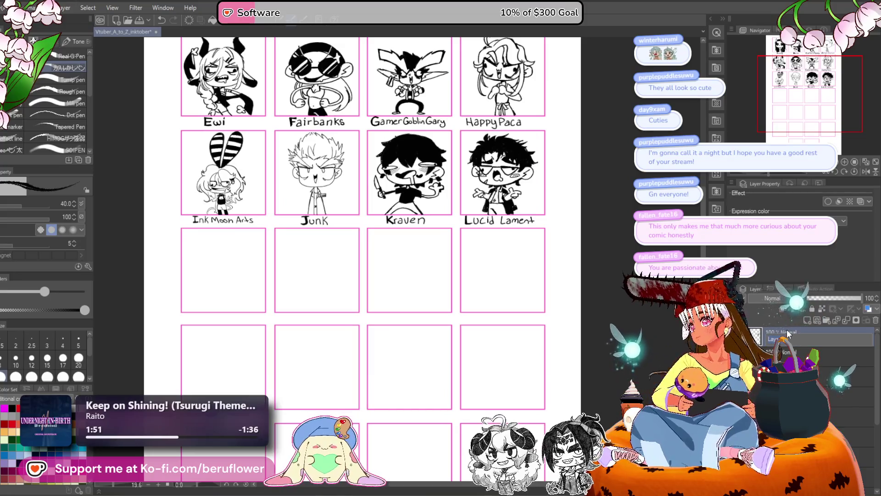
- Rename the drawing's layer to 'lucid' and save the file
double_click(774, 339)
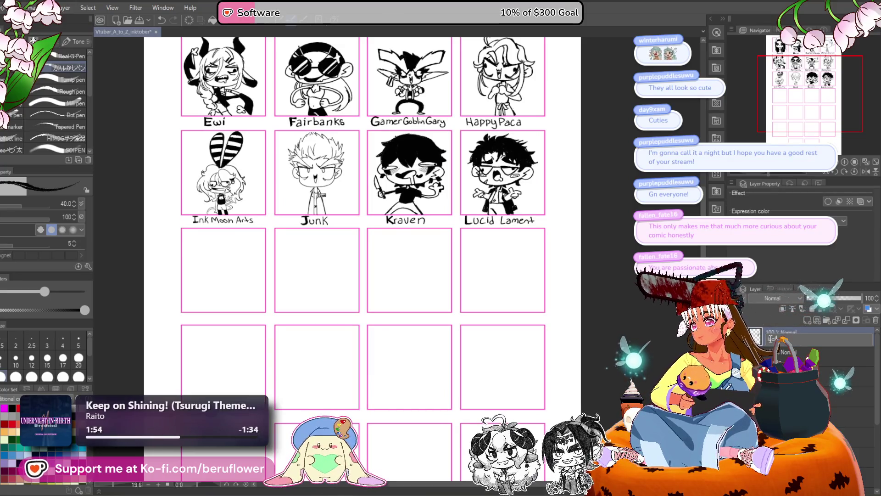
text(cid)
key(Return)
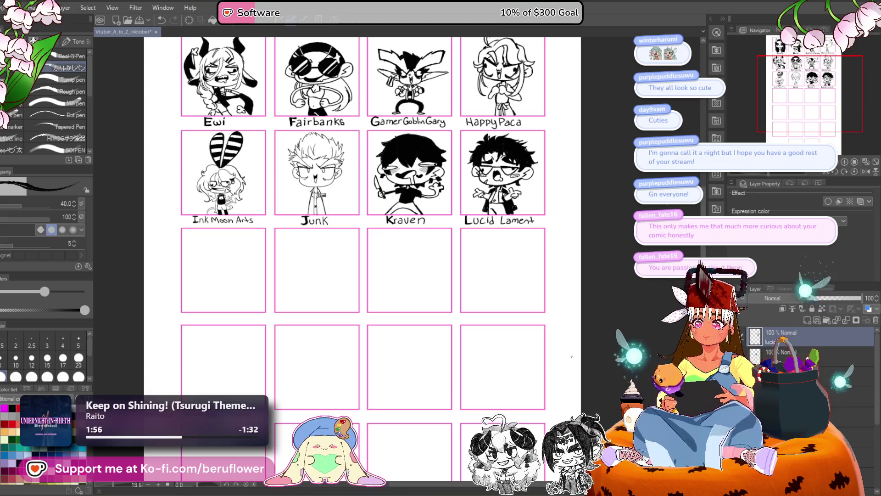
scroll(526, 392, up, 2)
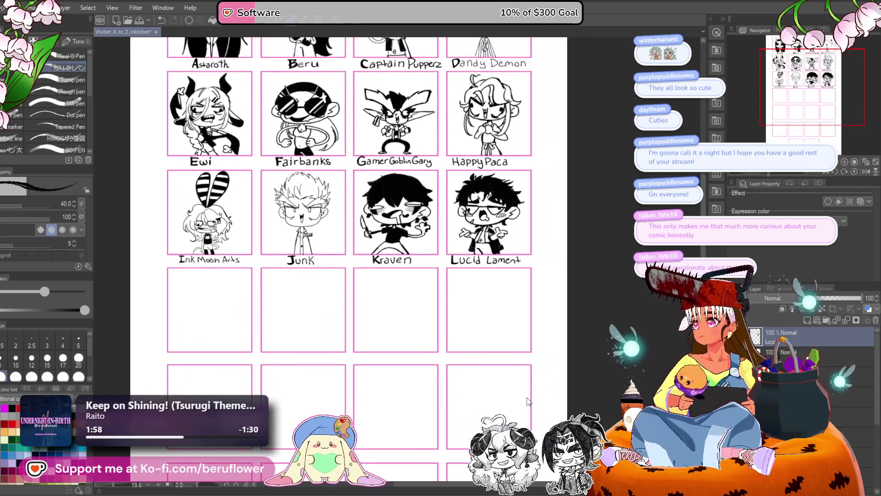
key(ctrl+s)
- Pan the grid so the Ewi row sits near the top, showing the next empty panel
scroll(505, 379, left, 1)
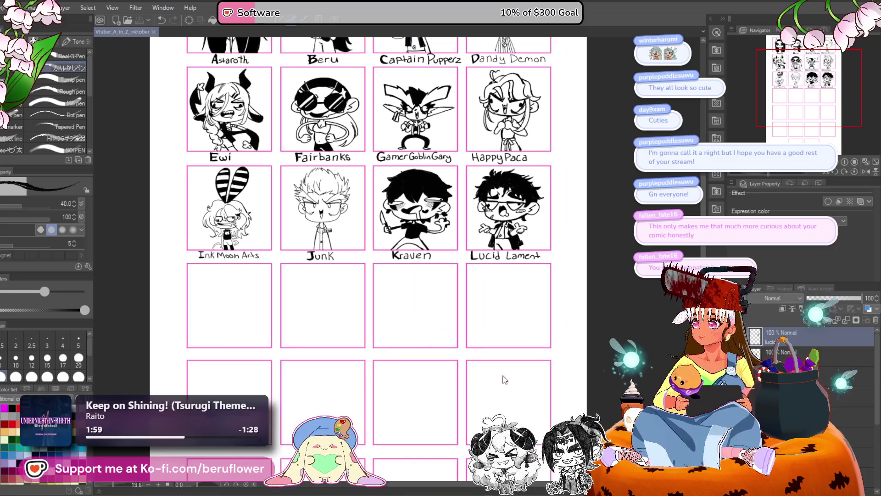
drag(505, 379, 549, 370)
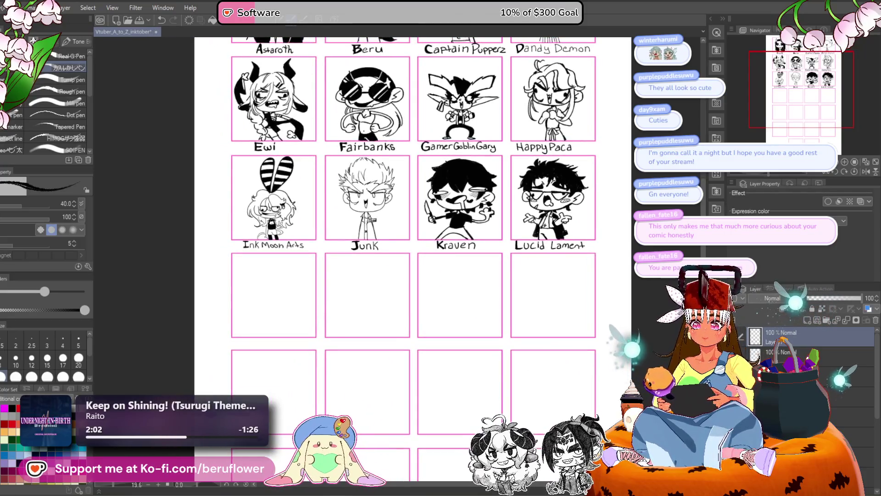
mouse_move(460, 364)
mouse_down()
mouse_move(440, 367)
mouse_move(505, 345)
mouse_up()
scroll(441, 368, down, 1)
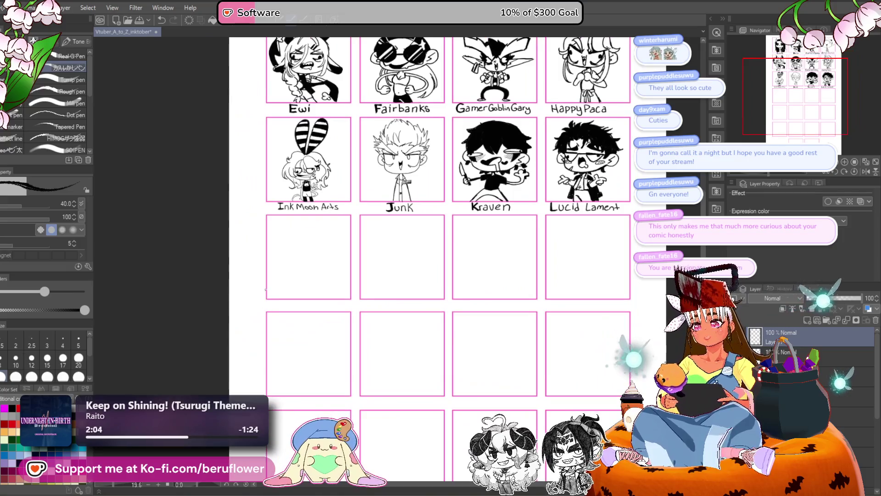
scroll(265, 289, up, 5)
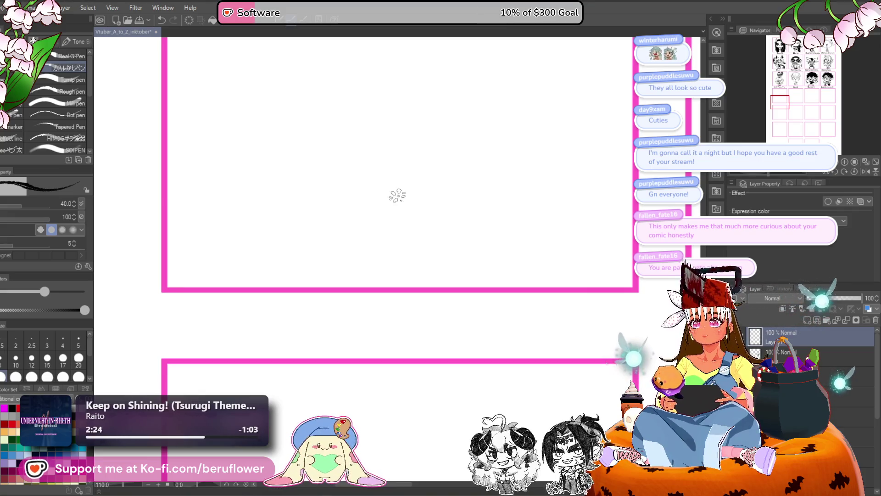
scroll(395, 197, down, 3)
scroll(343, 328, down, 4)
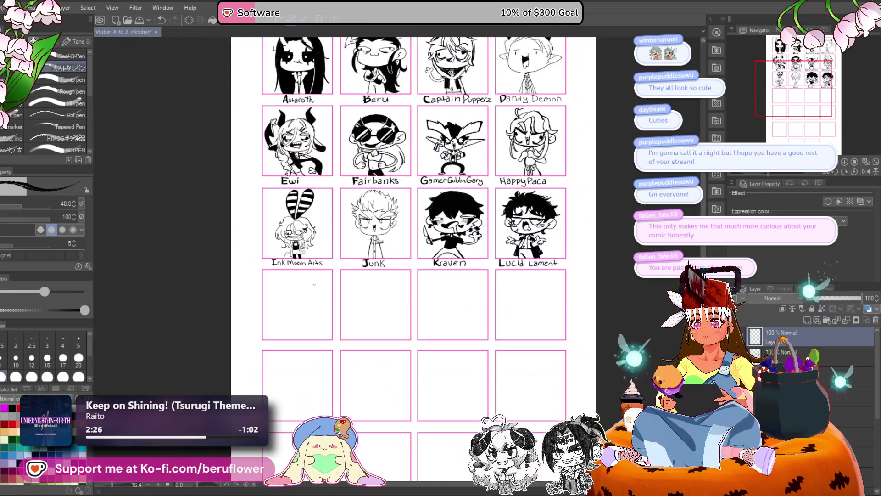
scroll(338, 317, up, 1)
drag(334, 308, 313, 403)
scroll(322, 367, down, 2)
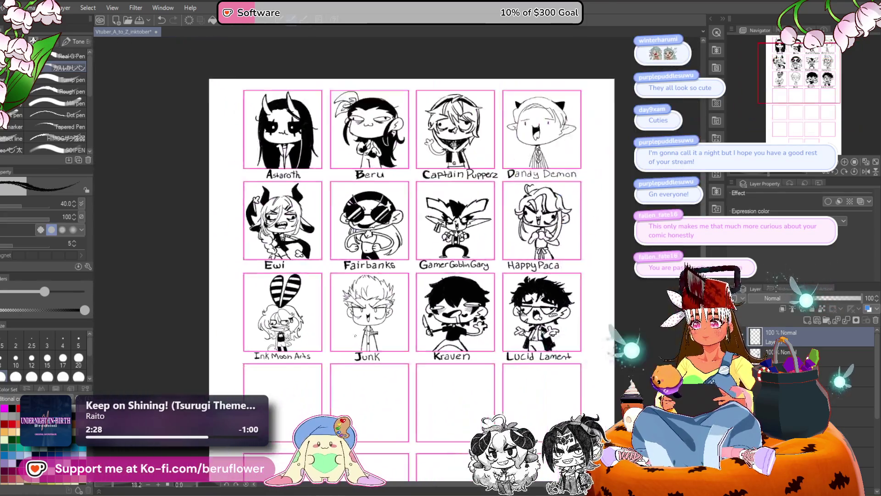
scroll(370, 284, up, 1)
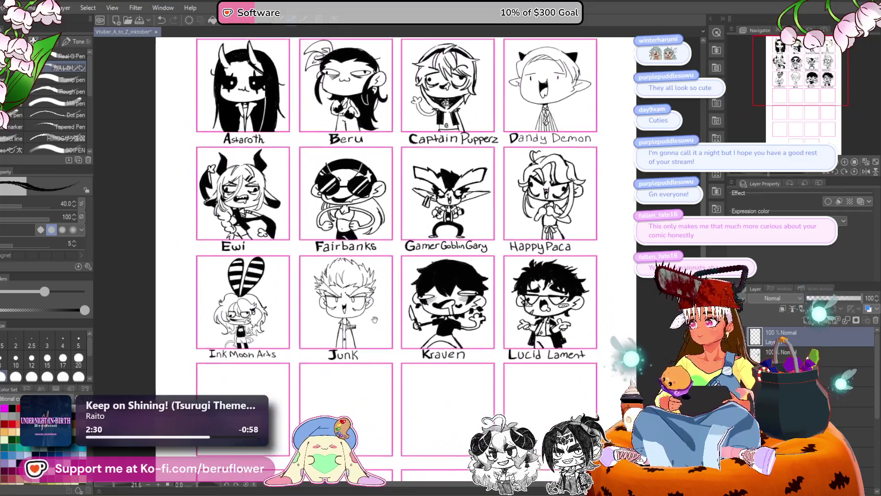
scroll(391, 312, down, 5)
scroll(409, 332, down, 2)
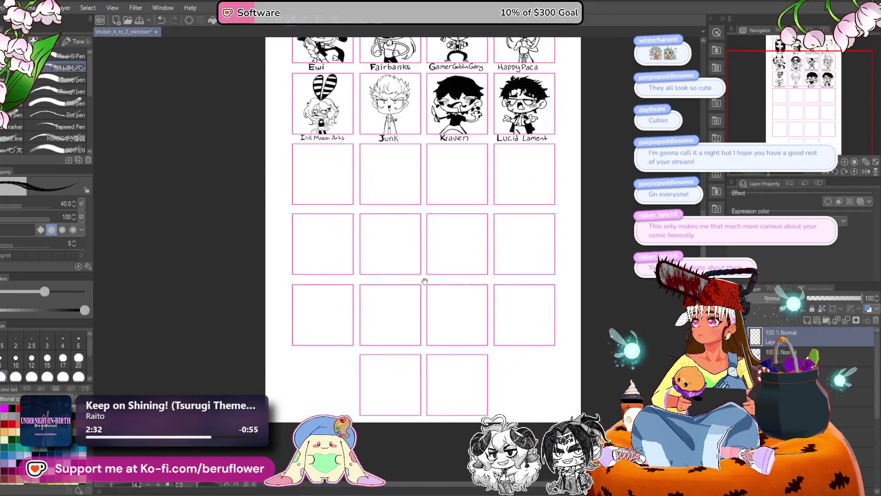
scroll(492, 260, up, 1)
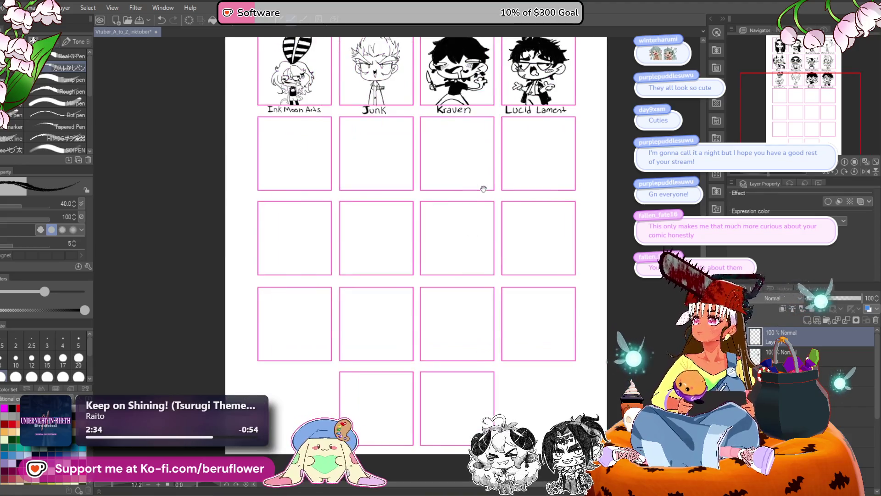
scroll(472, 295, up, 5)
mouse_move(515, 477)
mouse_down()
mouse_move(488, 263)
mouse_move(513, 247)
mouse_up()
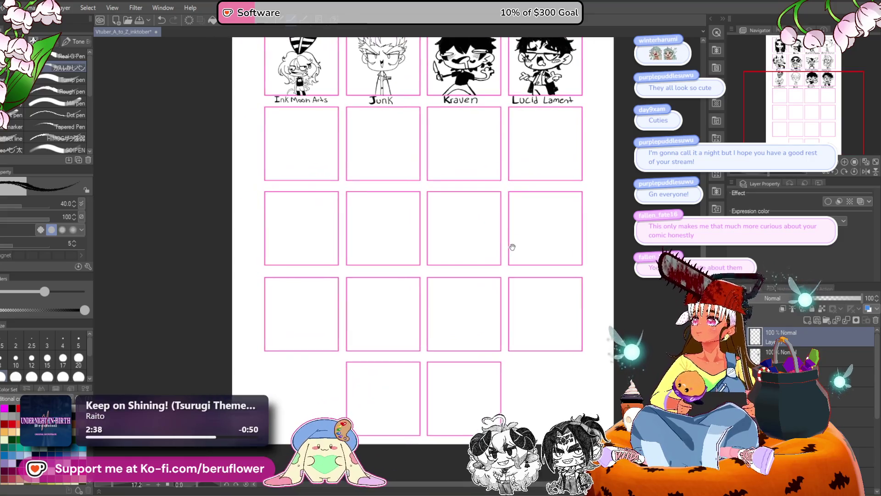
mouse_move(483, 288)
mouse_down()
mouse_move(468, 288)
mouse_move(449, 328)
mouse_up()
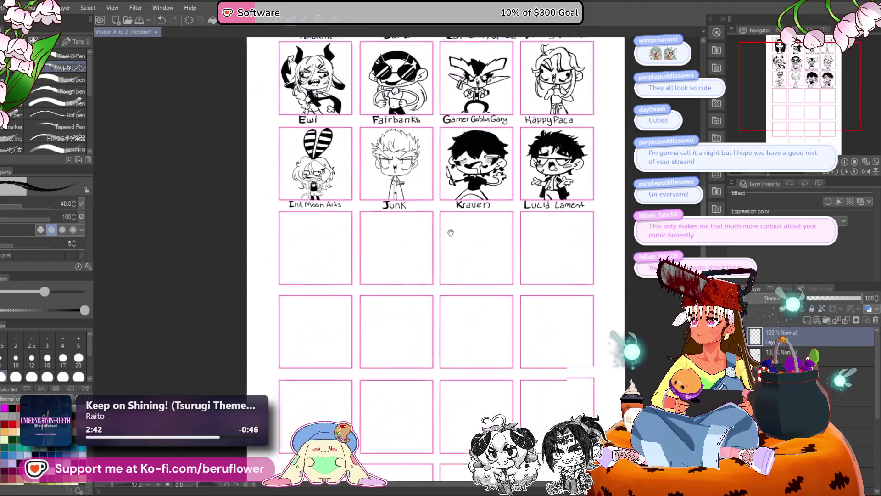
scroll(466, 275, down, 5)
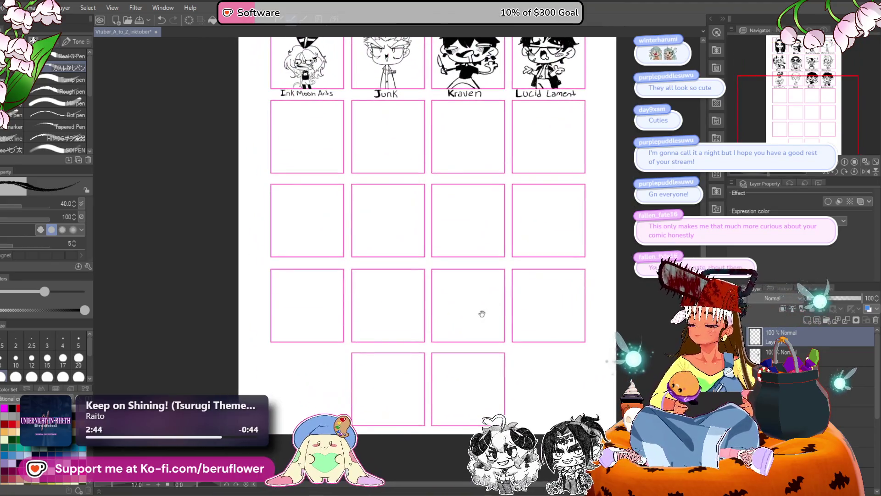
drag(442, 318, 422, 309)
scroll(413, 312, up, 3)
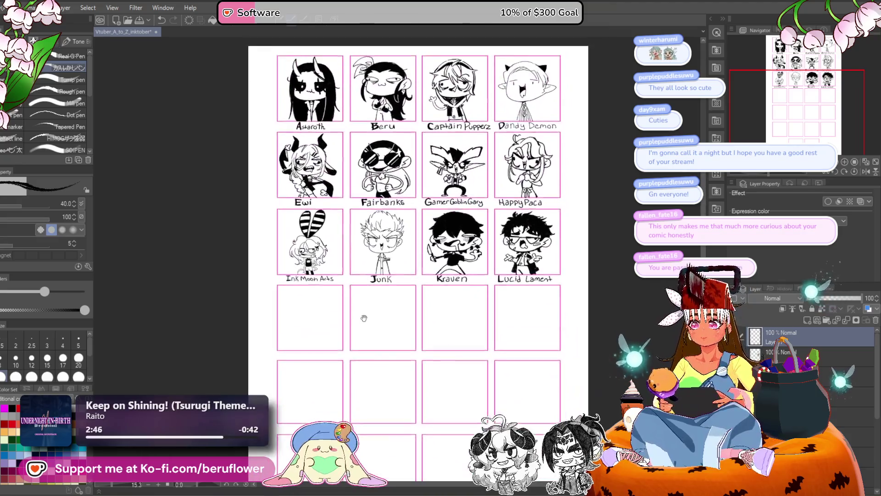
mouse_move(360, 317)
mouse_down()
mouse_move(337, 289)
mouse_move(378, 141)
mouse_up()
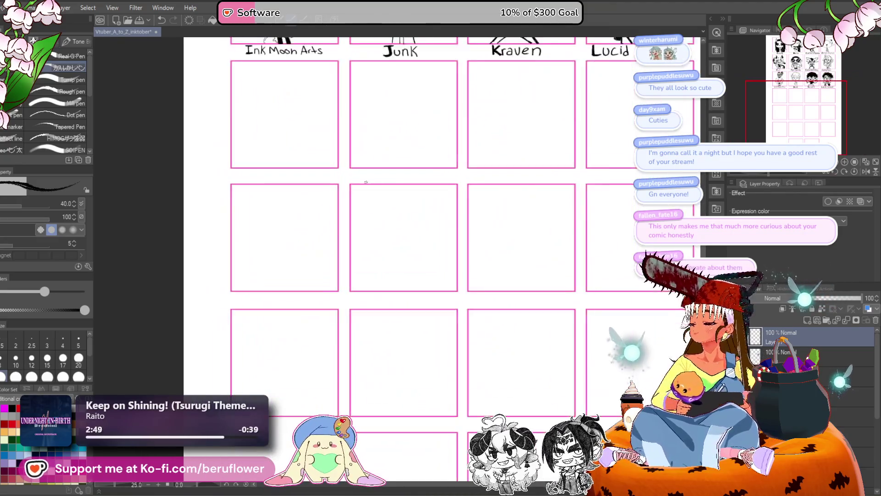
scroll(401, 183, up, 3)
scroll(359, 243, up, 2)
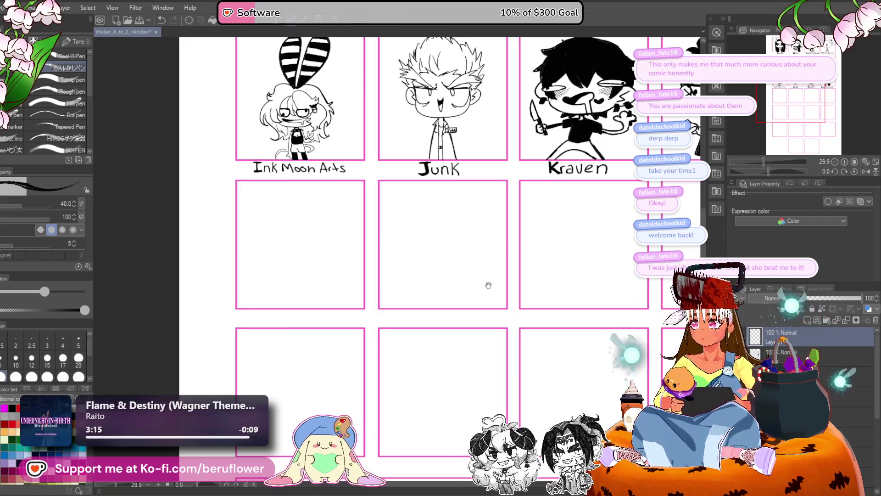
- Draw the jaw curve of a new face in the empty panel below Ink Moon Arts
mouse_move(489, 286)
mouse_down()
mouse_move(398, 313)
mouse_move(382, 356)
mouse_move(338, 251)
mouse_up()
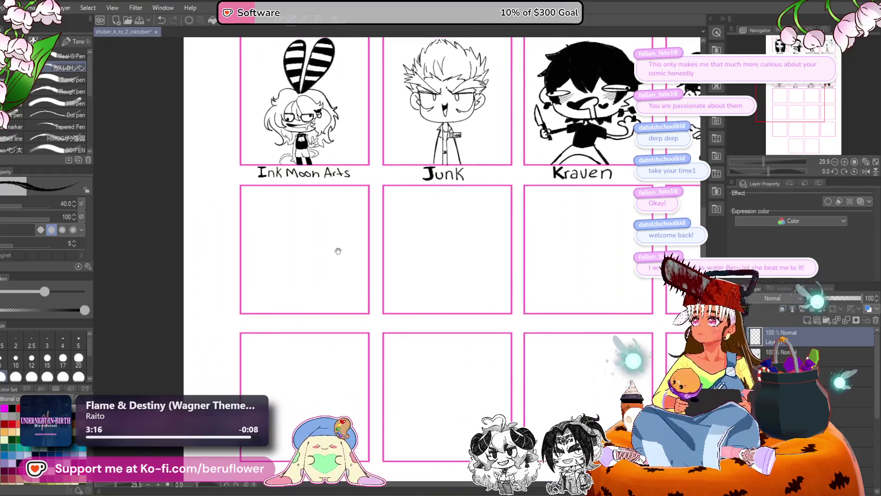
scroll(338, 251, up, 3)
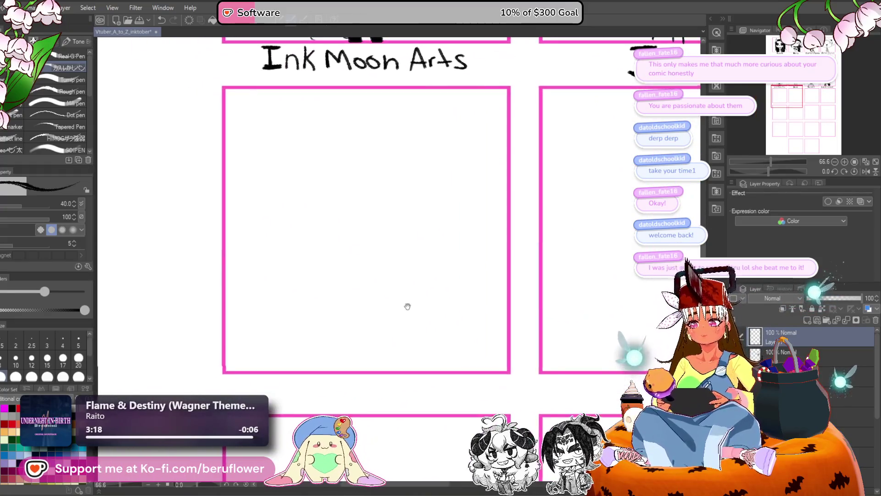
drag(301, 196, 258, 198)
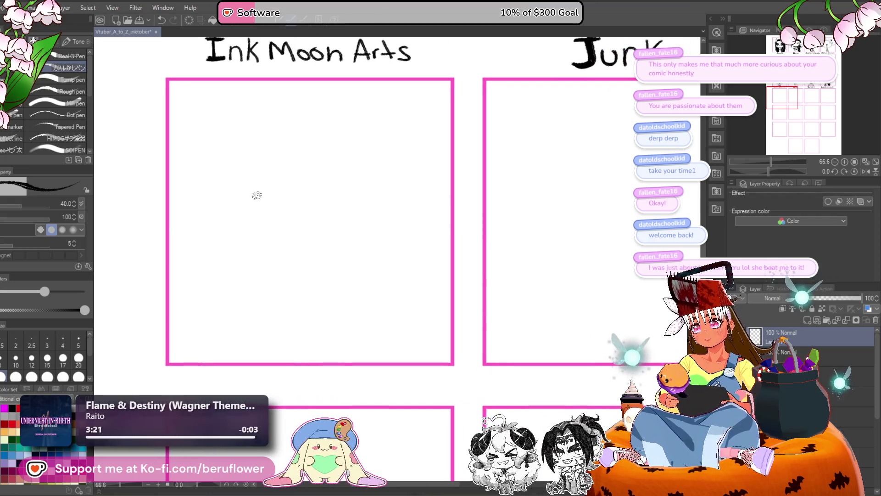
mouse_move(216, 175)
mouse_down()
mouse_move(226, 236)
mouse_move(334, 250)
mouse_up()
key(ctrl+z)
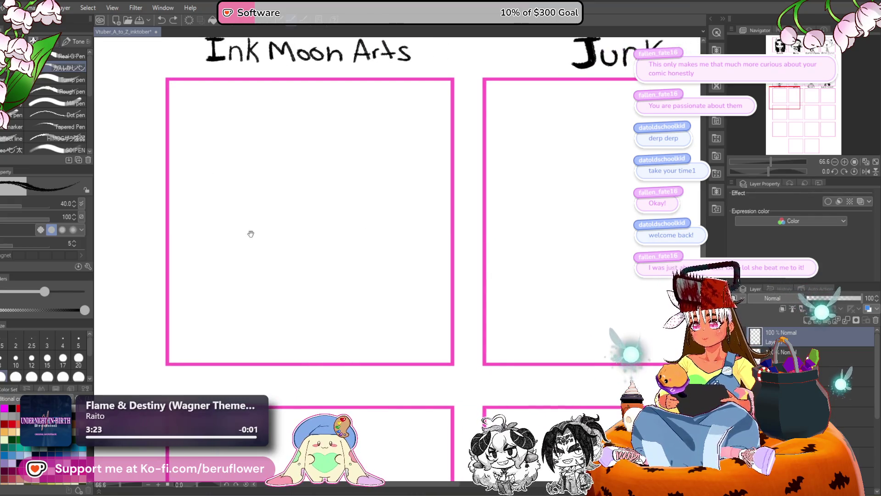
drag(246, 220, 222, 217)
mouse_move(200, 170)
mouse_down()
mouse_move(226, 230)
mouse_move(322, 223)
mouse_move(311, 201)
mouse_up()
- Add the top strokes of the face, discarding a hooked stroke, a loop and a first eye
drag(255, 174, 261, 173)
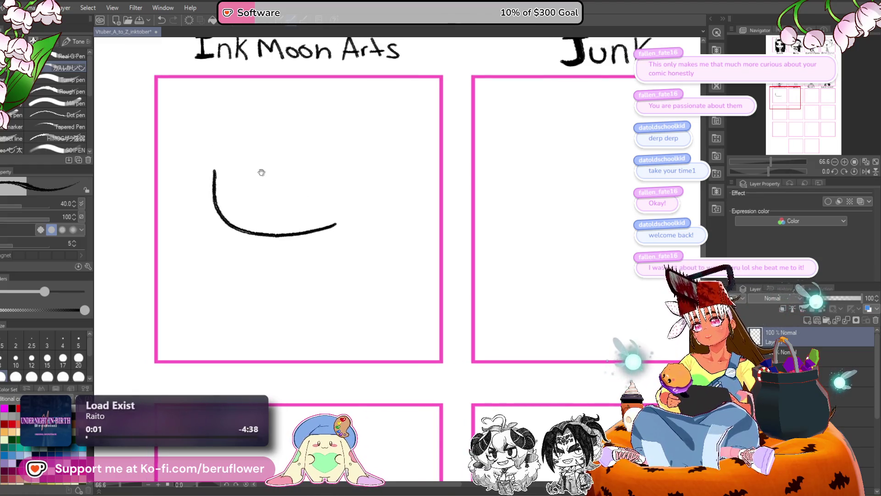
mouse_move(216, 146)
mouse_down()
mouse_move(265, 160)
mouse_move(215, 144)
mouse_move(234, 145)
mouse_move(236, 198)
mouse_up()
drag(216, 168, 250, 197)
key(ctrl+z)
key(ctrl+z)
key(ctrl+z)
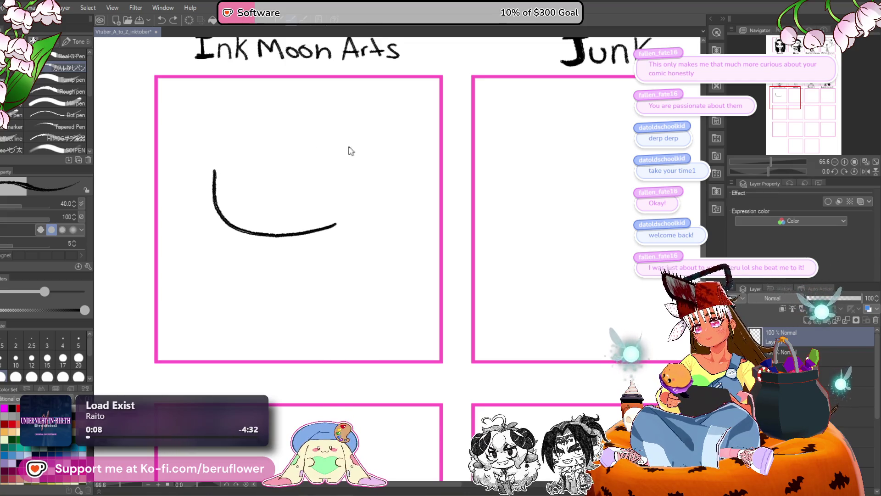
mouse_move(226, 161)
mouse_down()
mouse_move(264, 181)
mouse_move(244, 145)
mouse_move(268, 138)
mouse_up()
key(ctrl+z)
mouse_move(214, 174)
mouse_down()
mouse_move(266, 168)
mouse_move(229, 154)
mouse_move(207, 177)
mouse_move(264, 170)
mouse_move(192, 173)
mouse_up()
key(ctrl+z)
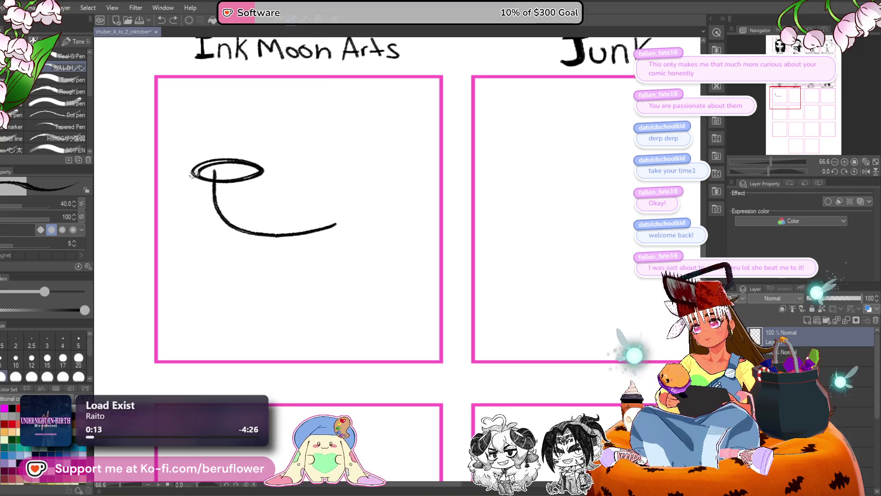
- Draw the right oval eye with a dark pupil and the puckered lips
mouse_move(335, 160)
mouse_down()
mouse_move(322, 180)
mouse_move(294, 170)
mouse_move(353, 161)
mouse_move(362, 172)
mouse_up()
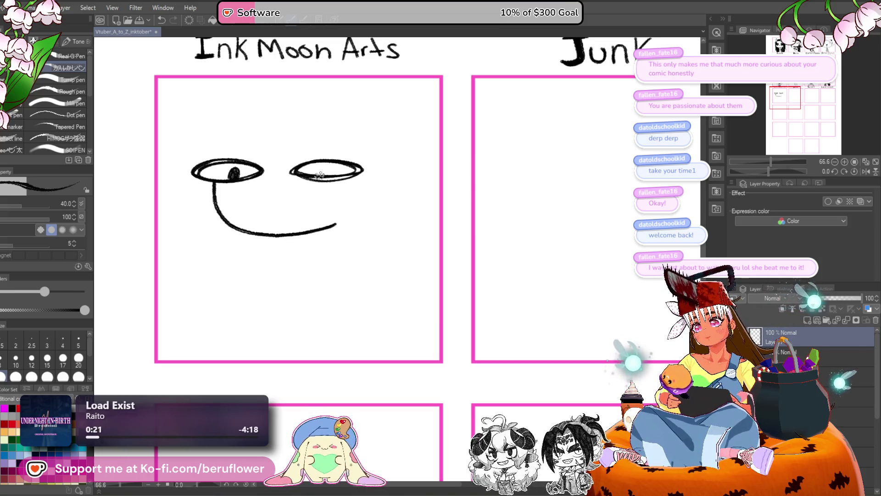
key(ctrl+z)
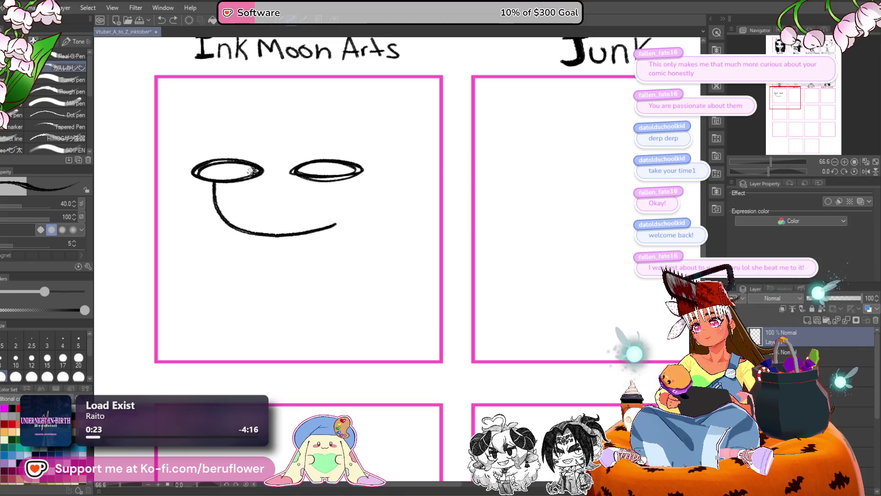
drag(296, 172, 361, 165)
key(ctrl+z)
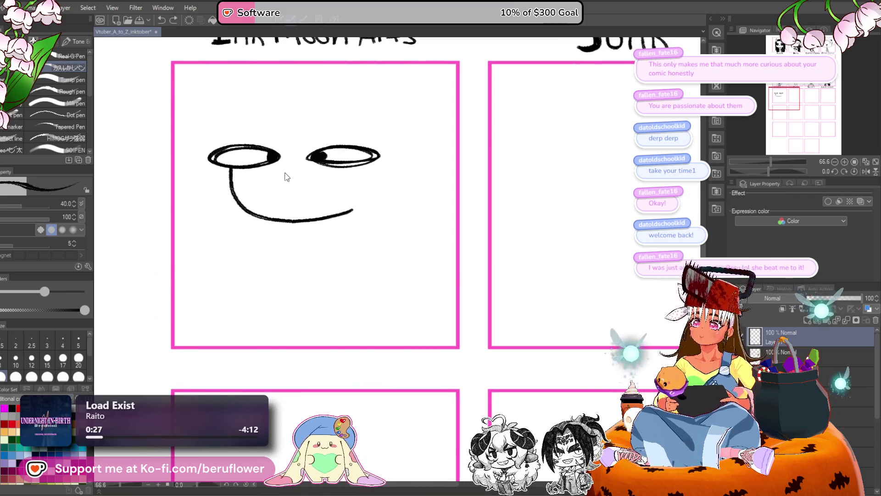
mouse_move(289, 169)
mouse_down()
mouse_move(281, 189)
mouse_move(292, 200)
mouse_up()
- Draw the ear beside the right eye with an earring loop and inner mark
drag(415, 236, 410, 238)
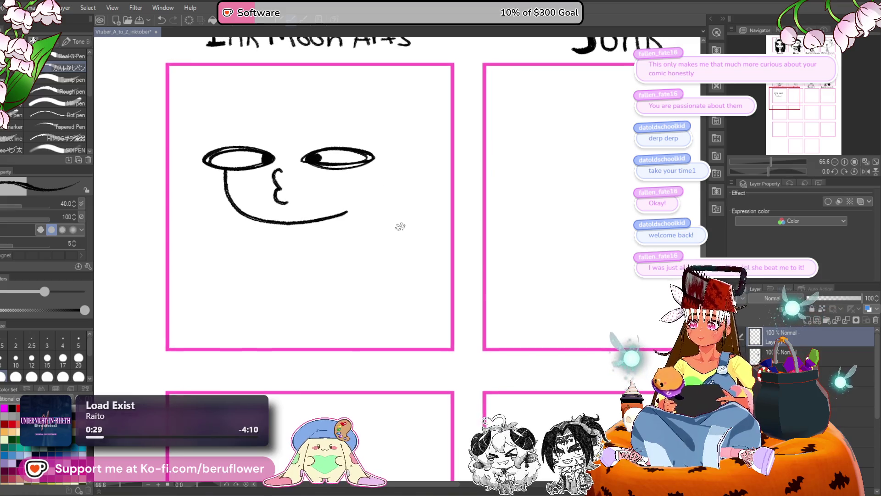
drag(381, 166, 401, 200)
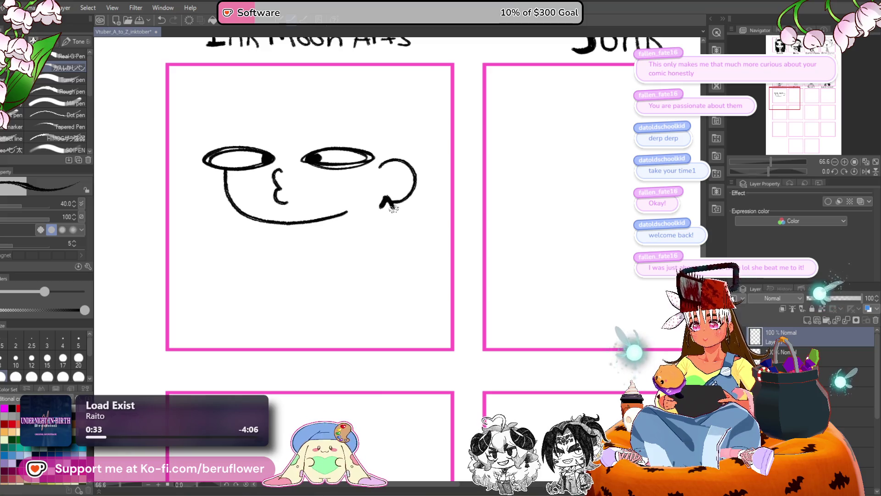
mouse_move(381, 209)
mouse_down()
mouse_move(373, 211)
mouse_move(385, 215)
mouse_up()
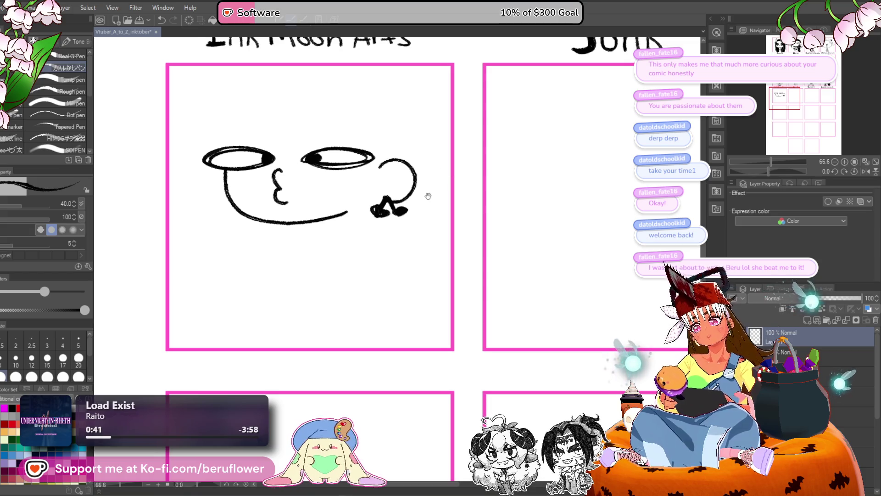
drag(402, 169, 394, 193)
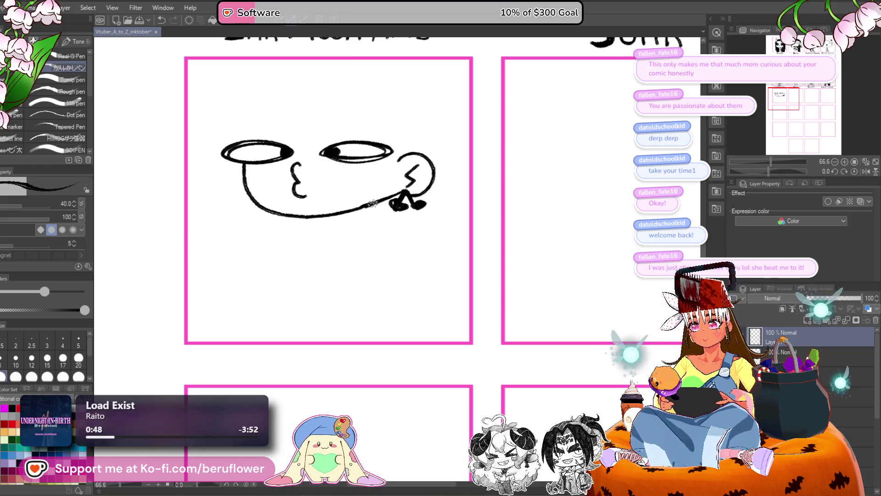
- Move the face drawing lower in the panel
key(ctrl+t)
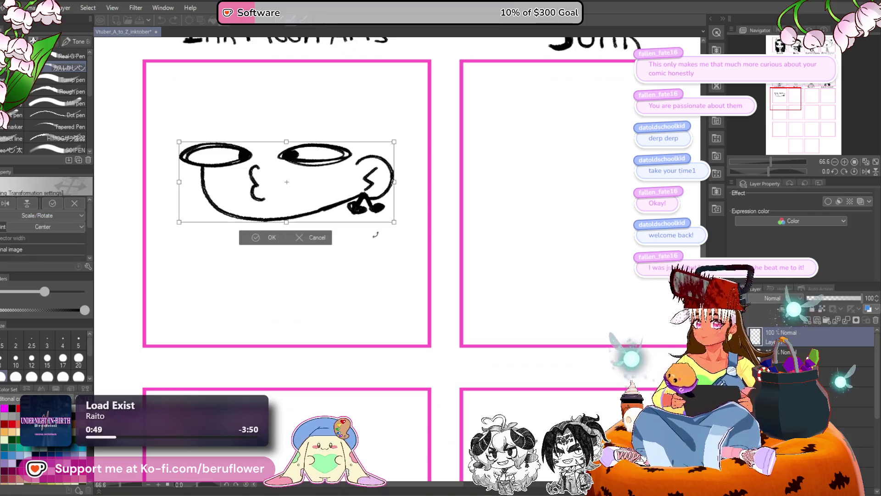
drag(321, 202, 322, 223)
key(Return)
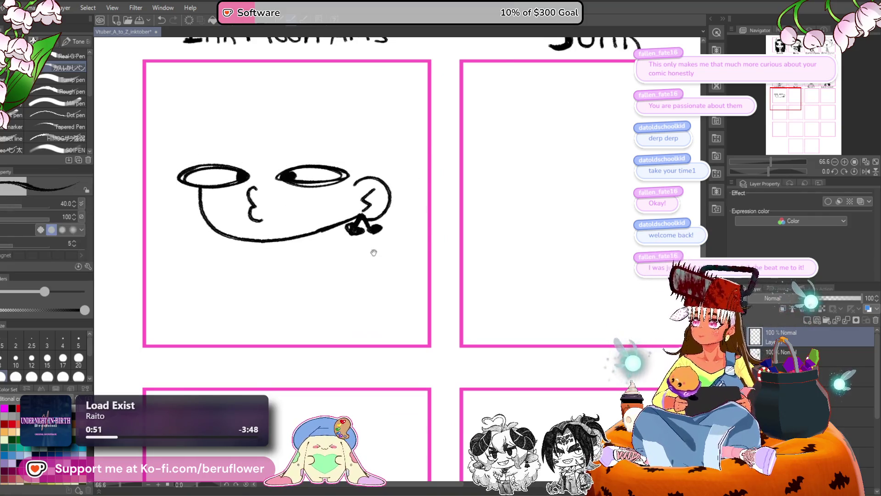
drag(374, 252, 368, 262)
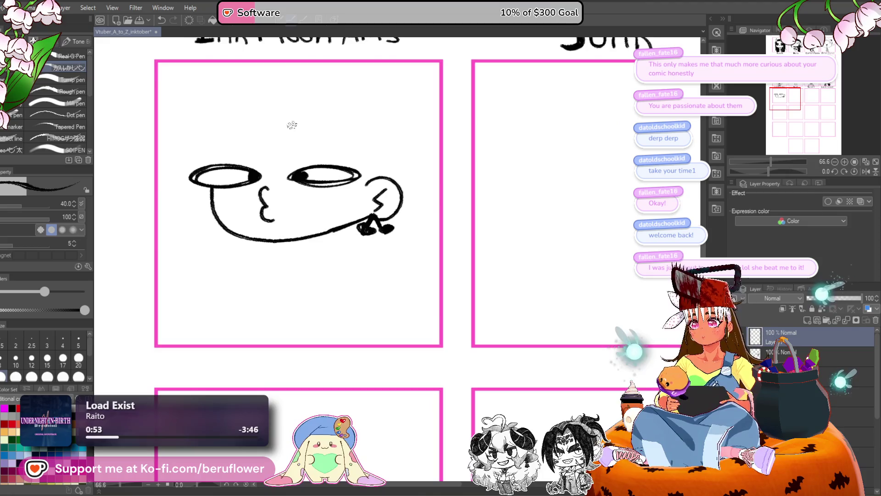
- Draw two spiral hair curls on top of the head, discarding stray strokes off the right curl
mouse_move(256, 156)
mouse_down()
mouse_move(271, 99)
mouse_move(285, 163)
mouse_up()
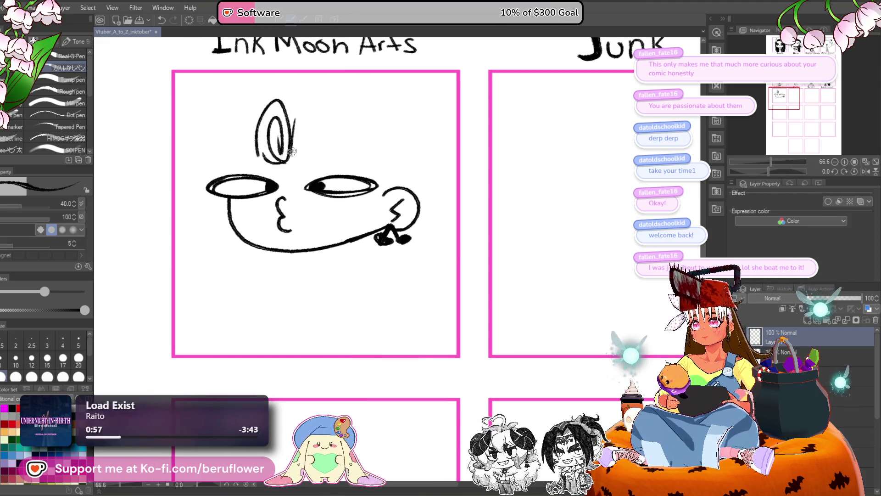
mouse_move(296, 120)
mouse_down()
mouse_move(301, 102)
mouse_move(329, 133)
mouse_move(303, 124)
mouse_move(300, 168)
mouse_move(325, 155)
mouse_up()
mouse_move(321, 85)
mouse_down()
mouse_move(350, 114)
mouse_move(347, 148)
mouse_up()
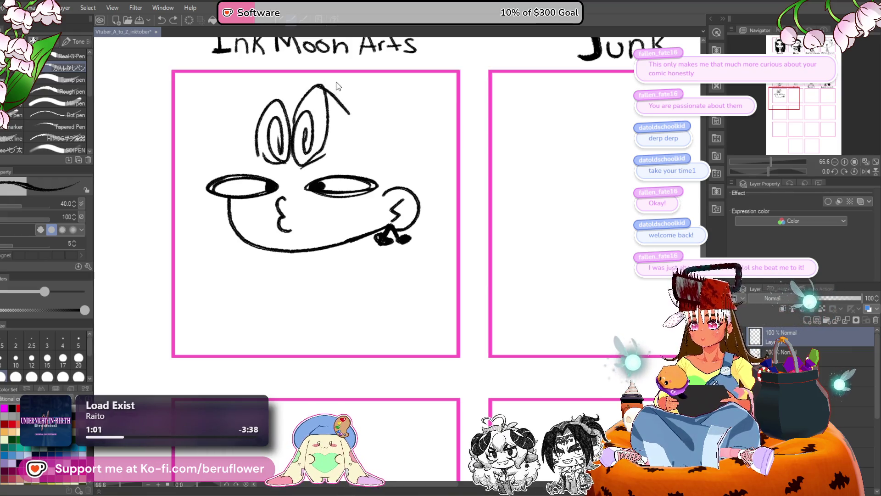
key(ctrl+z)
drag(326, 86, 344, 111)
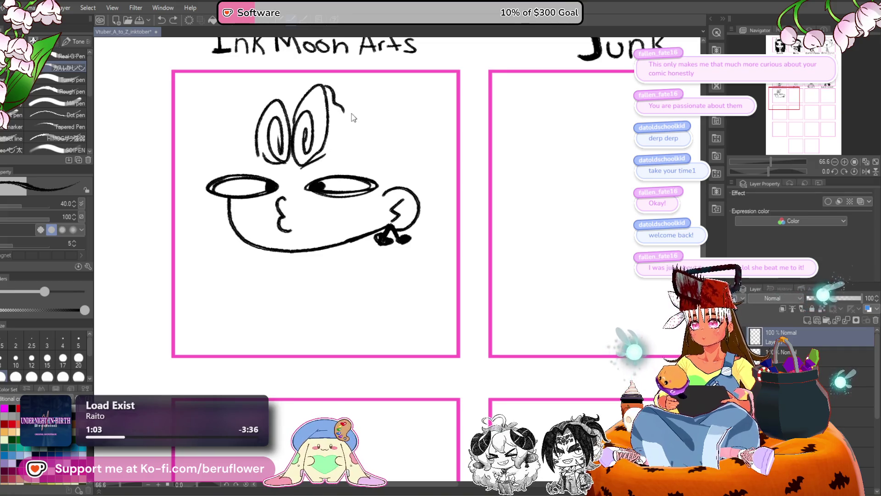
key(ctrl+z)
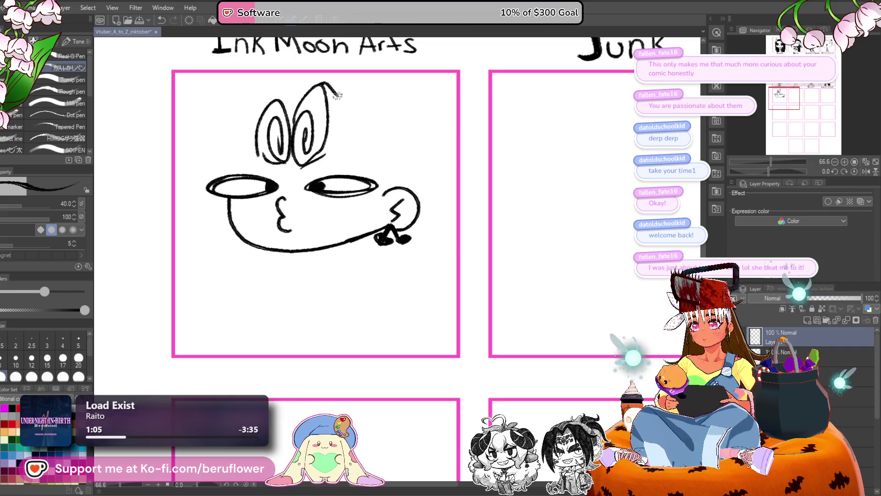
mouse_move(324, 84)
mouse_down()
mouse_move(339, 92)
mouse_move(334, 143)
mouse_up()
key(ctrl+z)
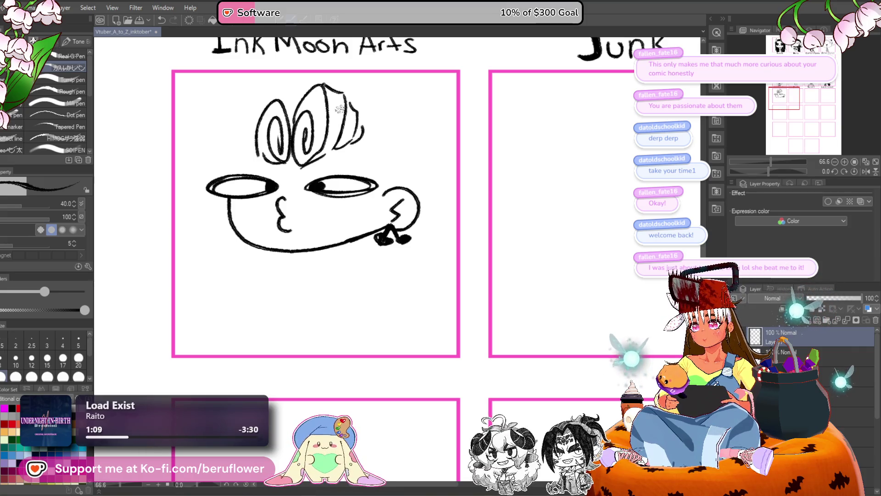
mouse_move(283, 97)
mouse_down()
mouse_move(249, 134)
mouse_move(256, 156)
mouse_up()
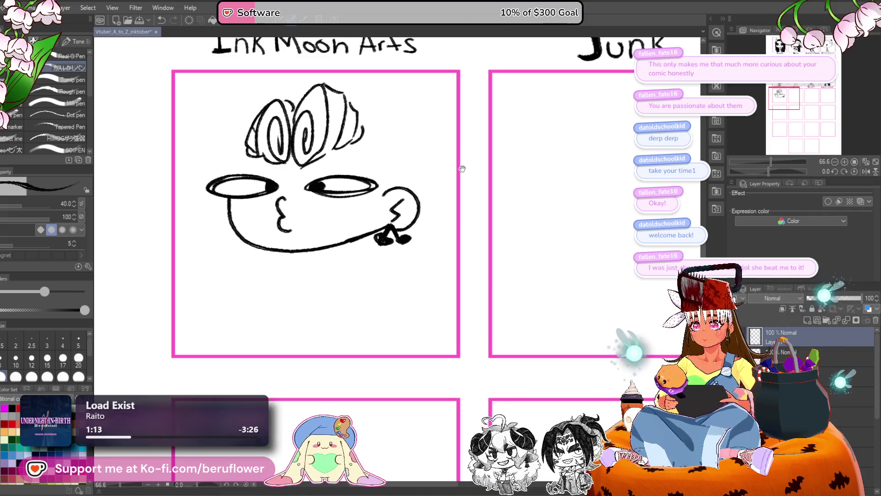
- Add two hair strands sweeping down the head's right side
mouse_move(462, 169)
mouse_down()
mouse_move(410, 159)
mouse_move(456, 165)
mouse_up()
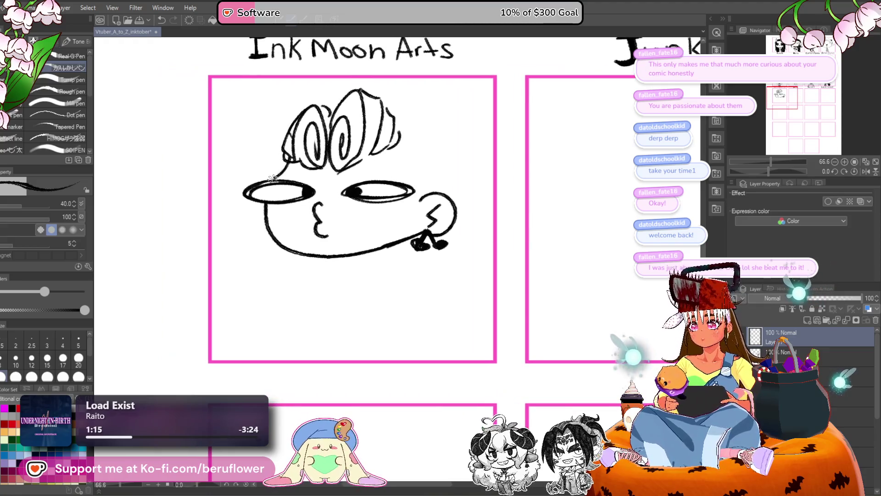
drag(390, 147, 428, 174)
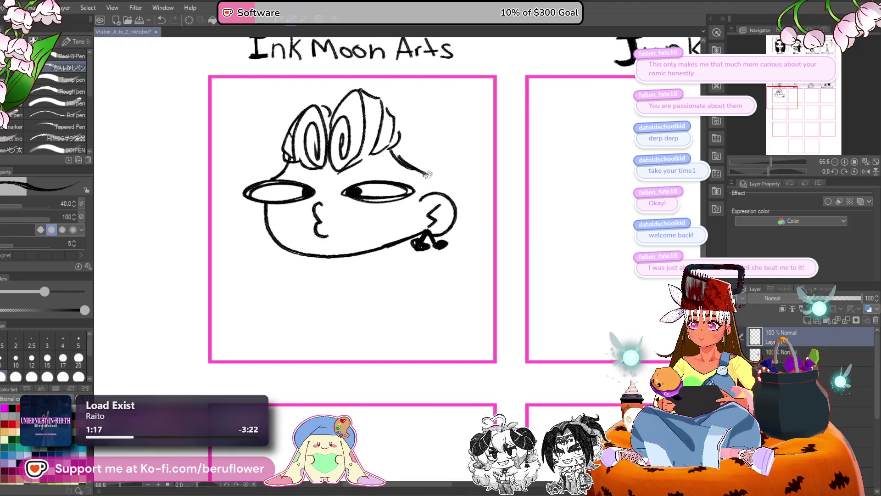
drag(403, 140, 440, 169)
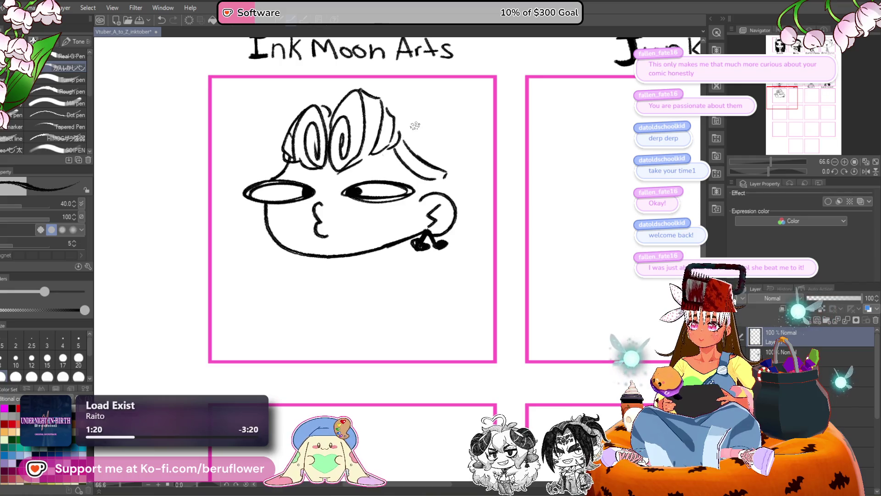
mouse_move(415, 125)
mouse_down()
mouse_move(427, 138)
mouse_move(418, 171)
mouse_move(451, 187)
mouse_move(463, 255)
mouse_up()
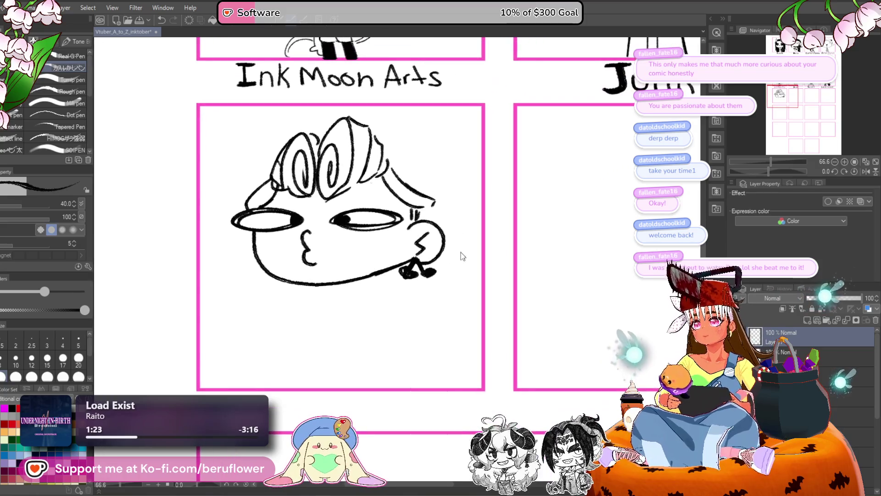
- Shrink the head drawing to about 82% and recentre it
key(ctrl+t)
drag(399, 281, 407, 281)
drag(343, 322, 369, 296)
key(Return)
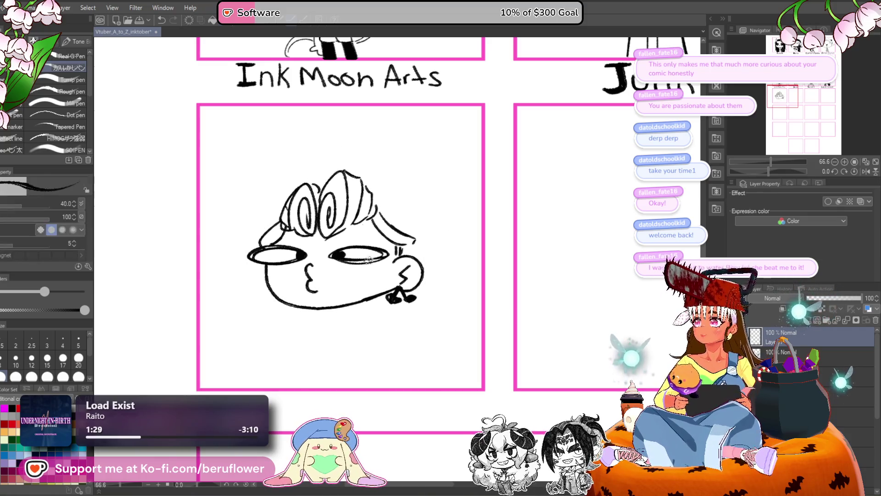
- Erase the rough right-side hair strands and add short strands on both sides
drag(410, 214, 396, 210)
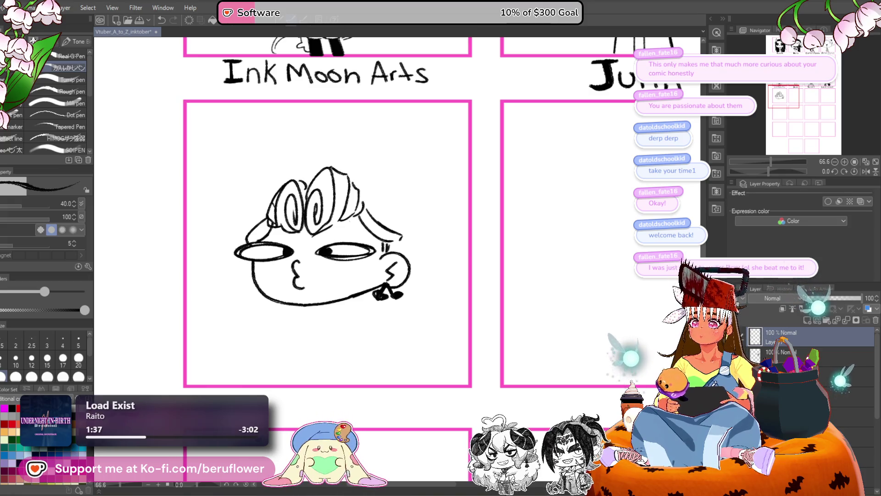
drag(399, 252, 394, 250)
mouse_move(367, 199)
mouse_down()
mouse_move(397, 203)
mouse_move(404, 228)
mouse_up()
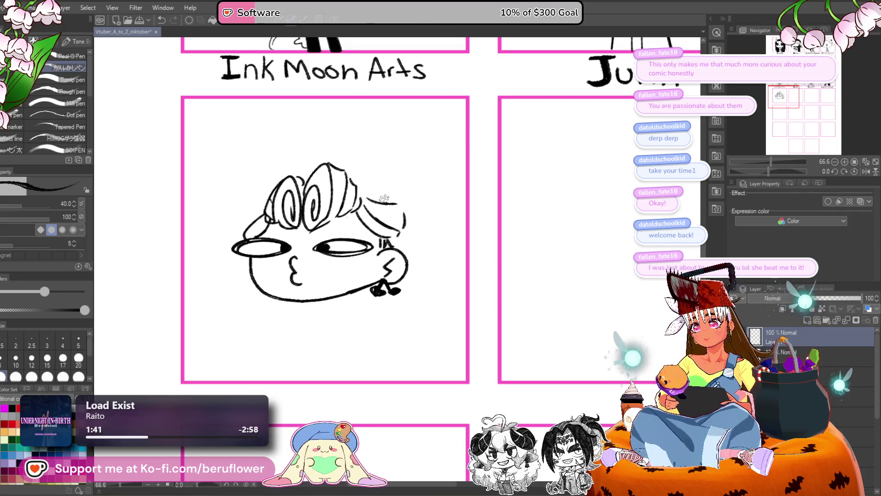
key(e)
mouse_move(367, 199)
mouse_down()
mouse_move(387, 235)
mouse_move(400, 219)
mouse_move(399, 200)
mouse_move(390, 242)
mouse_move(408, 239)
mouse_up()
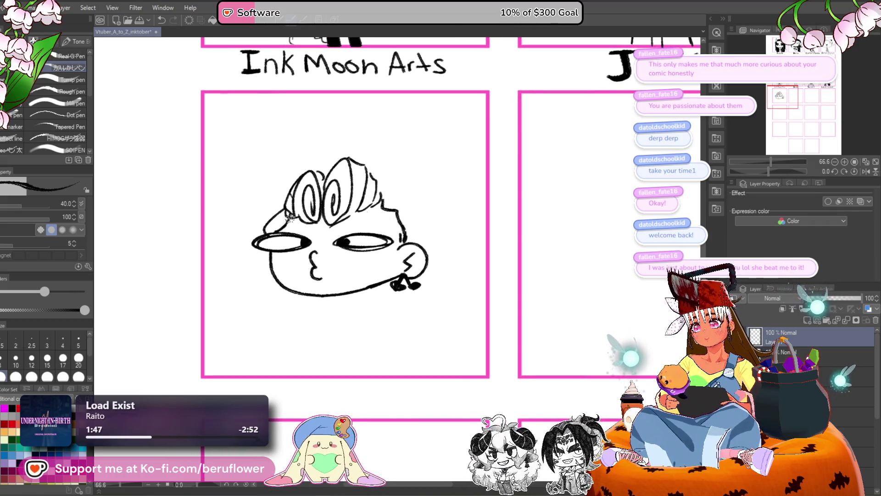
drag(283, 205, 264, 227)
mouse_move(388, 194)
mouse_down()
mouse_move(419, 208)
mouse_move(426, 240)
mouse_move(431, 232)
mouse_move(413, 206)
mouse_move(380, 196)
mouse_move(389, 200)
mouse_up()
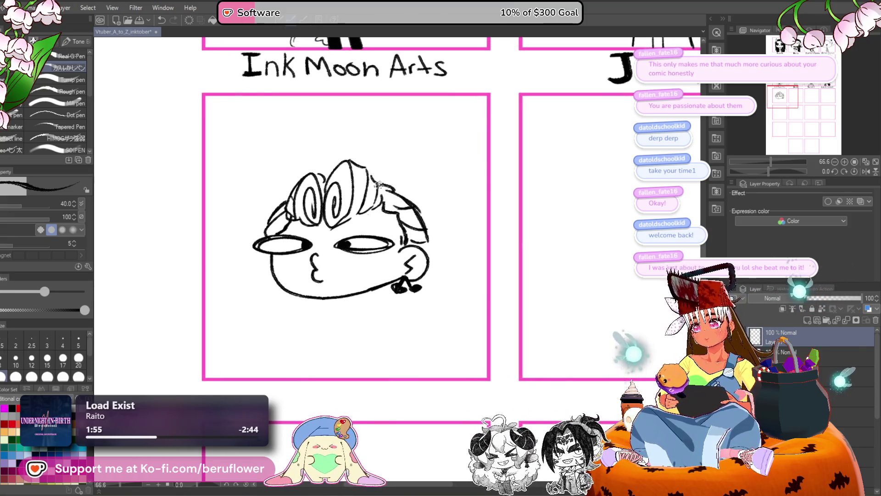
- Pan the chibi panel up to bring the head's right side into view
drag(477, 216, 469, 187)
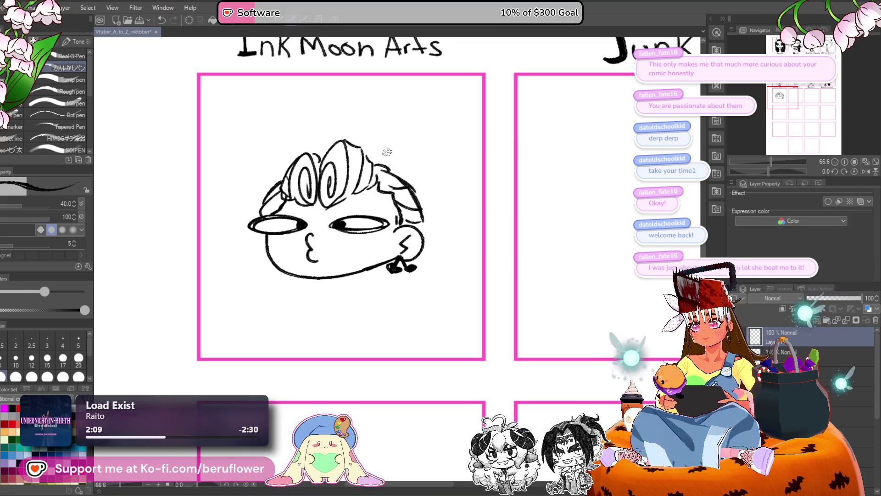
- Draw a large loop arching right of the head and a tall loop rising from the hair
mouse_move(382, 158)
mouse_down()
mouse_move(454, 122)
mouse_move(429, 211)
mouse_up()
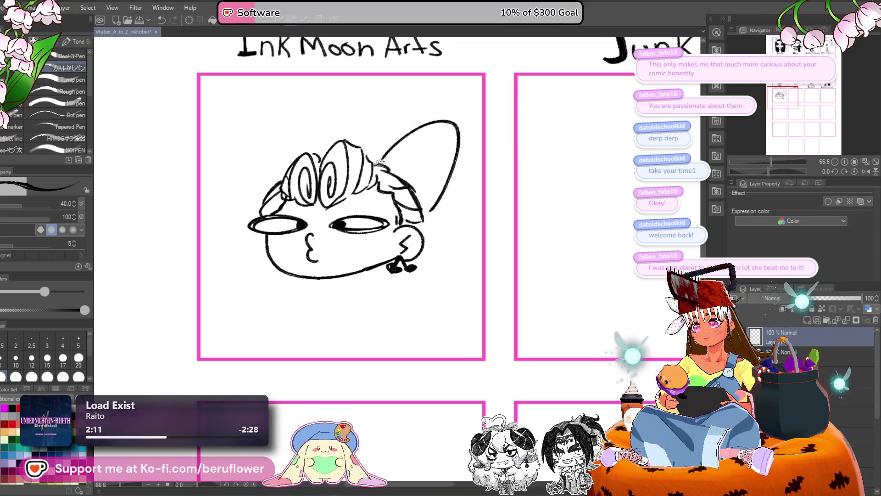
mouse_move(375, 151)
mouse_down()
mouse_move(349, 89)
mouse_move(310, 156)
mouse_move(364, 95)
mouse_move(379, 138)
mouse_move(364, 103)
mouse_move(317, 154)
mouse_up()
key(ctrl+z)
key(ctrl+z)
key(ctrl+z)
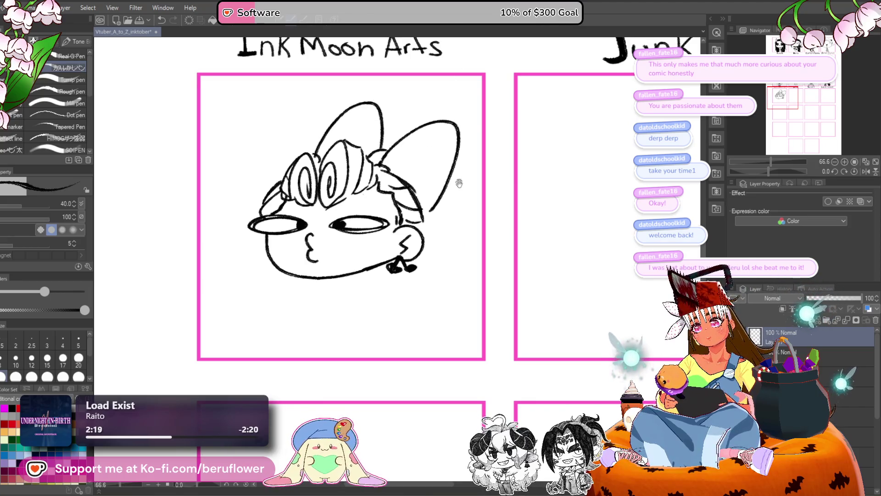
drag(460, 184, 439, 165)
mouse_move(408, 196)
mouse_down()
mouse_move(403, 188)
mouse_move(406, 206)
mouse_up()
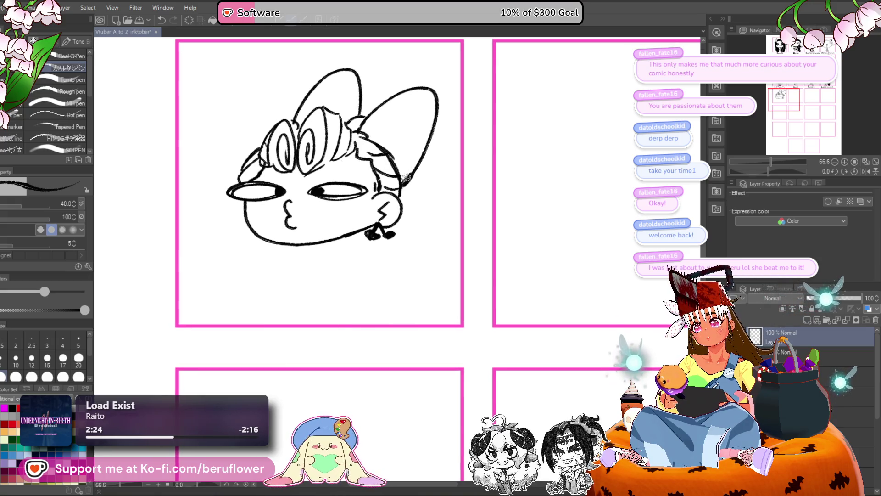
mouse_move(422, 147)
mouse_down()
mouse_move(414, 243)
mouse_move(454, 174)
mouse_move(502, 209)
mouse_move(498, 221)
mouse_move(507, 133)
mouse_up()
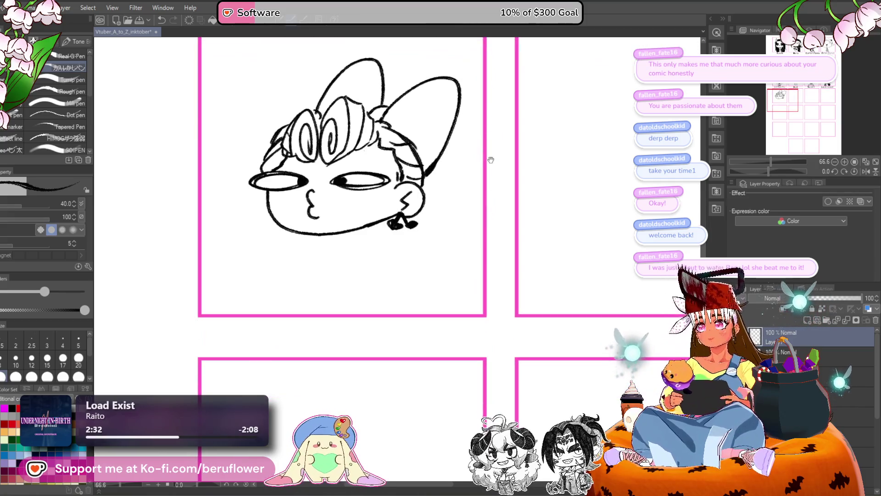
drag(494, 220, 497, 219)
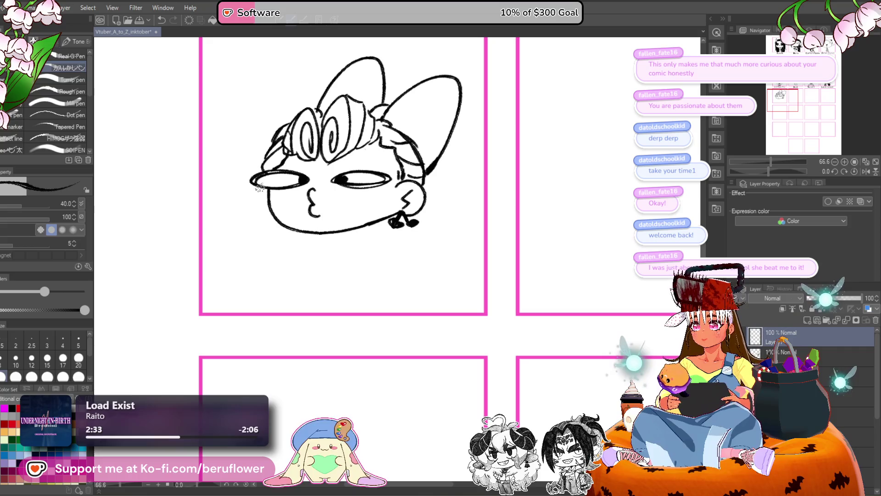
- Add a rounded left cheek with a dangling ornament beneath it
drag(260, 187, 276, 216)
key(ctrl+z)
mouse_move(252, 185)
mouse_down()
mouse_move(278, 209)
mouse_move(267, 205)
mouse_up()
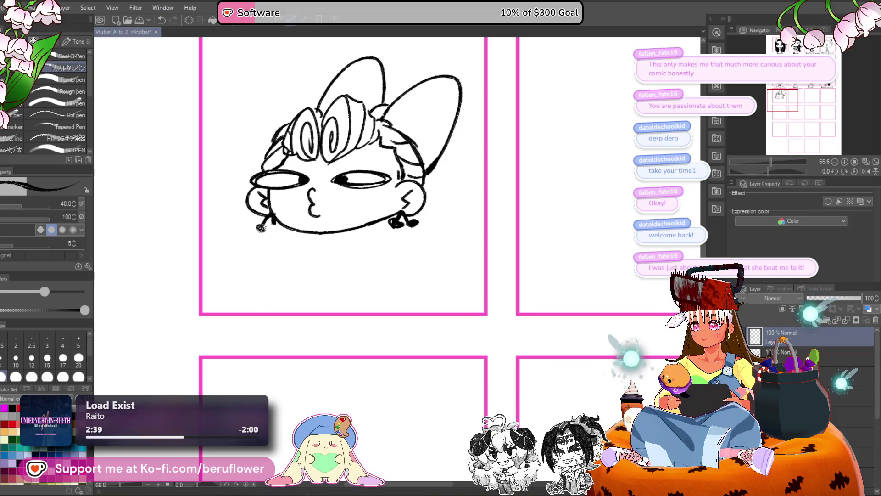
drag(263, 230, 278, 225)
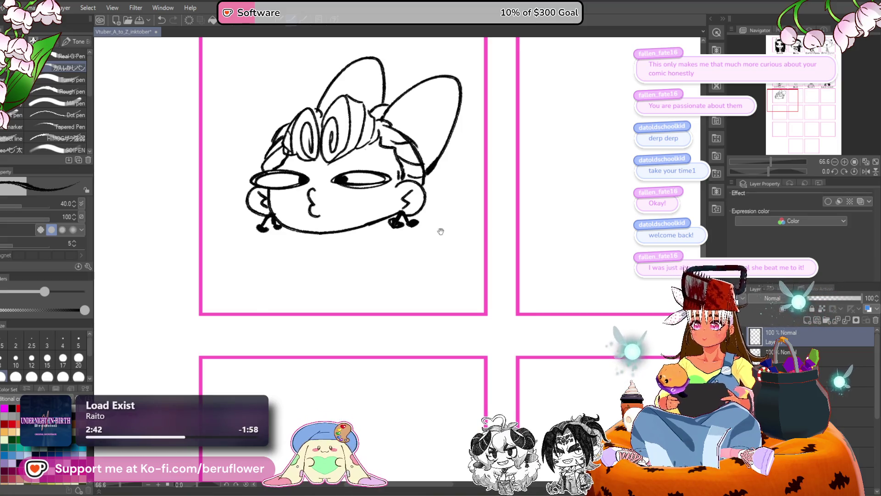
- Draw a long hair curl ending in a spiral down the face's right side
drag(441, 231, 436, 234)
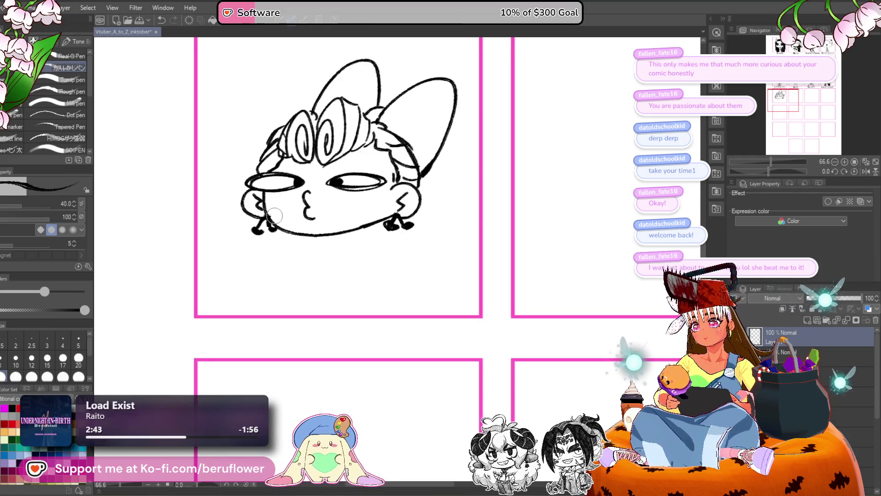
drag(457, 212, 459, 202)
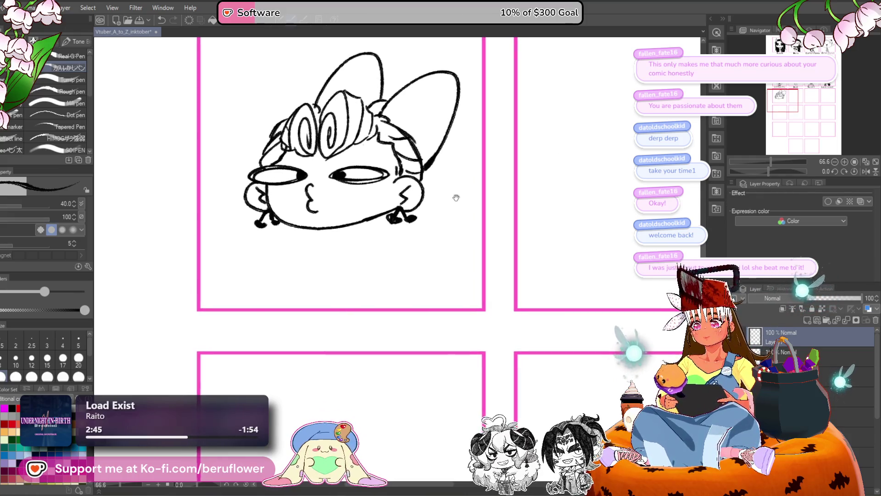
mouse_move(442, 169)
mouse_down()
mouse_move(422, 148)
mouse_move(433, 146)
mouse_move(420, 248)
mouse_up()
key(ctrl+z)
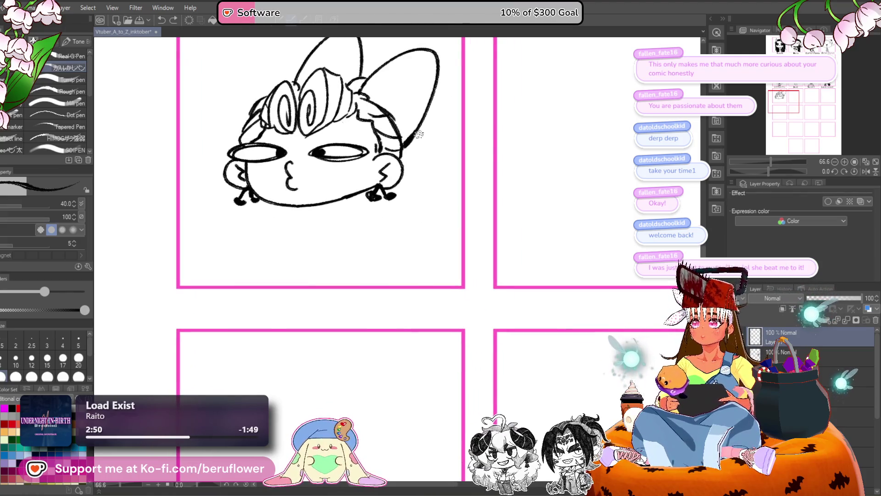
mouse_move(426, 167)
mouse_down()
mouse_move(429, 229)
mouse_move(388, 273)
mouse_up()
- Outline the spiral curl with extra curves and lines along the lower-left hair
drag(388, 217, 390, 251)
drag(358, 201, 398, 269)
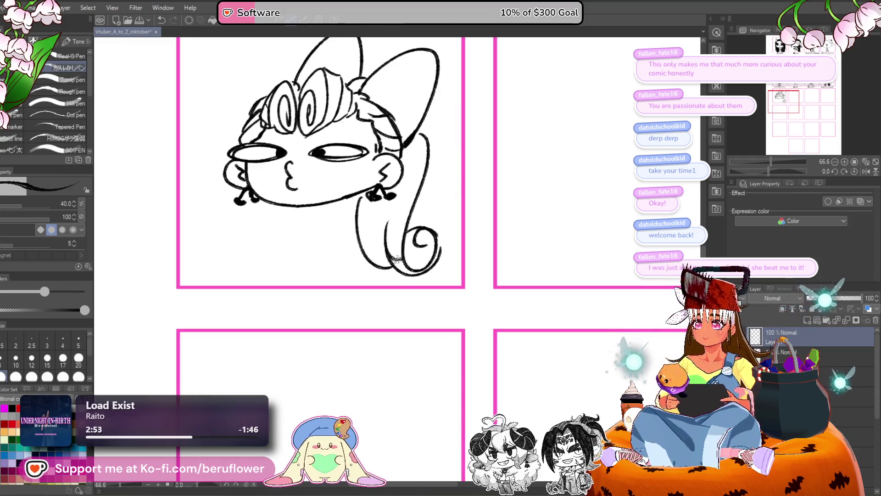
drag(412, 214, 432, 236)
mouse_move(348, 191)
mouse_down()
mouse_move(366, 243)
mouse_move(402, 233)
mouse_up()
drag(312, 208, 356, 214)
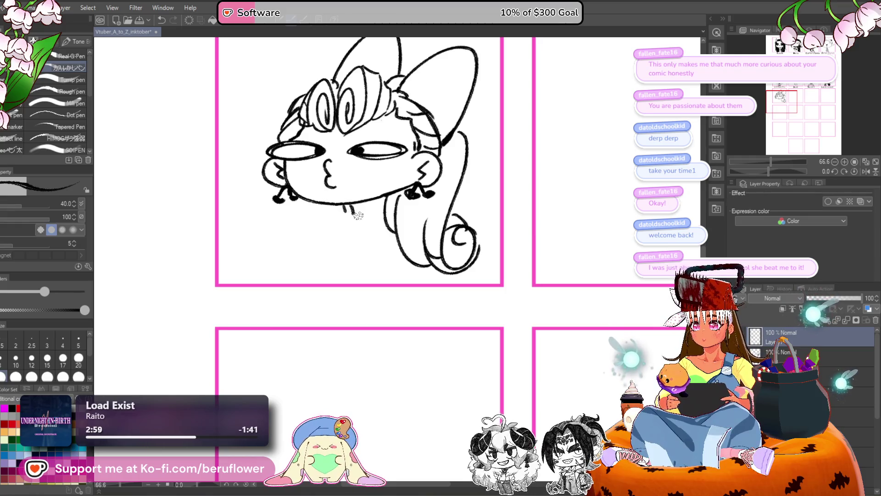
- Ink a small ribbon bow with its tail and knot below the chin
key(ctrl+z)
key(ctrl+z)
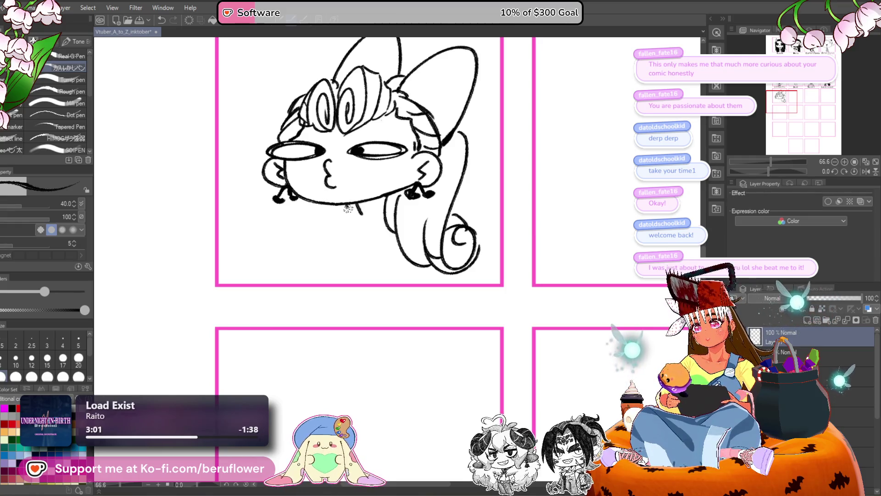
mouse_move(348, 208)
mouse_down()
mouse_move(342, 185)
mouse_move(358, 205)
mouse_move(333, 218)
mouse_move(363, 221)
mouse_move(343, 211)
mouse_up()
drag(345, 198, 361, 226)
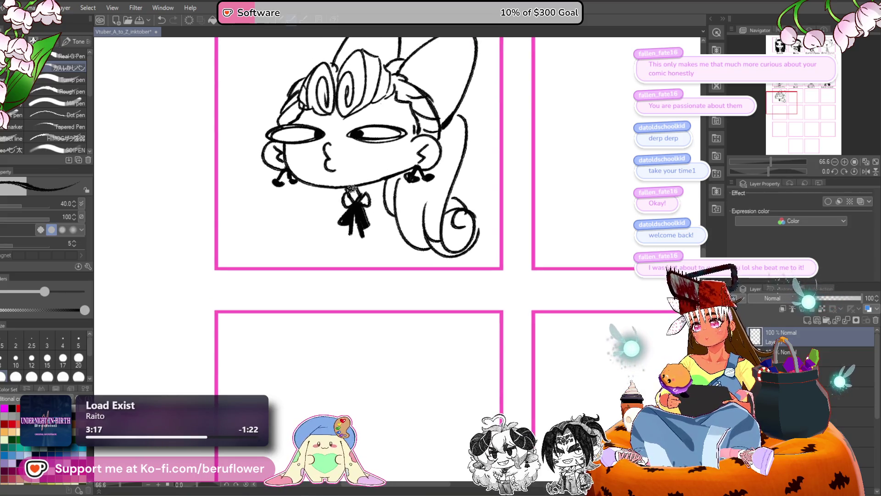
- Draw puffy sleeve curves on both sides of the ribbon bow, undoing a stray arm stroke
mouse_move(328, 195)
mouse_down()
mouse_move(318, 222)
mouse_move(330, 227)
mouse_up()
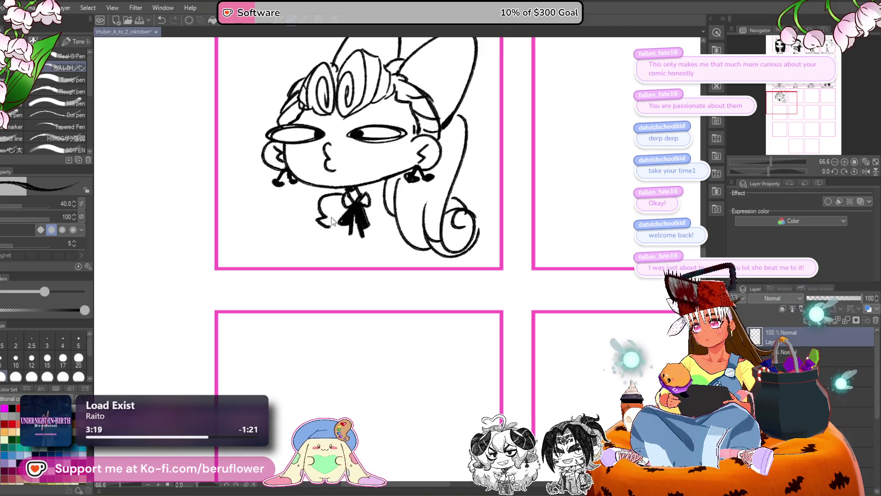
key(ctrl+z)
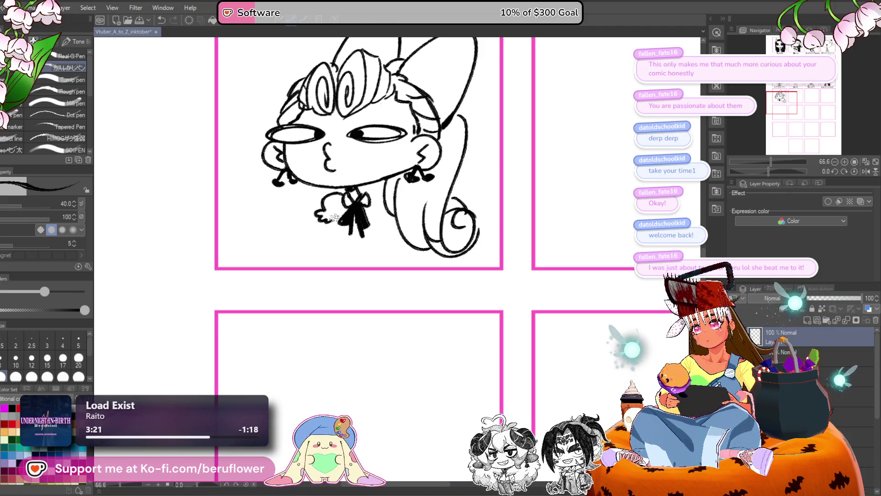
drag(335, 231, 327, 229)
mouse_move(374, 189)
mouse_down()
mouse_move(391, 218)
mouse_move(377, 226)
mouse_up()
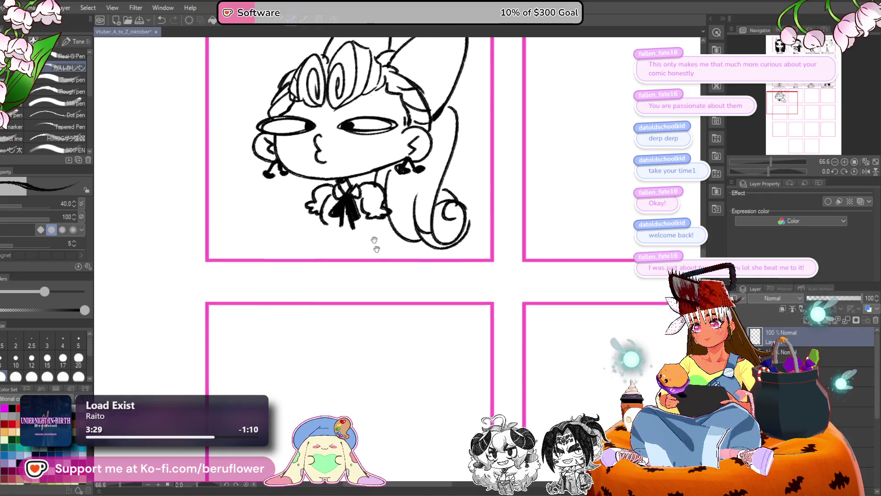
- Sketch a trial thumbs-up hand and arm, then undo them along with the diagonal stroke
mouse_move(315, 220)
mouse_down()
mouse_move(338, 225)
mouse_move(295, 252)
mouse_up()
key(ctrl+z)
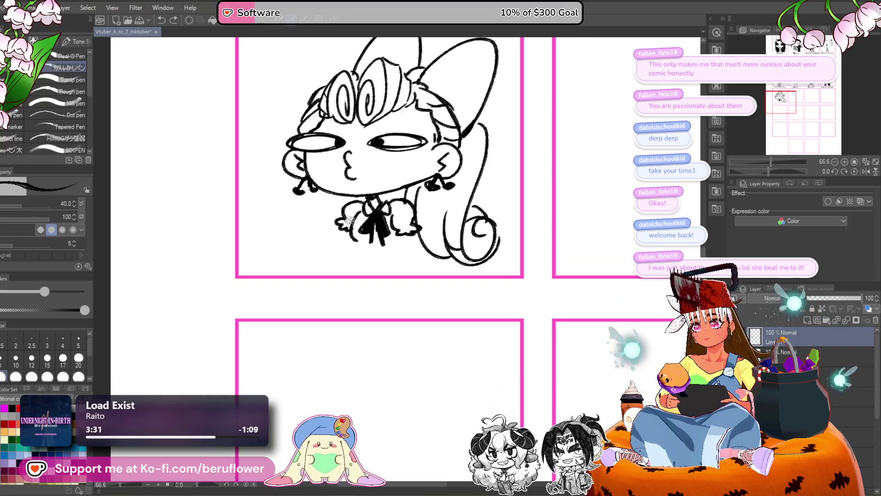
mouse_move(338, 223)
mouse_down()
mouse_move(363, 232)
mouse_move(308, 246)
mouse_move(305, 238)
mouse_move(328, 266)
mouse_move(377, 234)
mouse_up()
mouse_move(484, 190)
mouse_down()
mouse_move(444, 155)
mouse_move(414, 267)
mouse_up()
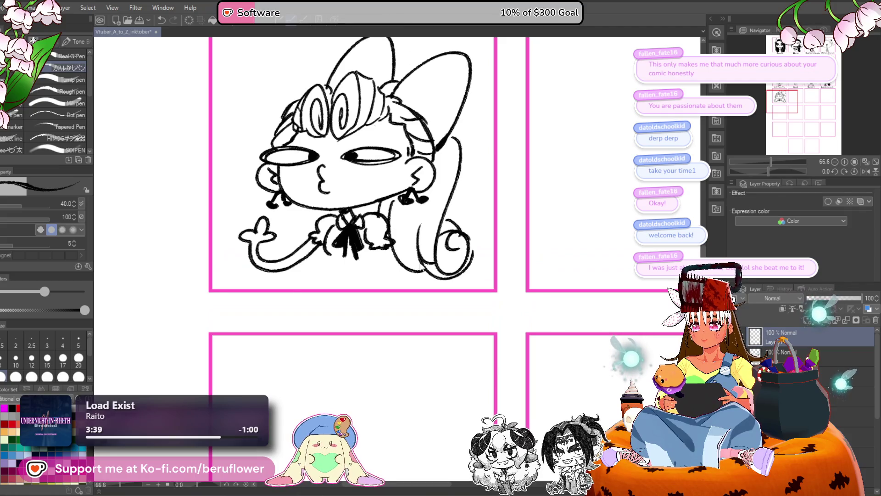
key(ctrl+z)
key(ctrl+z)
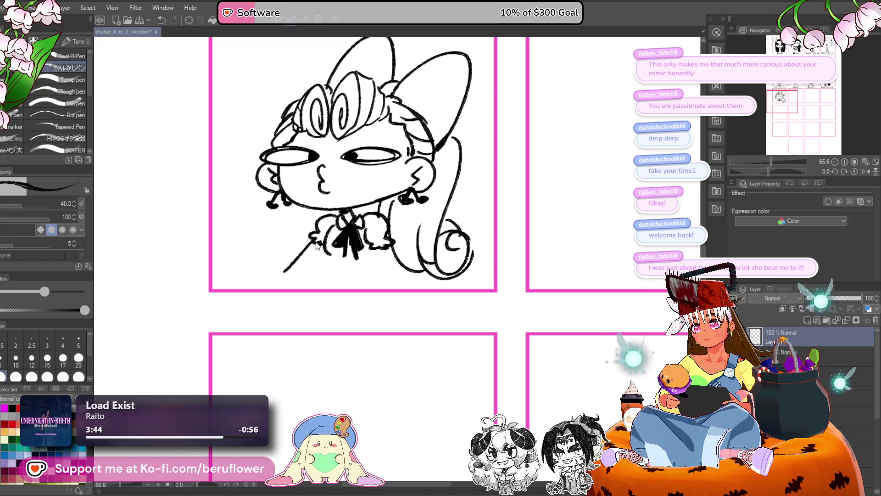
key(ctrl+z)
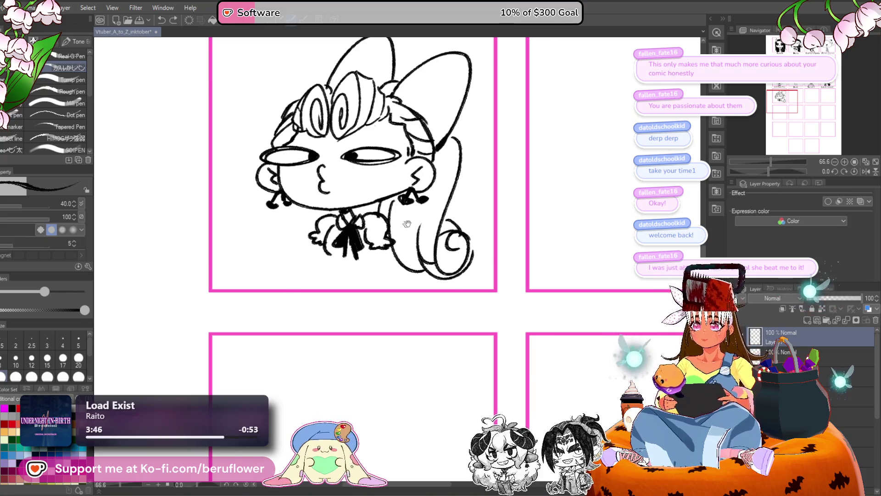
- Try lower-left arm and sleeve cuff strokes, undoing the stray ones near both sleeves
drag(407, 223, 432, 209)
drag(338, 222, 342, 259)
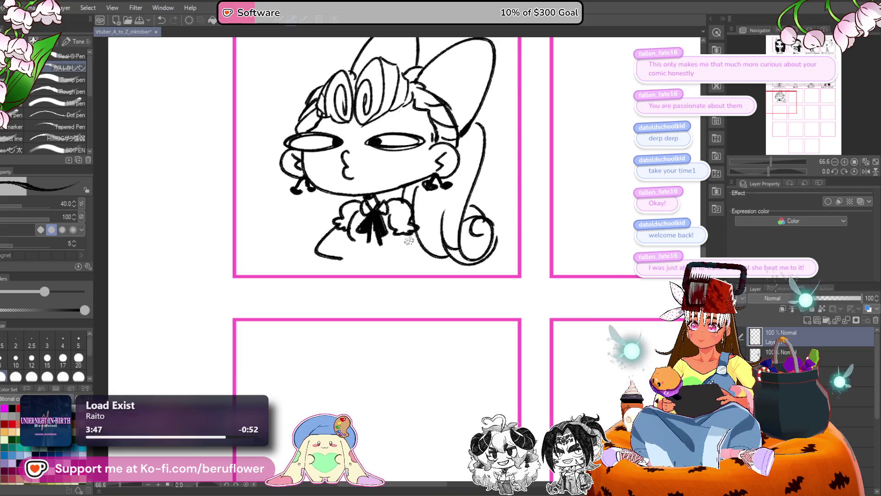
drag(416, 231, 419, 255)
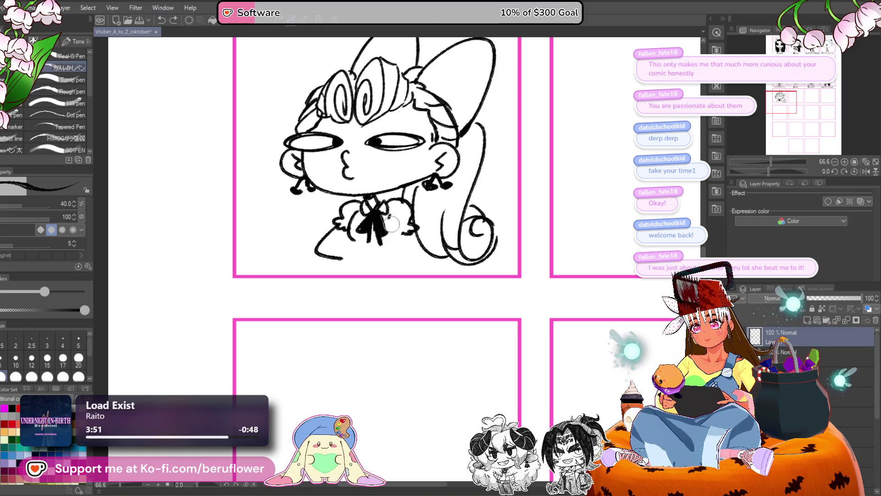
mouse_move(393, 223)
mouse_down()
mouse_move(414, 216)
mouse_move(404, 197)
mouse_move(371, 200)
mouse_move(366, 227)
mouse_up()
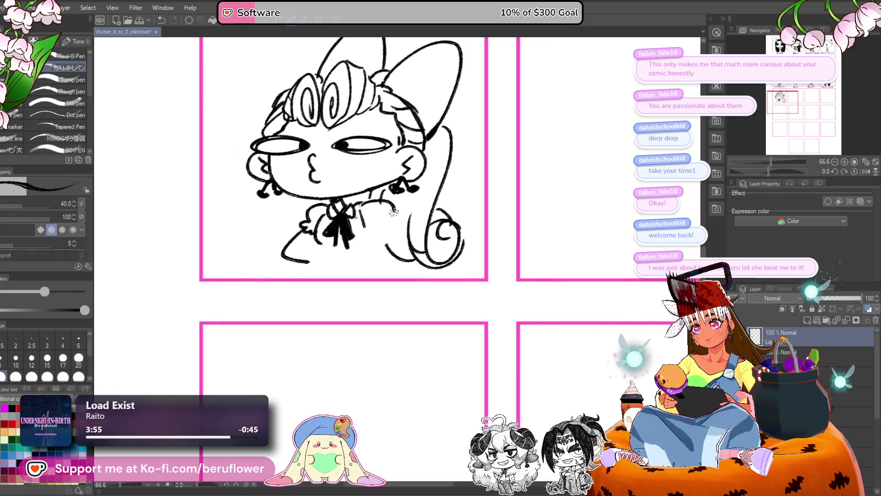
key(ctrl+z)
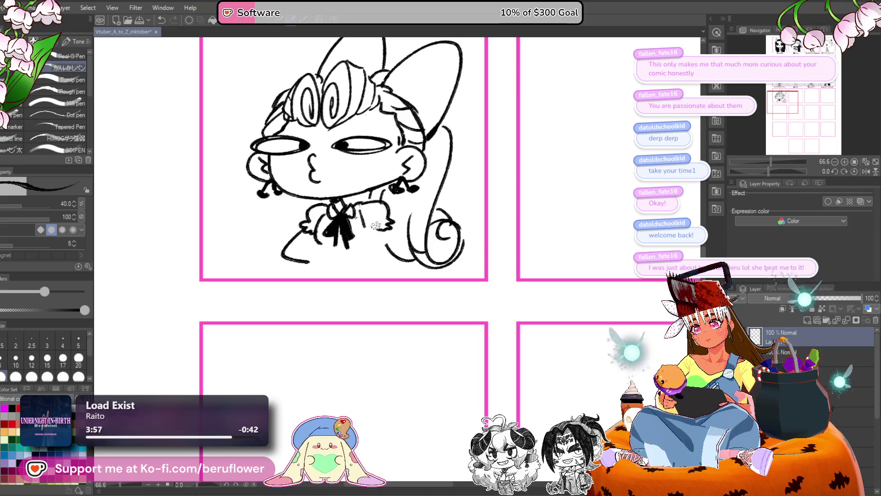
drag(391, 229, 391, 261)
key(ctrl+z)
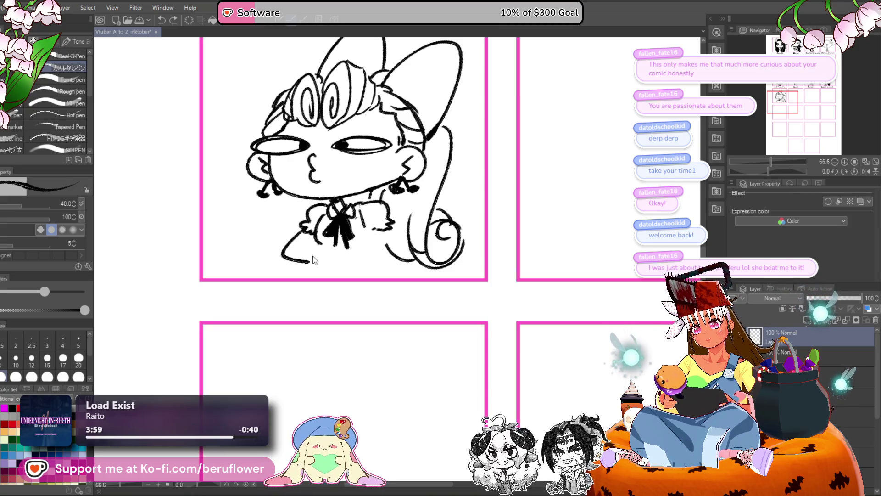
drag(310, 272, 317, 265)
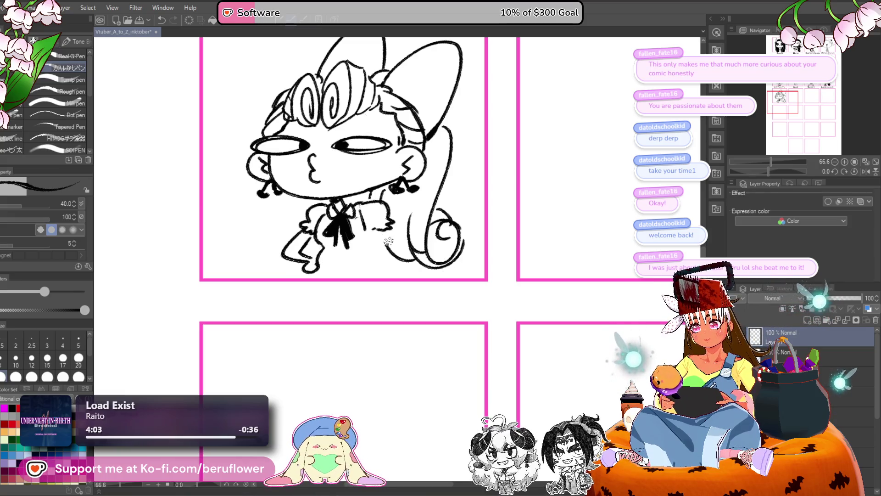
key(ctrl+z)
key(ctrl+z)
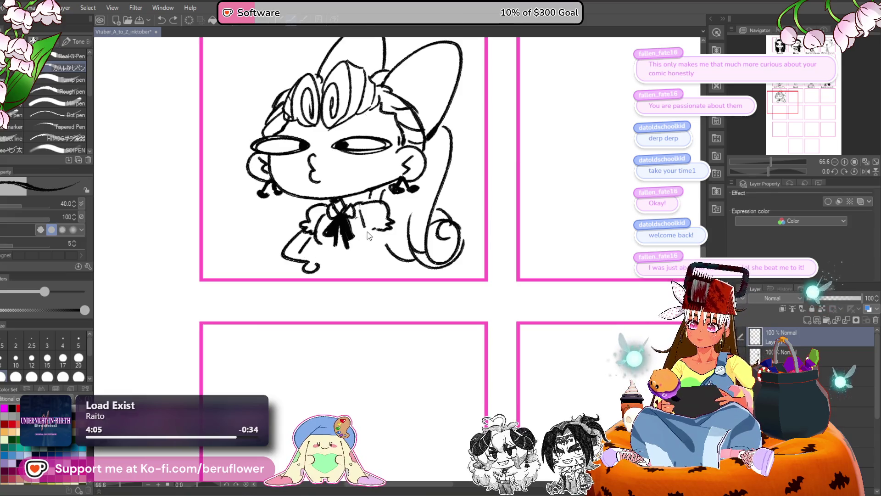
- Redraw the right sleeve line and add a torso line with two legs below
drag(365, 226, 362, 215)
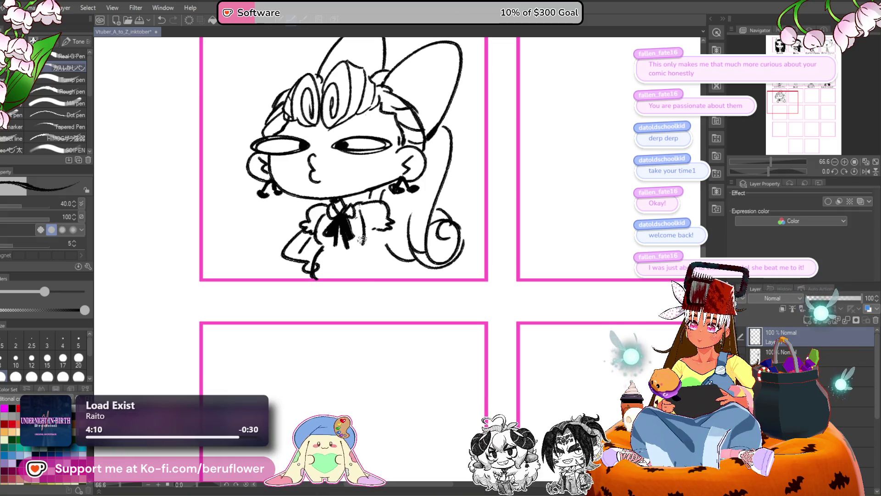
mouse_move(362, 238)
mouse_down()
mouse_move(358, 281)
mouse_move(294, 260)
mouse_up()
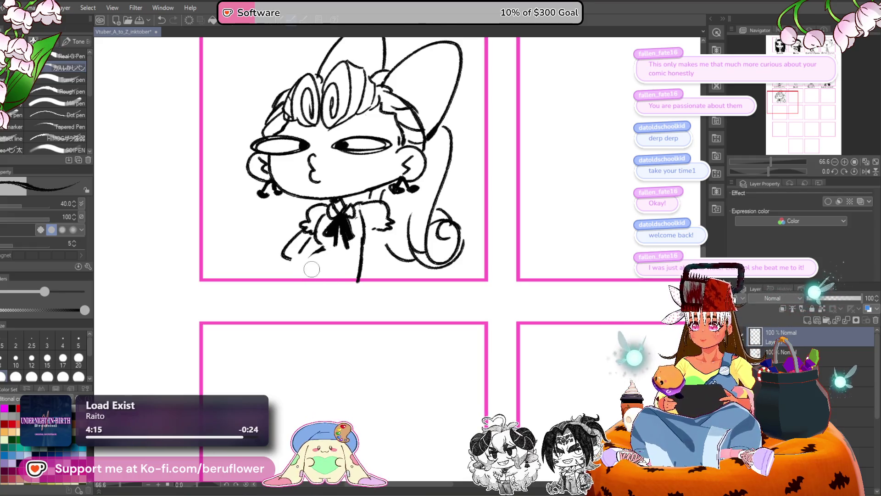
mouse_move(356, 277)
mouse_down()
mouse_move(343, 262)
mouse_move(359, 252)
mouse_move(326, 260)
mouse_move(335, 277)
mouse_up()
drag(354, 253, 352, 277)
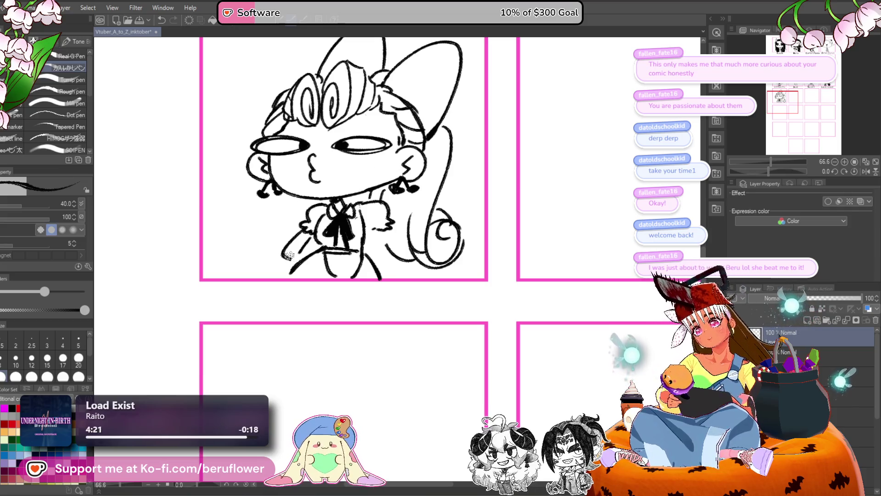
- Reshape the left sleeve outline into a curved arm ending in a hand
mouse_move(289, 258)
mouse_down()
mouse_move(303, 261)
mouse_move(287, 245)
mouse_move(315, 227)
mouse_up()
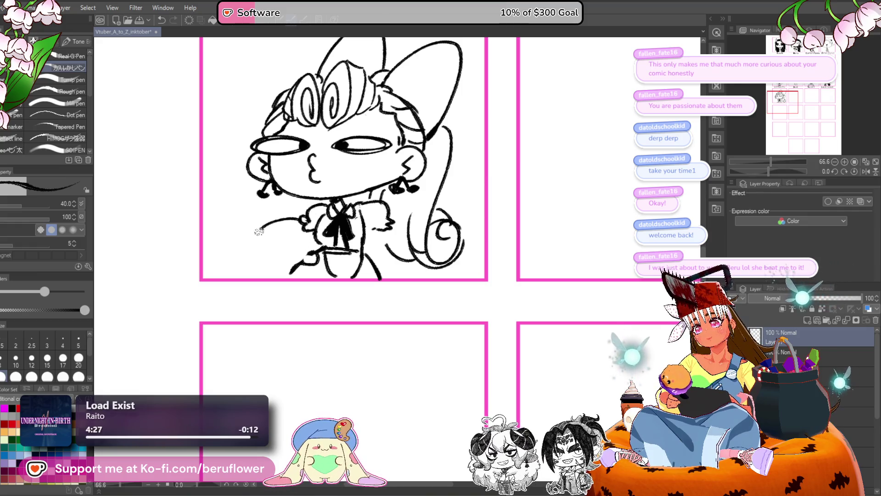
drag(259, 232, 296, 260)
mouse_move(307, 217)
mouse_down()
mouse_move(293, 225)
mouse_move(288, 253)
mouse_move(310, 258)
mouse_up()
drag(294, 229, 305, 224)
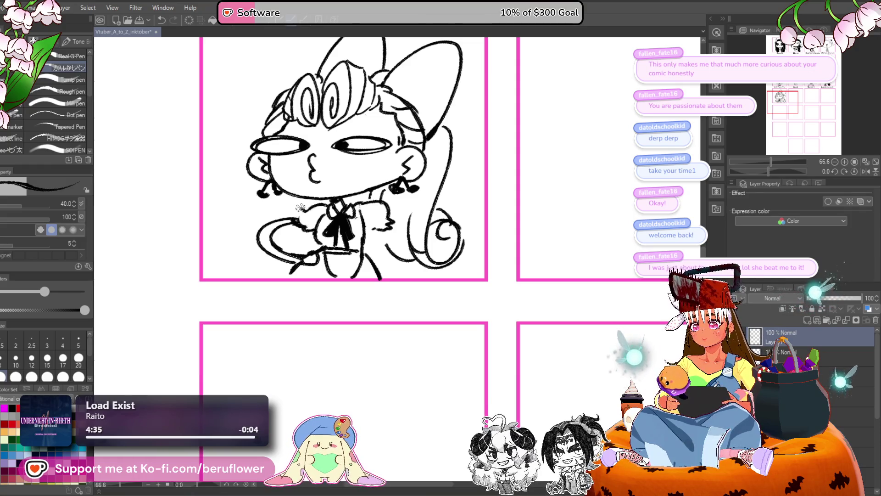
drag(301, 208, 291, 200)
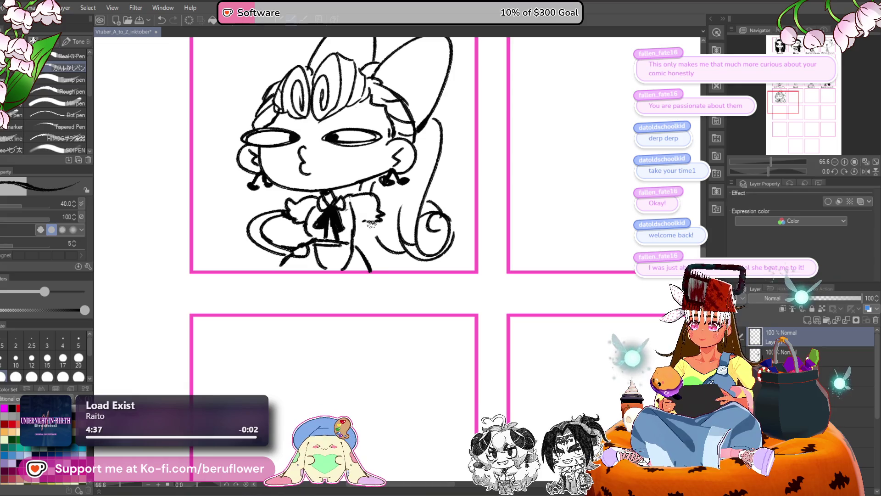
- Undo the stray stroke by the right sleeve and recentre the chibi panel
key(ctrl+z)
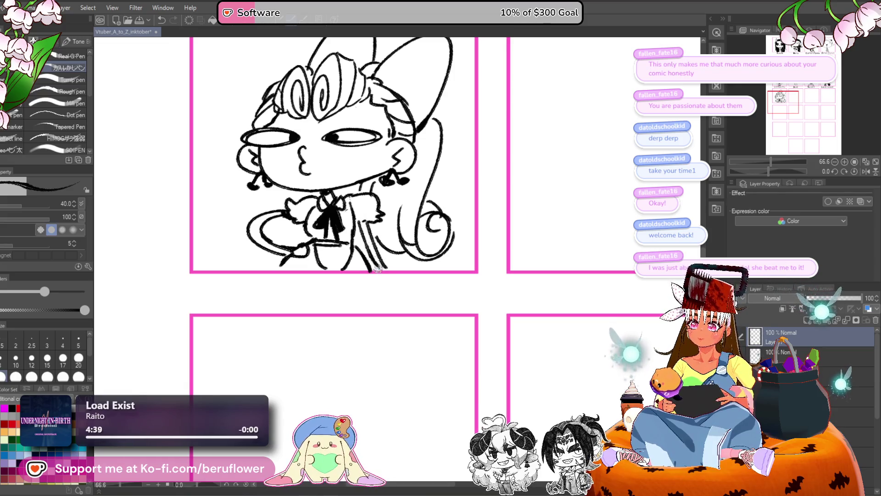
drag(366, 221, 368, 270)
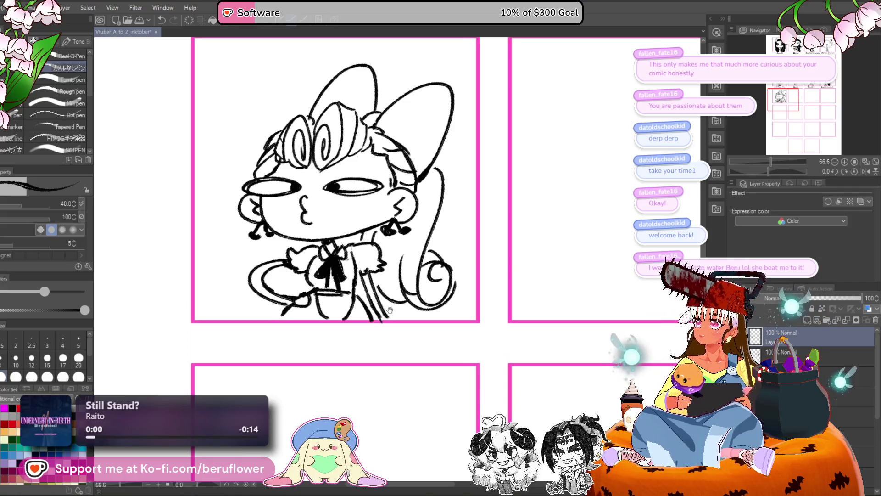
drag(384, 333, 384, 322)
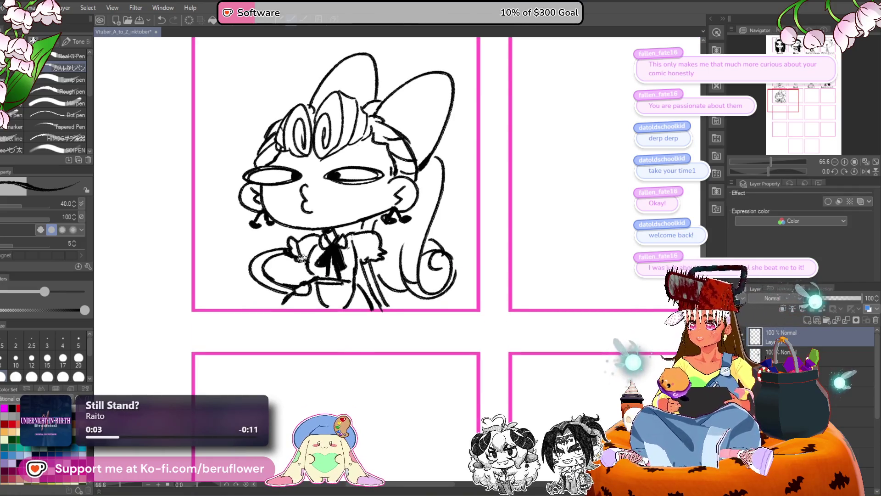
drag(477, 242, 470, 248)
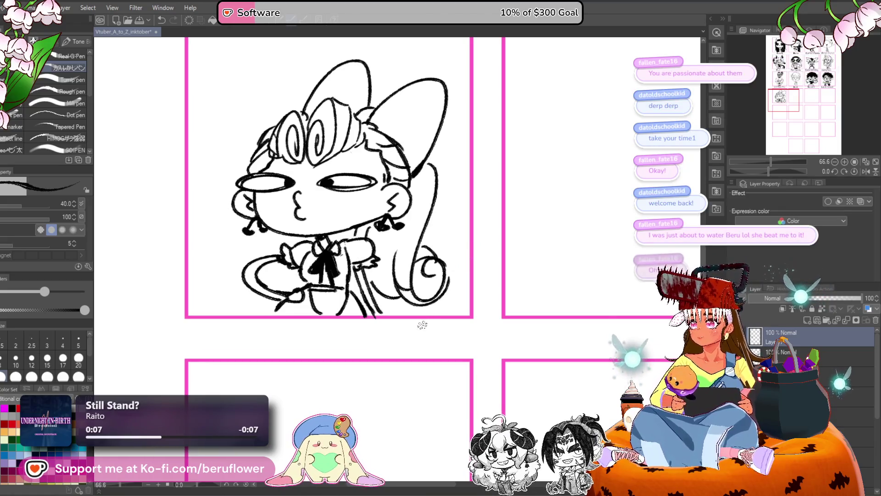
mouse_move(421, 326)
mouse_down()
mouse_move(413, 295)
mouse_move(411, 315)
mouse_move(362, 228)
mouse_up()
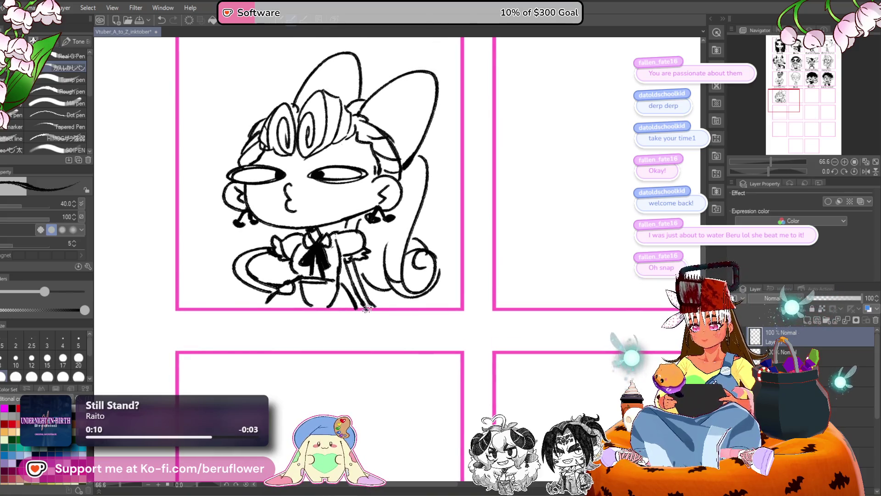
drag(369, 294, 338, 276)
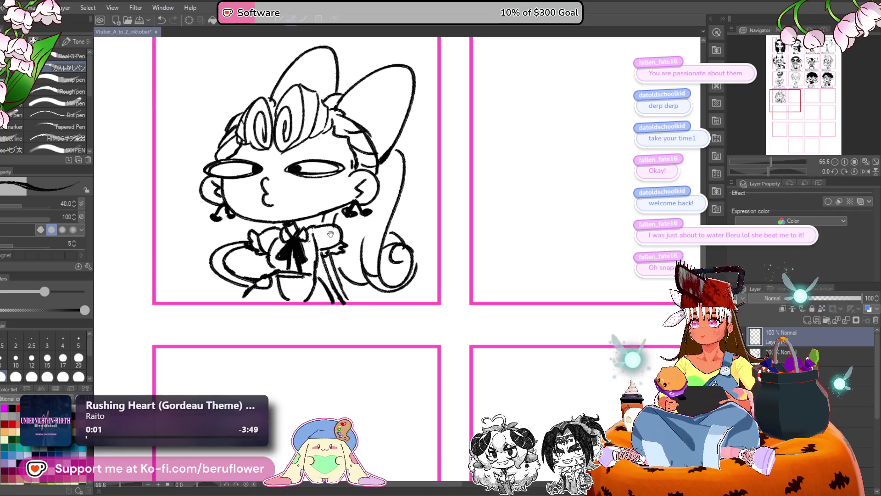
mouse_move(358, 308)
mouse_down()
mouse_move(374, 306)
mouse_move(354, 309)
mouse_up()
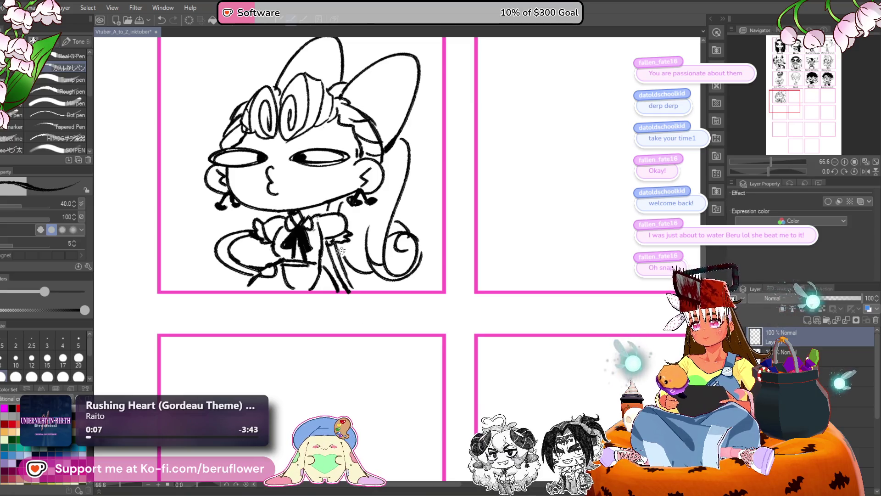
- Add a short line to the chibi's lower dress
drag(347, 275, 358, 294)
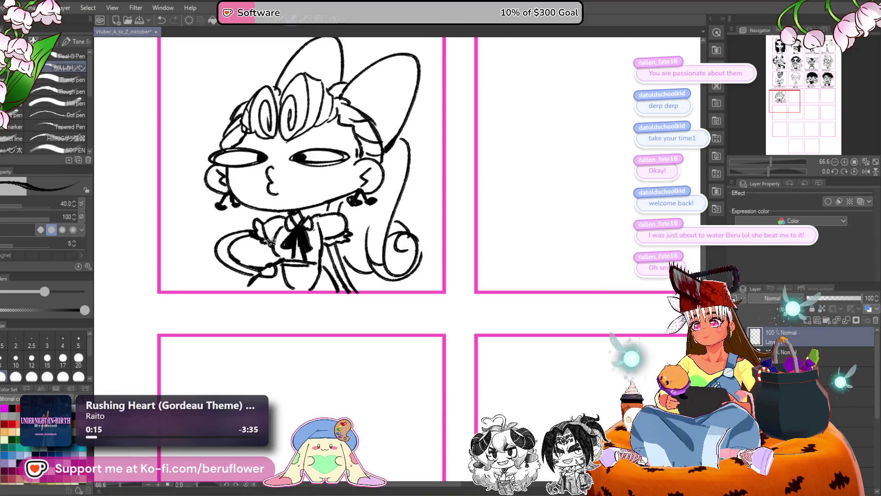
scroll(271, 242, down, 4)
scroll(271, 242, up, 4)
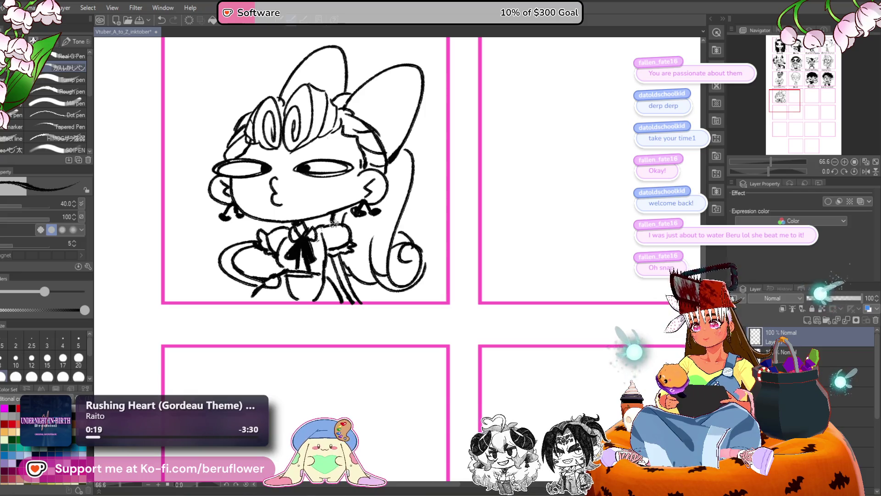
drag(417, 203, 418, 228)
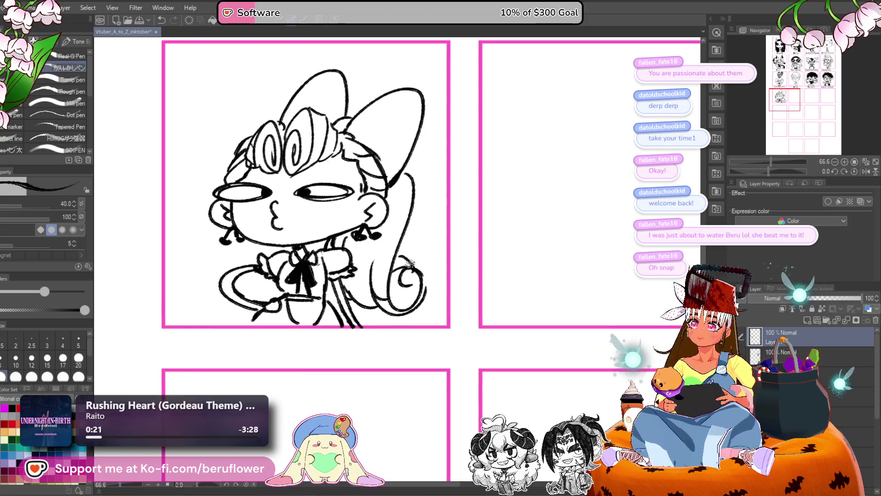
drag(409, 262, 382, 270)
- Fill the kissy-face chibi's hair solid black
key(g)
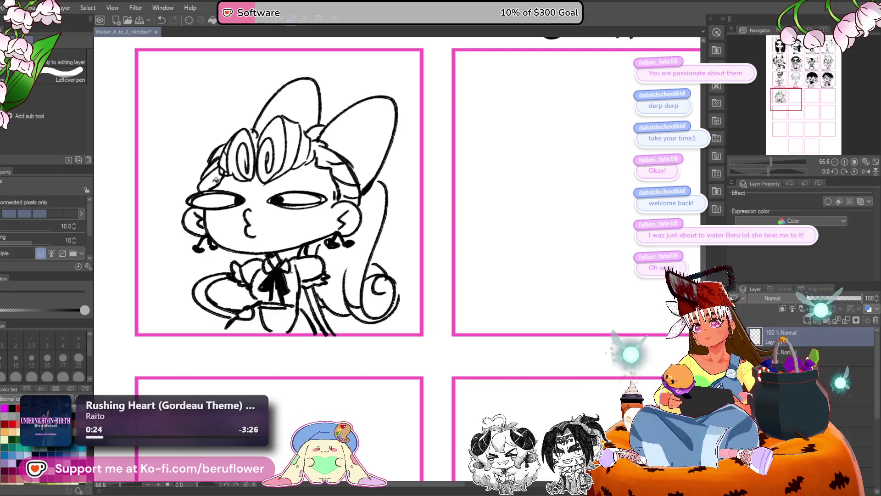
mouse_move(216, 180)
mouse_down()
mouse_move(229, 148)
mouse_move(258, 134)
mouse_move(323, 150)
mouse_move(353, 184)
mouse_move(351, 287)
mouse_move(387, 280)
mouse_move(379, 292)
mouse_move(310, 250)
mouse_move(325, 305)
mouse_up()
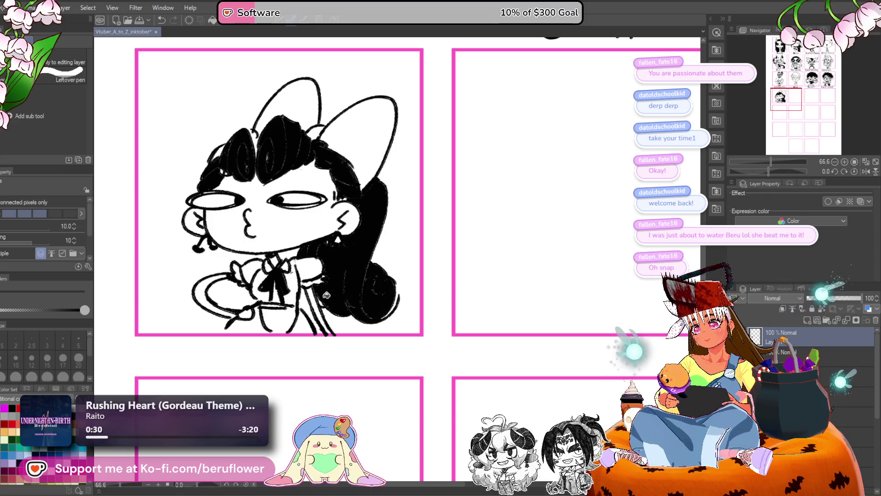
key(p)
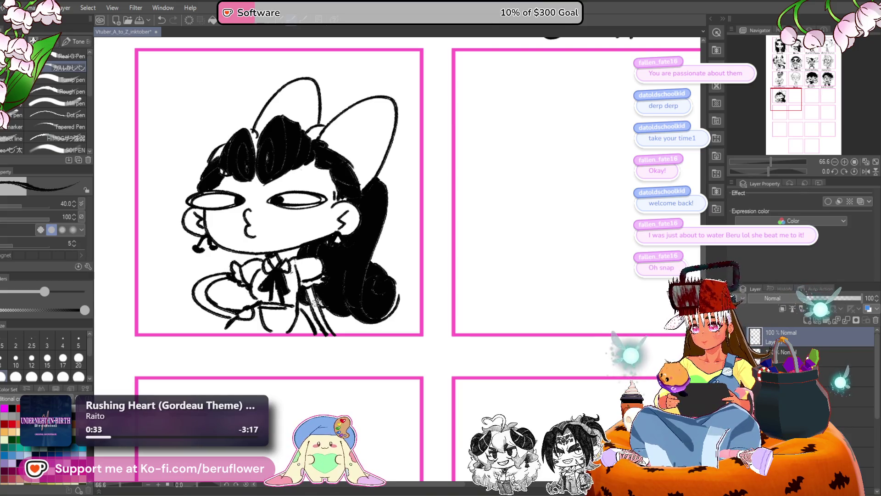
- Add white spiral highlights to the hair bun and top curls
drag(327, 297, 346, 320)
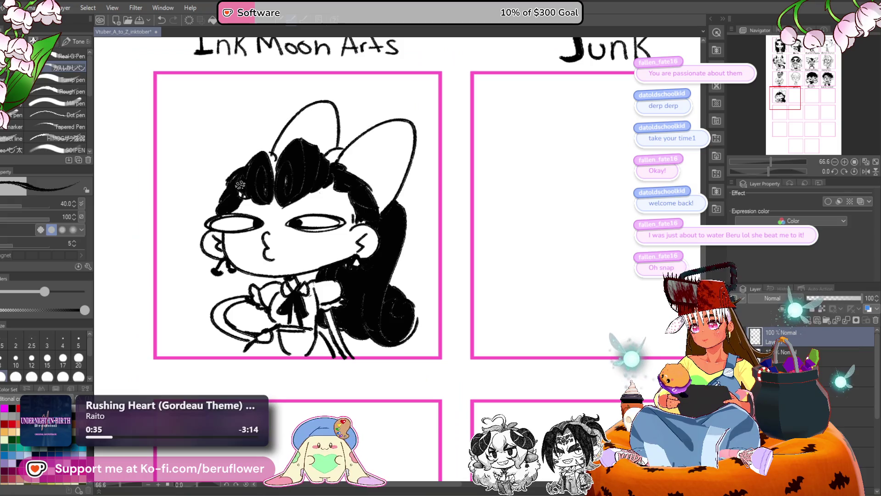
scroll(453, 181, right, 2)
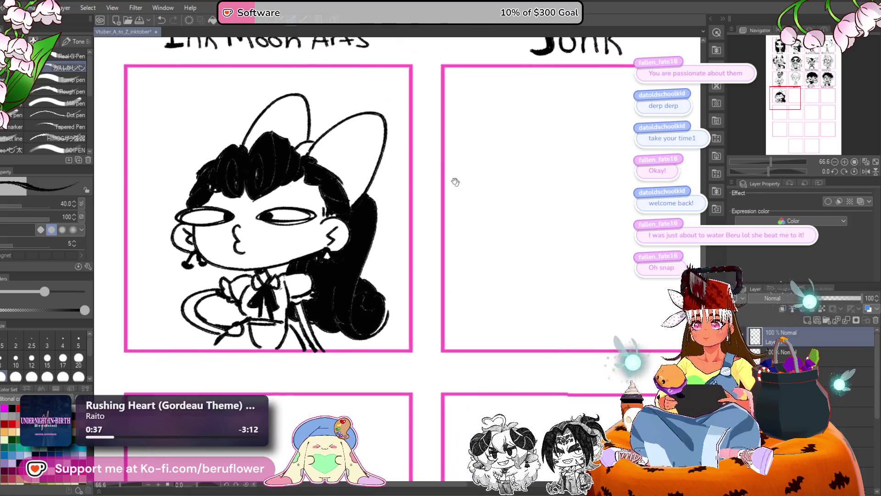
scroll(342, 237, down, 3)
mouse_move(342, 237)
mouse_down()
mouse_move(339, 257)
mouse_move(356, 250)
mouse_up()
drag(312, 197, 314, 261)
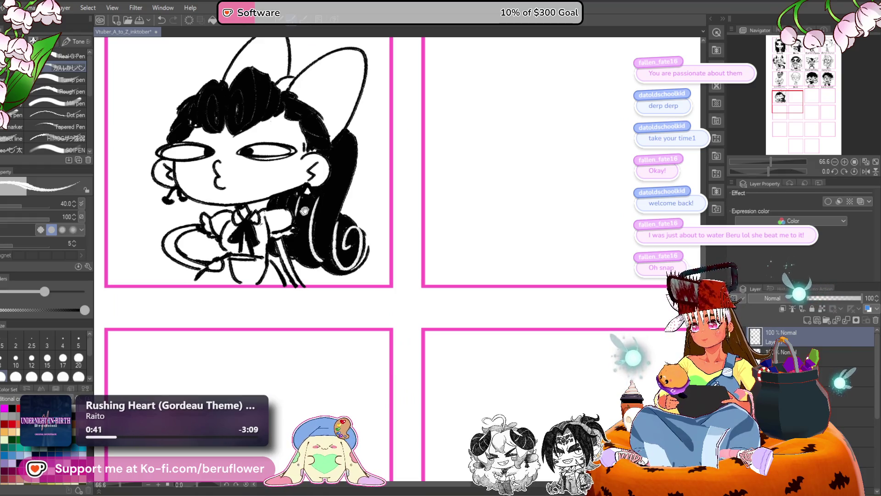
scroll(305, 211, left, 2)
scroll(303, 183, up, 3)
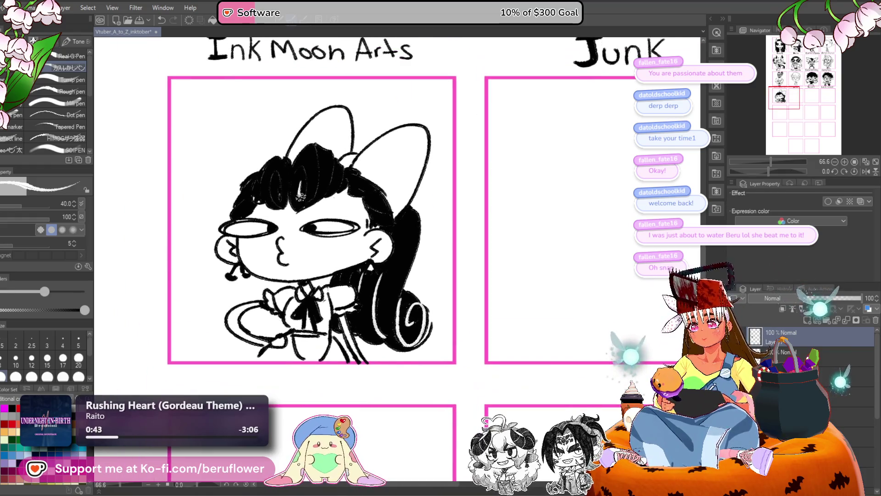
mouse_move(301, 202)
mouse_down()
mouse_move(303, 160)
mouse_move(303, 204)
mouse_move(276, 206)
mouse_up()
drag(270, 166, 269, 202)
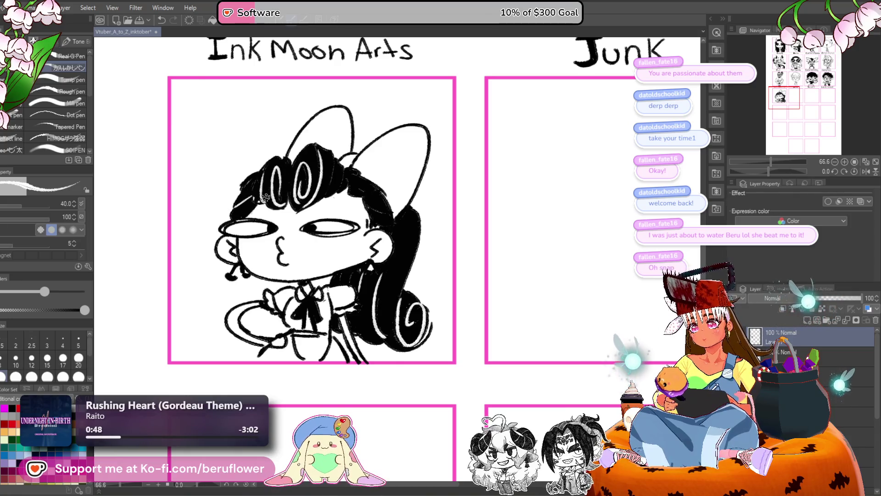
- Zoom and pan to the blank strip just below the chibi's panel border
scroll(354, 186, right, 1)
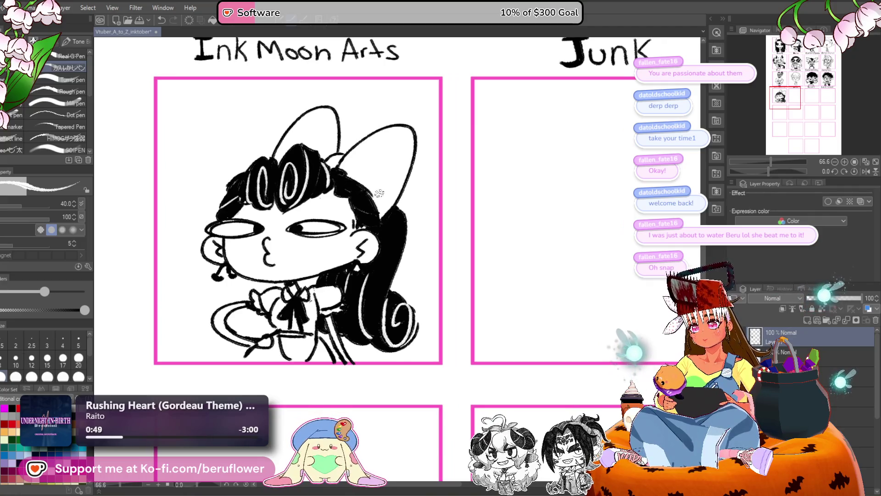
scroll(367, 198, down, 2)
scroll(365, 196, right, 1)
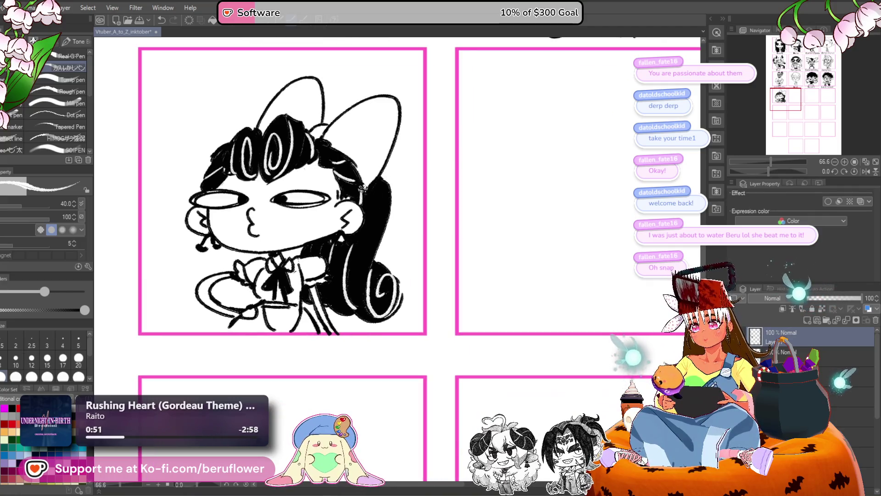
scroll(363, 187, down, 3)
scroll(444, 204, up, 1)
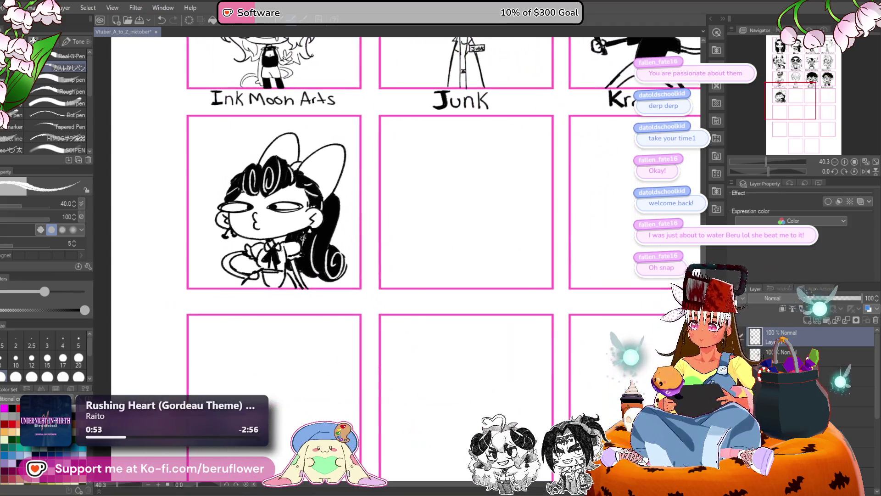
scroll(303, 237, down, 1)
scroll(342, 274, down, 1)
scroll(242, 313, right, 1)
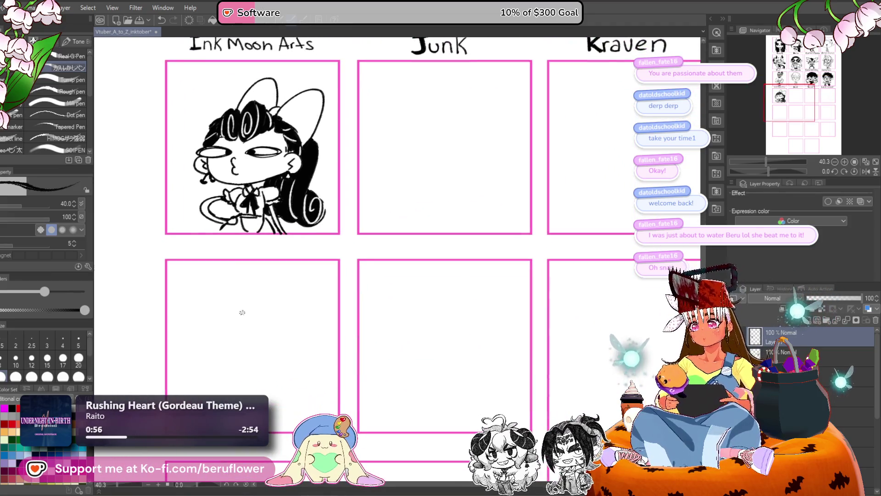
scroll(243, 312, down, 1)
scroll(239, 309, up, 2)
scroll(394, 249, left, 1)
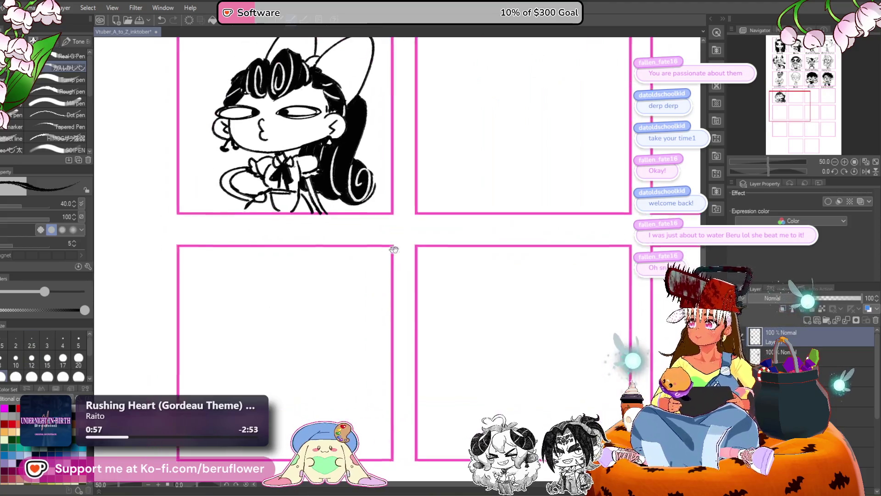
scroll(347, 354, up, 1)
scroll(258, 195, up, 3)
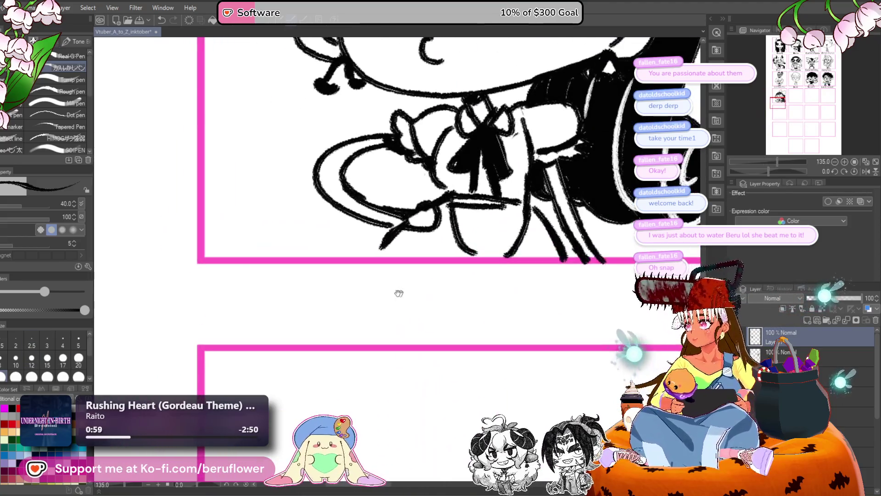
scroll(399, 293, down, 1)
scroll(354, 288, right, 1)
- Try lettering an M under the panel twice, undoing both misplaced attempts
mouse_move(248, 265)
mouse_down()
mouse_move(273, 248)
mouse_move(305, 270)
mouse_up()
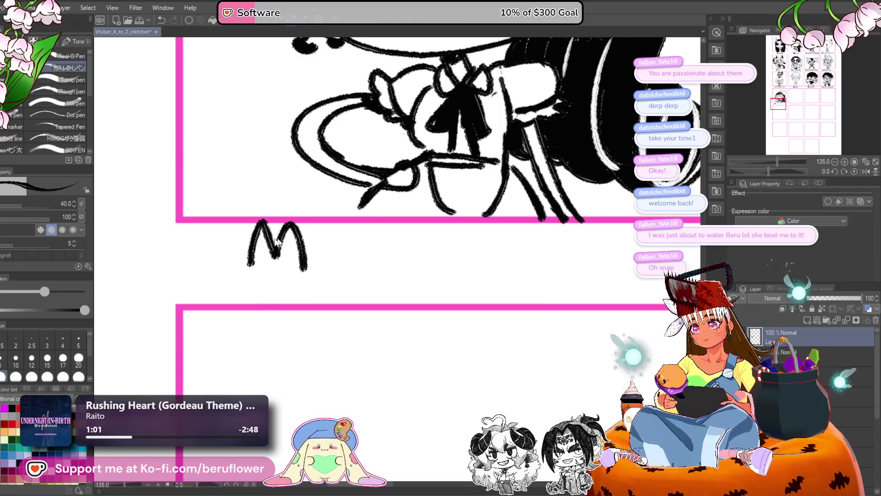
key(ctrl+z)
mouse_move(232, 274)
mouse_down()
mouse_move(255, 222)
mouse_move(294, 274)
mouse_up()
key(ctrl+z)
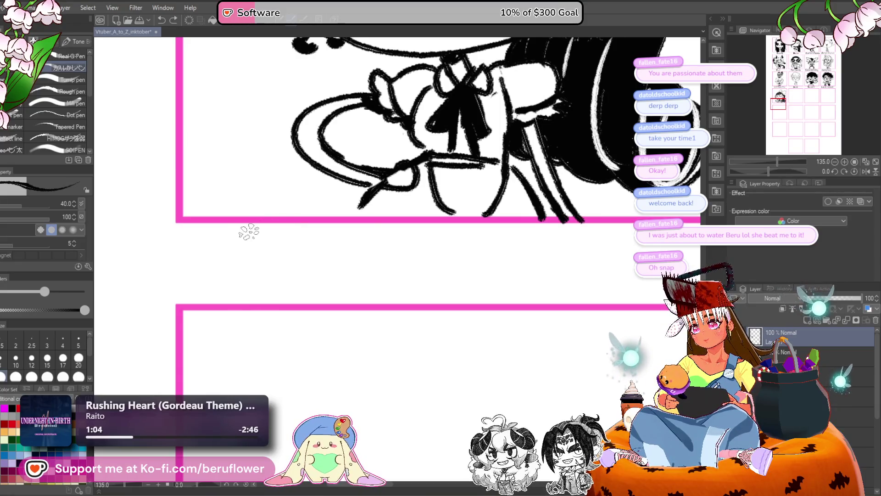
- Letter 'Miss' beneath the panel and begin the L of LaLa
drag(253, 225, 248, 275)
drag(251, 241, 274, 273)
drag(285, 238, 281, 271)
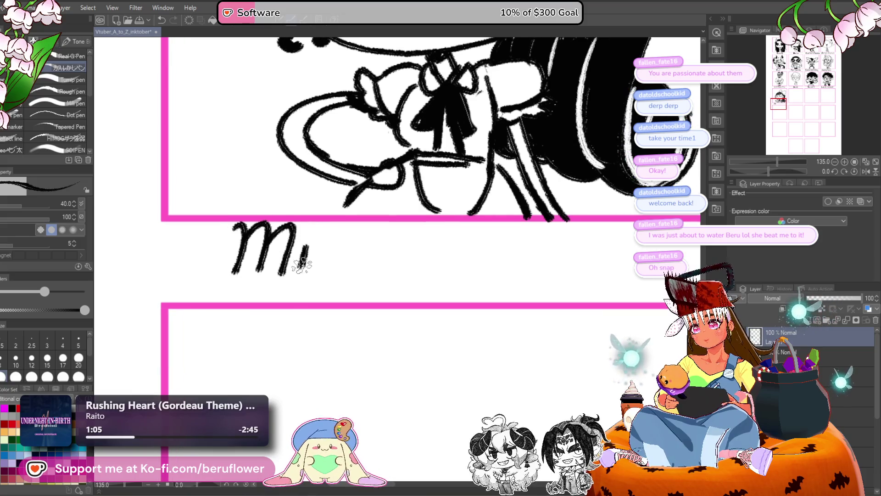
click(288, 227)
mouse_move(335, 230)
mouse_down()
mouse_move(315, 232)
mouse_move(317, 269)
mouse_move(339, 244)
mouse_up()
drag(359, 220, 332, 266)
mouse_move(396, 252)
mouse_down()
mouse_move(344, 242)
mouse_move(357, 269)
mouse_up()
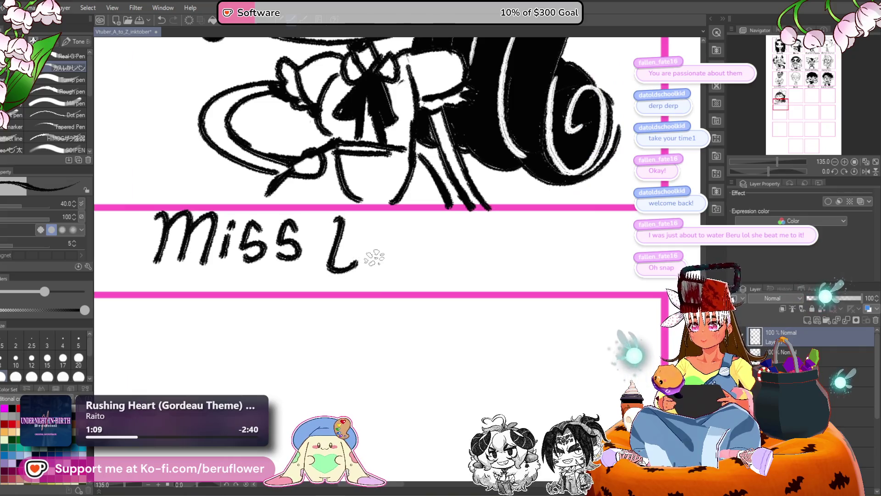
mouse_move(384, 242)
mouse_down()
mouse_move(356, 244)
mouse_move(376, 262)
mouse_move(370, 232)
mouse_move(382, 258)
mouse_move(372, 247)
mouse_move(393, 244)
mouse_move(394, 252)
mouse_up()
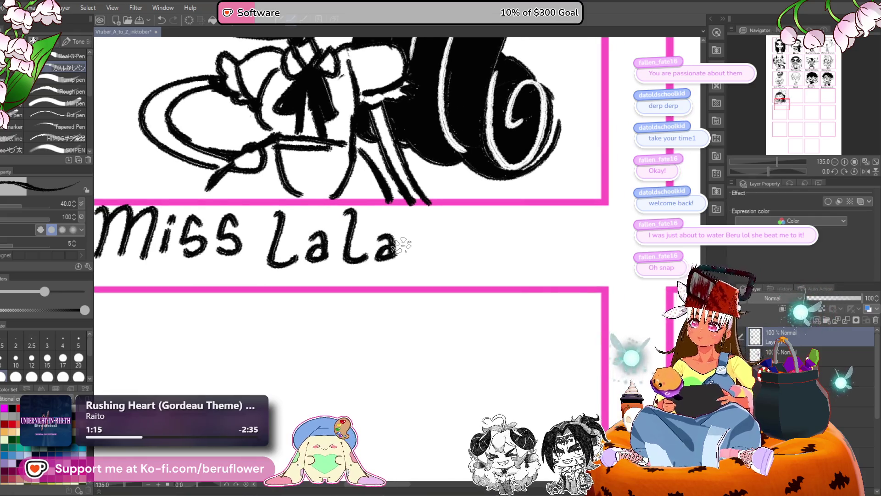
- Zoom out with the freehand lasso selected and frame the label in view
scroll(401, 246, down, 5)
scroll(135, 350, up, 2)
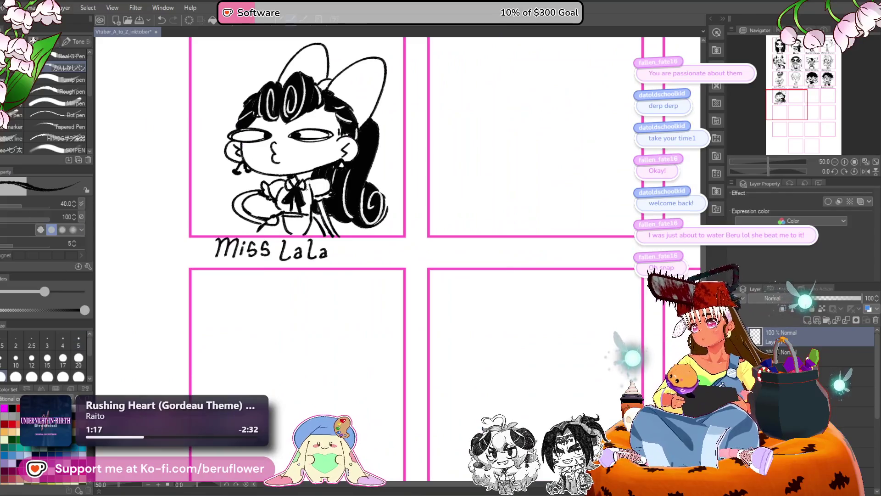
key(m)
scroll(235, 265, up, 2)
drag(308, 288, 314, 314)
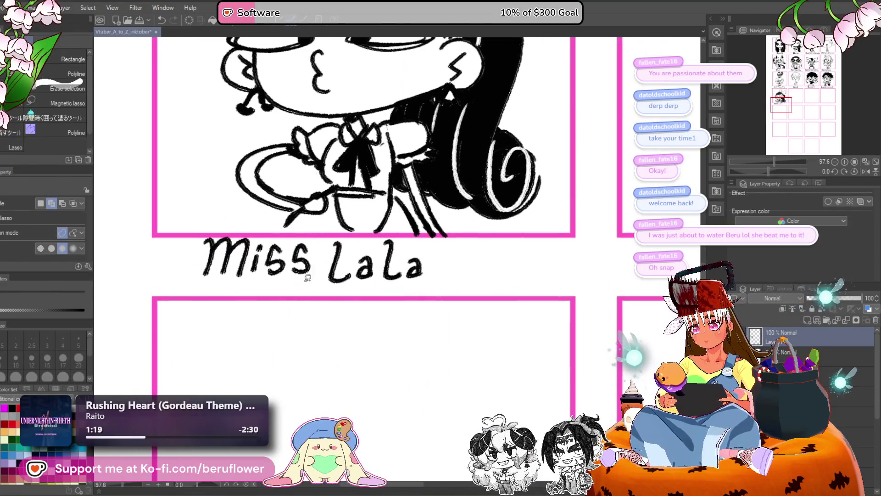
- Lasso the word 'Miss' and run a quick transform on it
drag(188, 249, 311, 289)
key(ctrl+t)
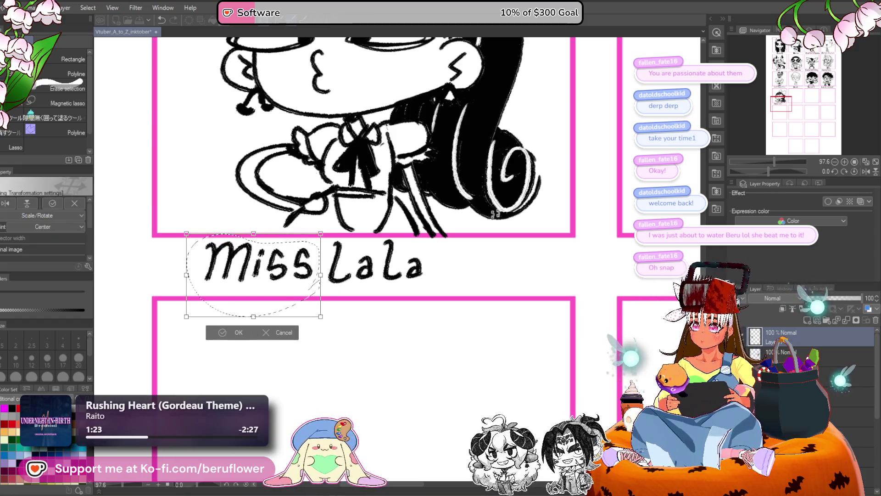
key(Return)
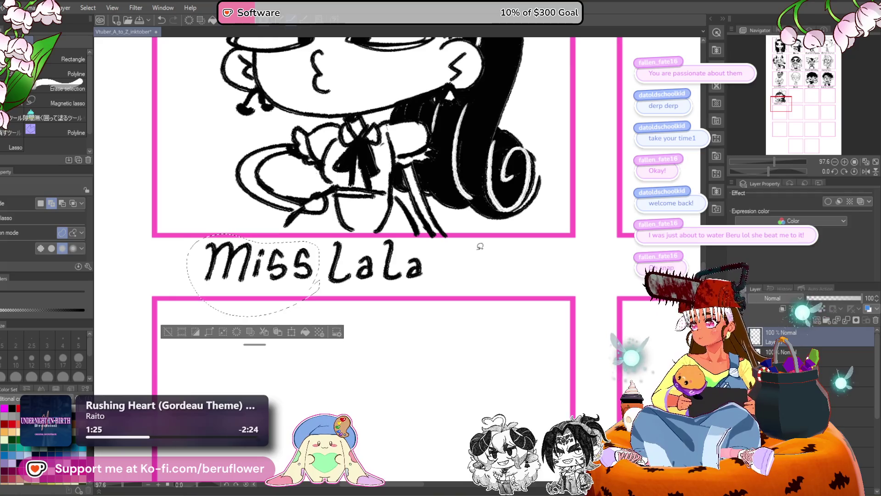
- Select the whole 'Miss LaLa' label, move it right, scale it larger and deselect
mouse_move(209, 236)
mouse_down()
mouse_move(193, 248)
mouse_move(315, 326)
mouse_move(433, 247)
mouse_up()
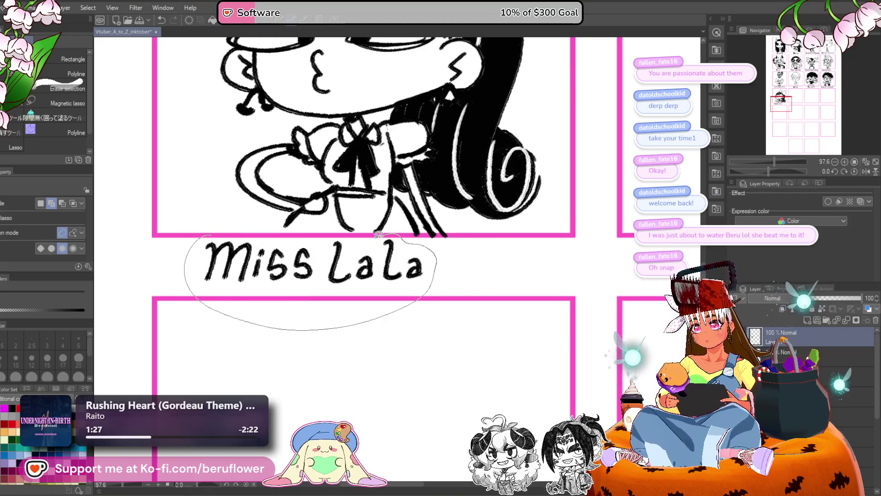
drag(377, 234, 381, 235)
key(ctrl+t)
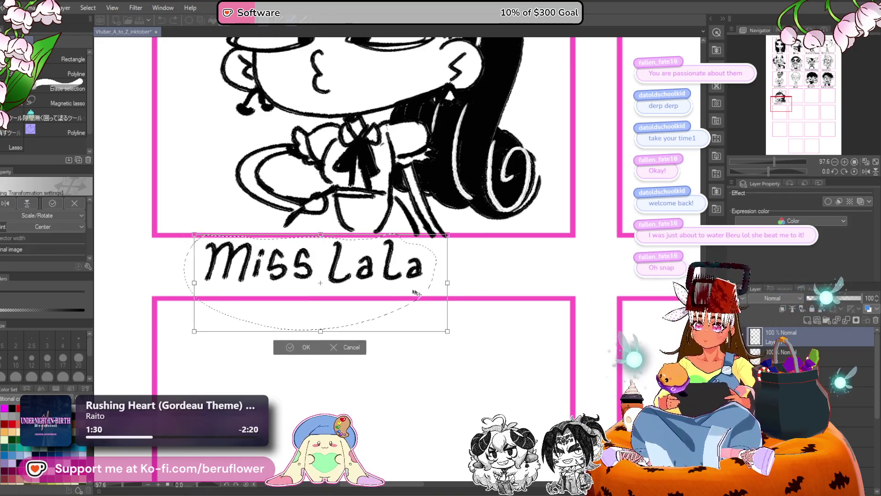
drag(415, 292, 457, 292)
drag(489, 331, 492, 343)
drag(395, 294, 396, 291)
mouse_move(351, 343)
mouse_down()
mouse_move(361, 317)
mouse_move(392, 294)
mouse_up()
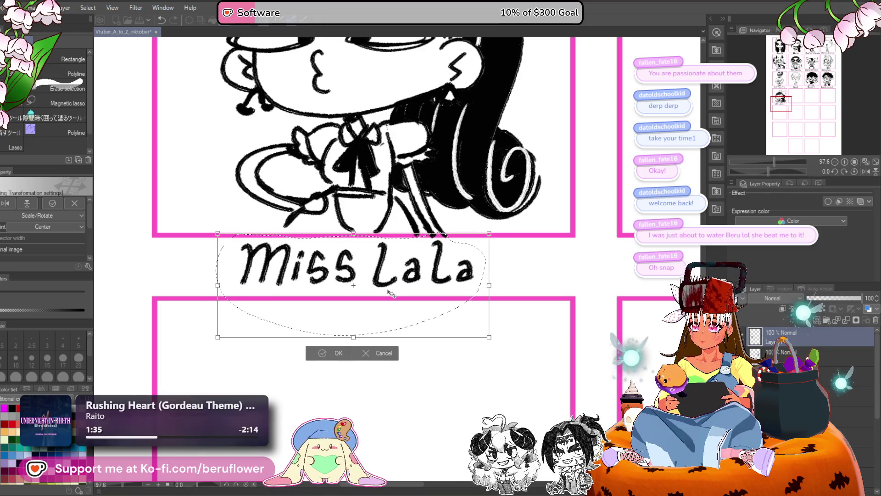
key(Return)
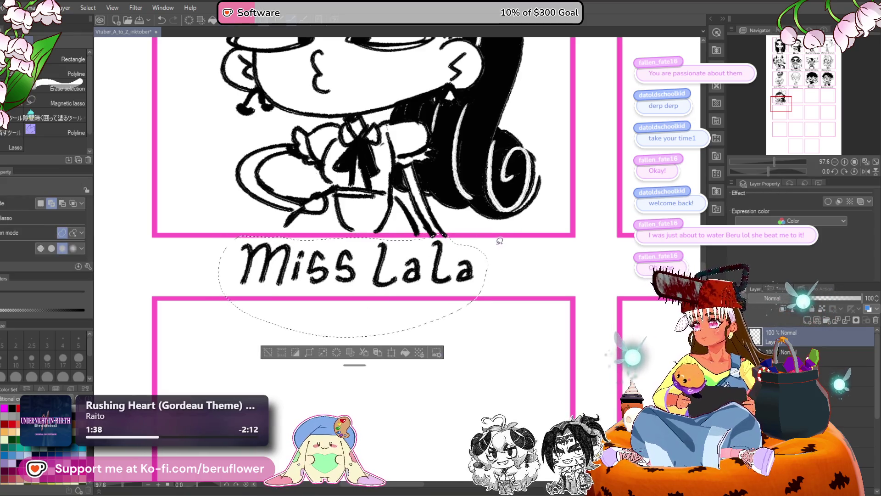
key(ctrl+d)
key(p)
scroll(290, 253, up, 1)
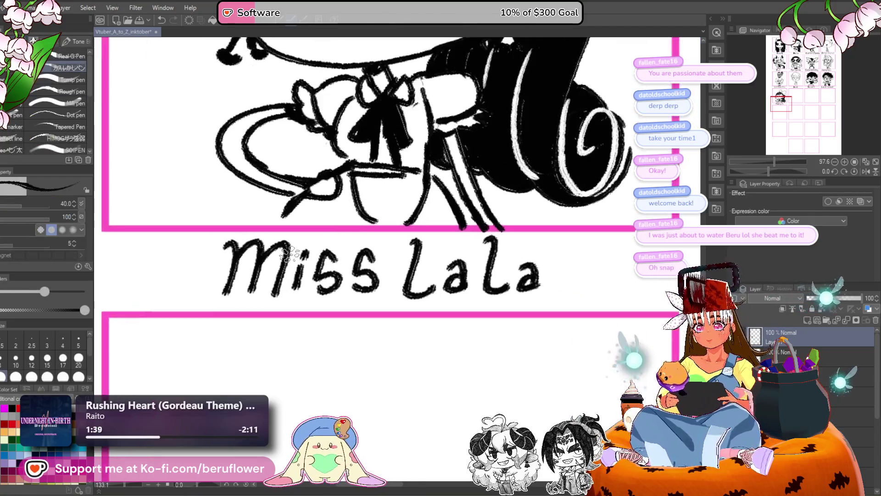
- Redraw the M of Miss LaLa with bolder strokes and a heavier arch
scroll(290, 253, up, 1)
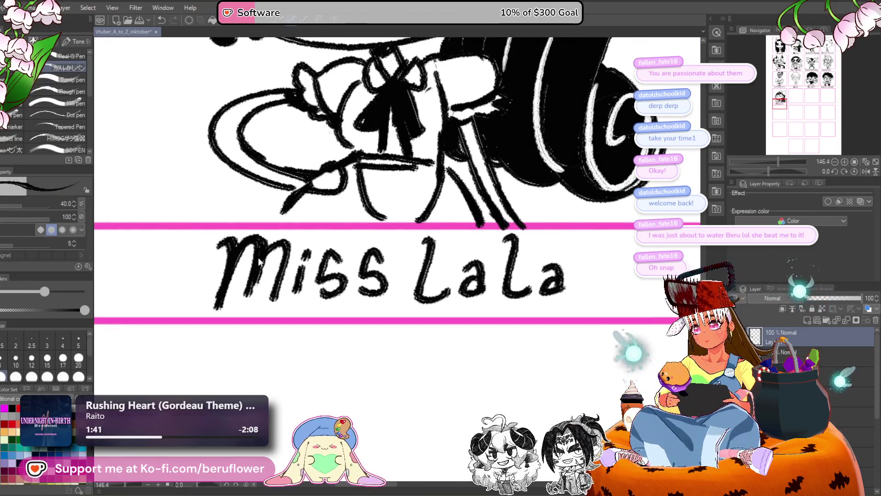
key(ctrl+z)
mouse_move(221, 250)
mouse_down()
mouse_move(216, 298)
mouse_move(265, 261)
mouse_move(244, 296)
mouse_up()
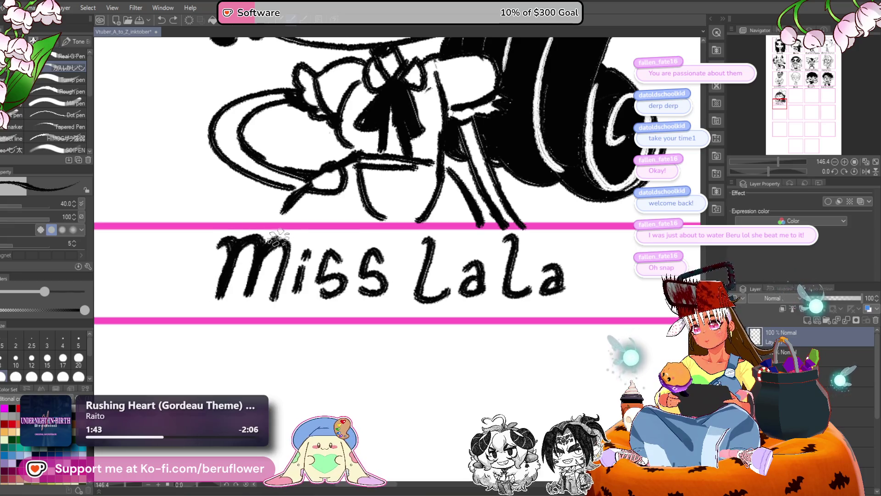
drag(279, 236, 272, 297)
mouse_move(255, 259)
mouse_down()
mouse_move(294, 243)
mouse_move(278, 292)
mouse_up()
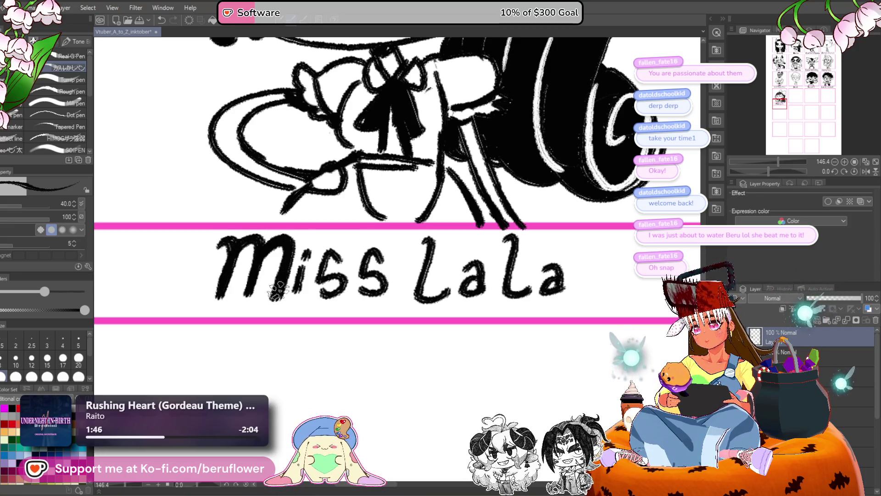
- Zoom out to the full grid, activate the top layer and centre the Miss LaLa panel
scroll(276, 285, down, 2)
scroll(244, 240, down, 4)
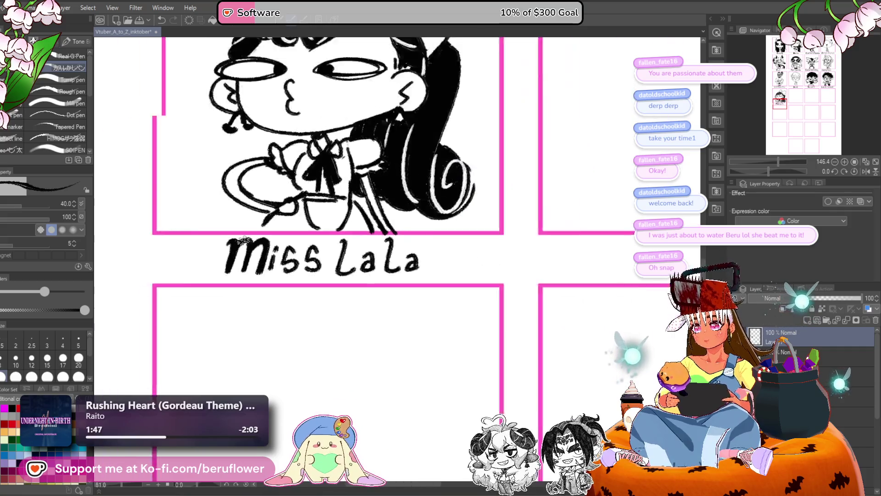
scroll(243, 240, down, 4)
drag(551, 274, 468, 285)
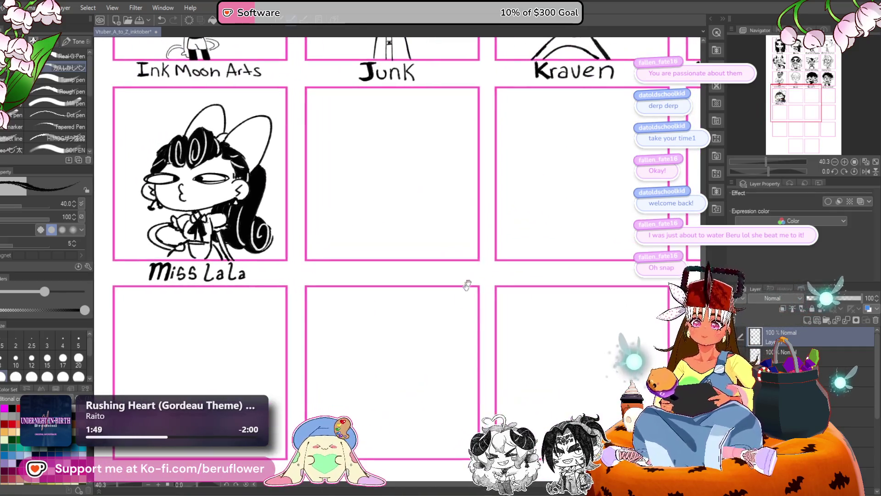
click(807, 331)
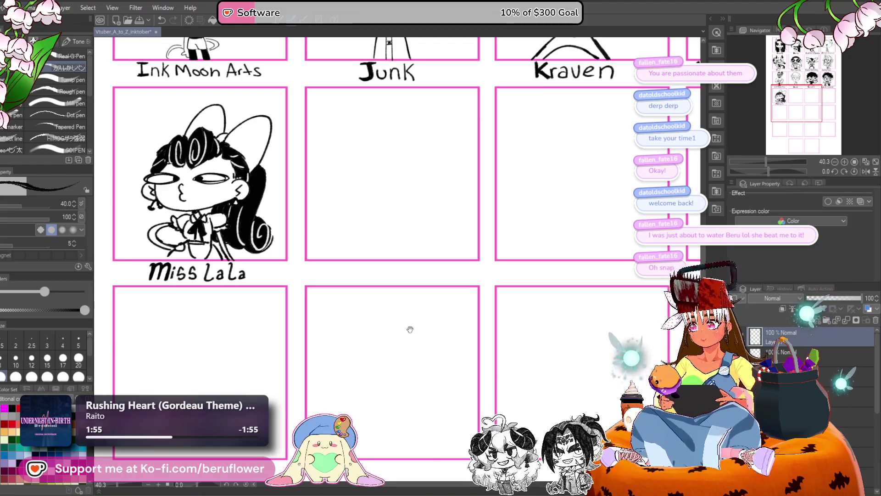
scroll(410, 329, down, 3)
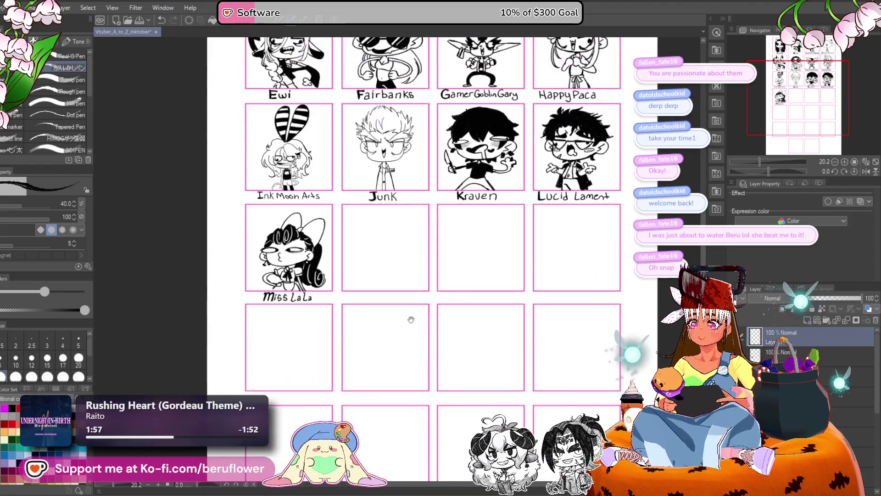
scroll(410, 319, up, 3)
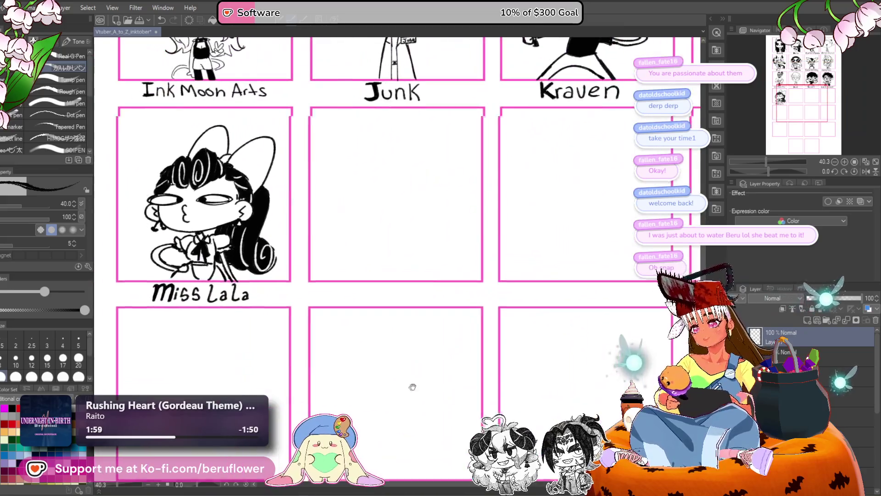
drag(412, 387, 377, 379)
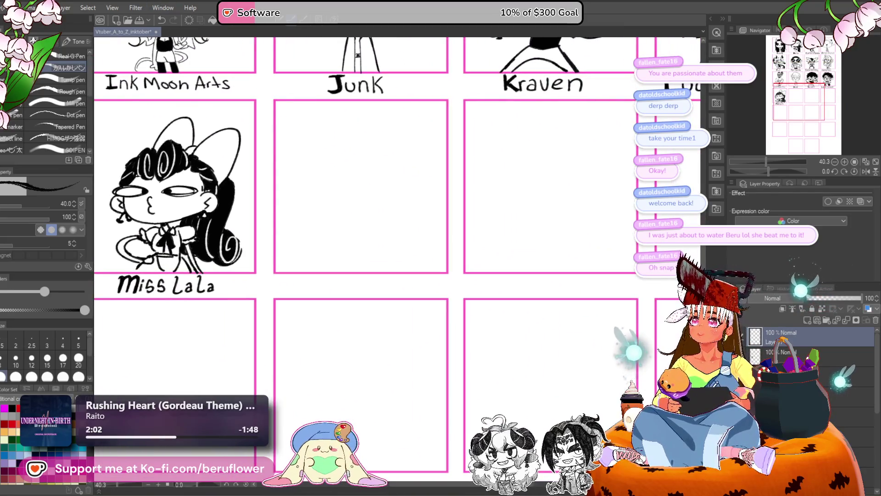
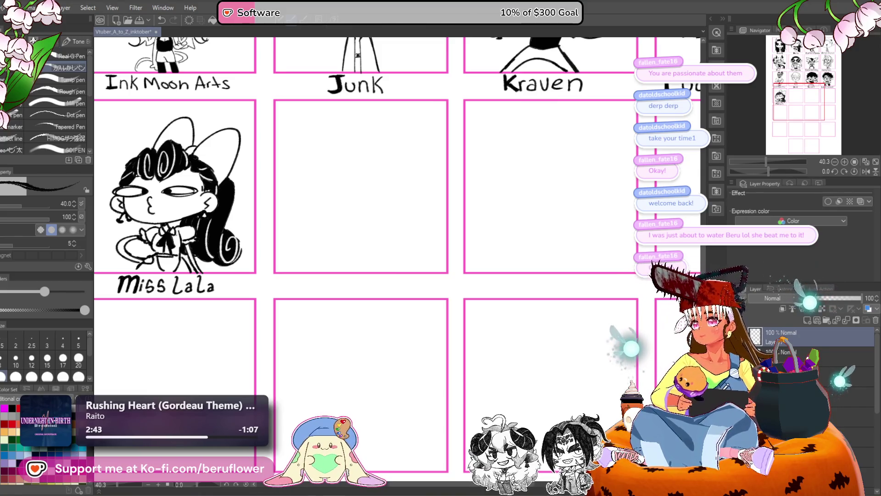
- Zoom in on the blank Junk panel and try a first curved jaw stroke
scroll(417, 149, up, 2)
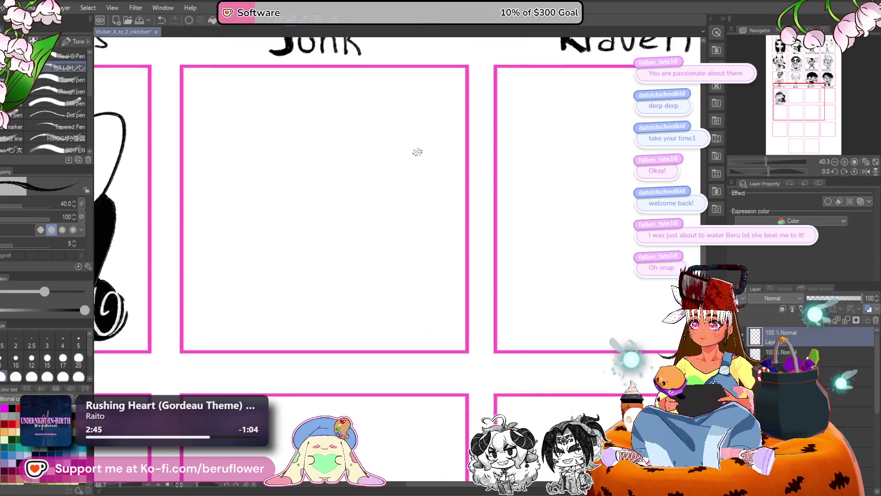
scroll(420, 149, up, 2)
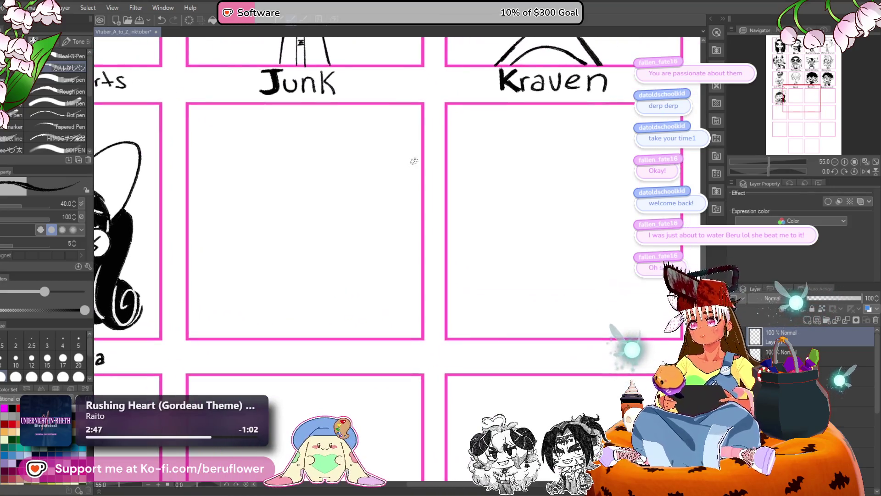
scroll(411, 312, up, 1)
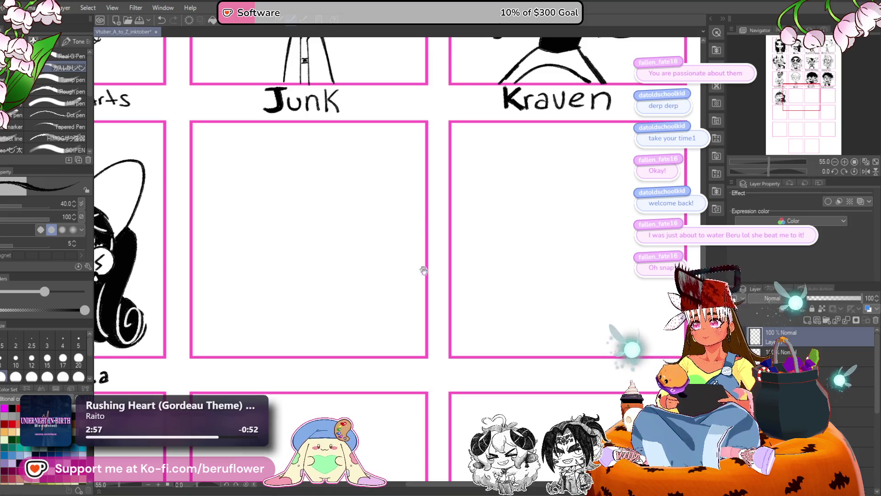
scroll(424, 271, left, 2)
scroll(338, 197, up, 4)
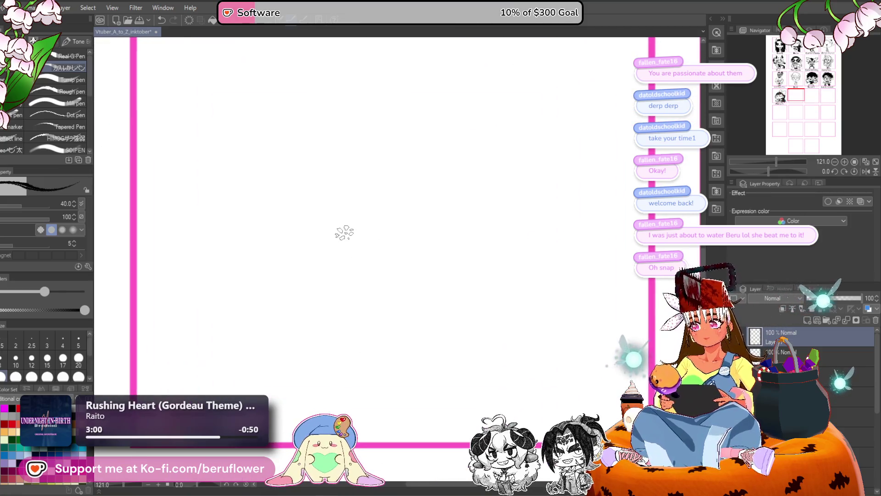
scroll(344, 233, down, 2)
drag(289, 185, 393, 266)
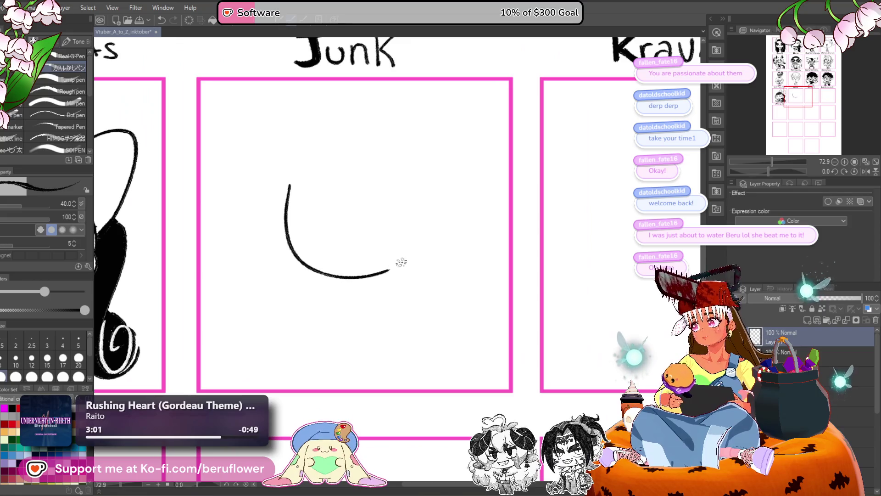
- Redraw the U-shaped jaw curve after several undone attempts and extend its left arm upward
key(ctrl+z)
mouse_move(284, 198)
mouse_down()
mouse_move(285, 258)
mouse_move(395, 256)
mouse_up()
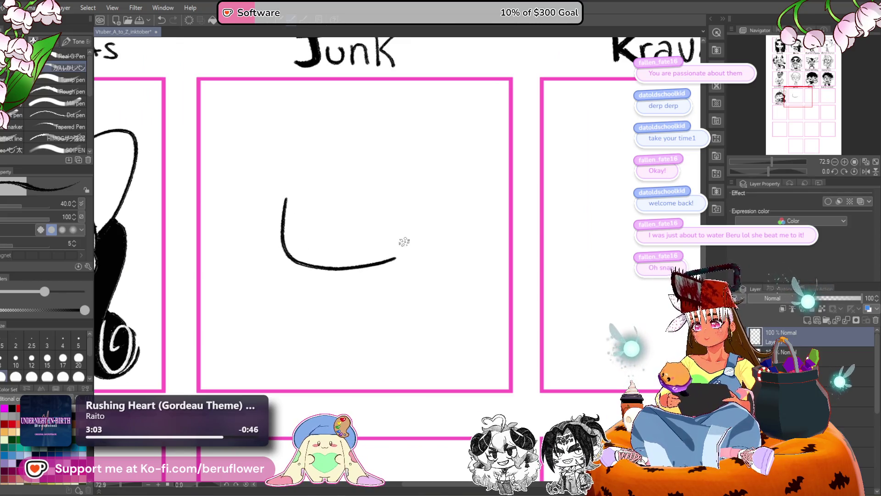
key(ctrl+z)
drag(305, 256, 299, 252)
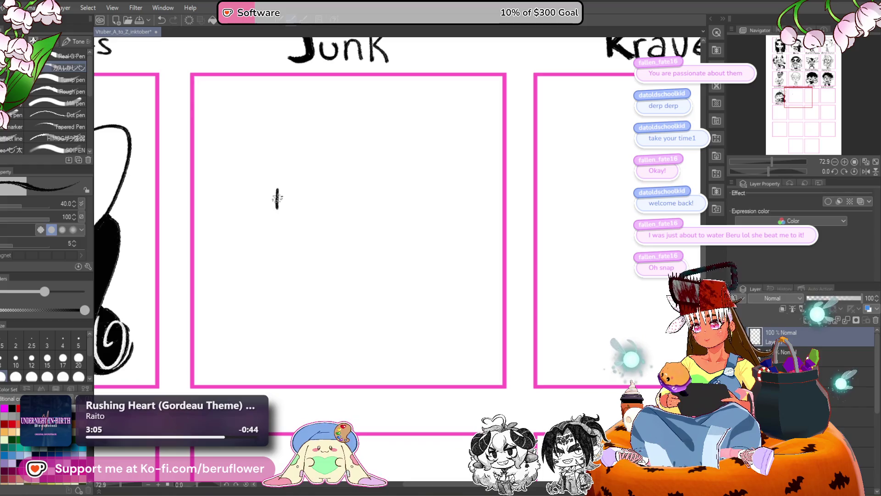
key(ctrl+z)
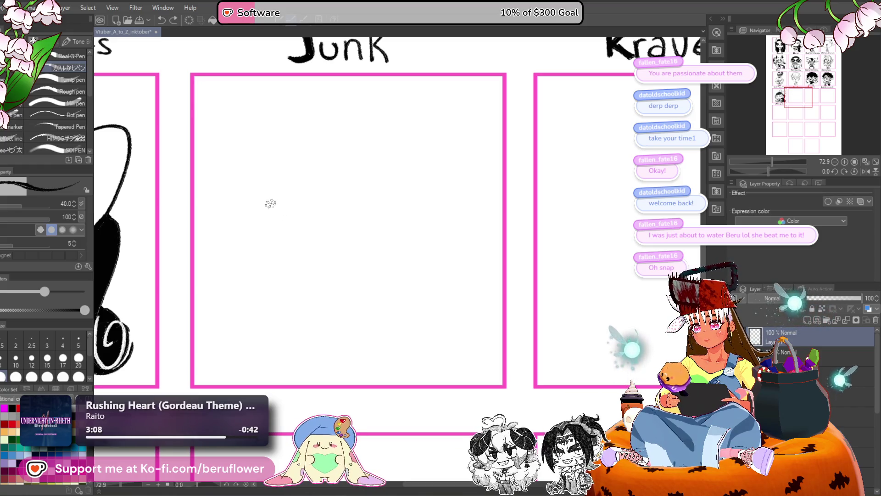
mouse_move(284, 243)
mouse_down()
mouse_move(344, 250)
mouse_move(401, 228)
mouse_up()
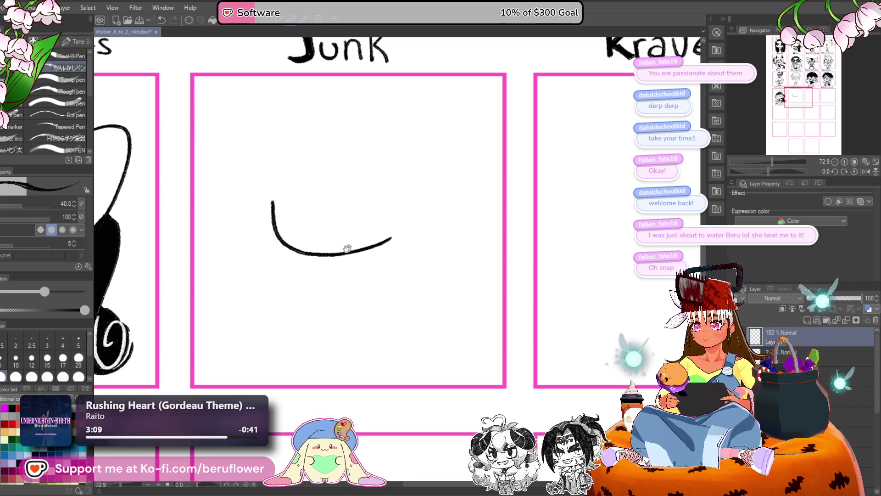
mouse_move(274, 216)
mouse_down()
mouse_move(273, 196)
mouse_move(298, 188)
mouse_move(242, 200)
mouse_move(290, 236)
mouse_up()
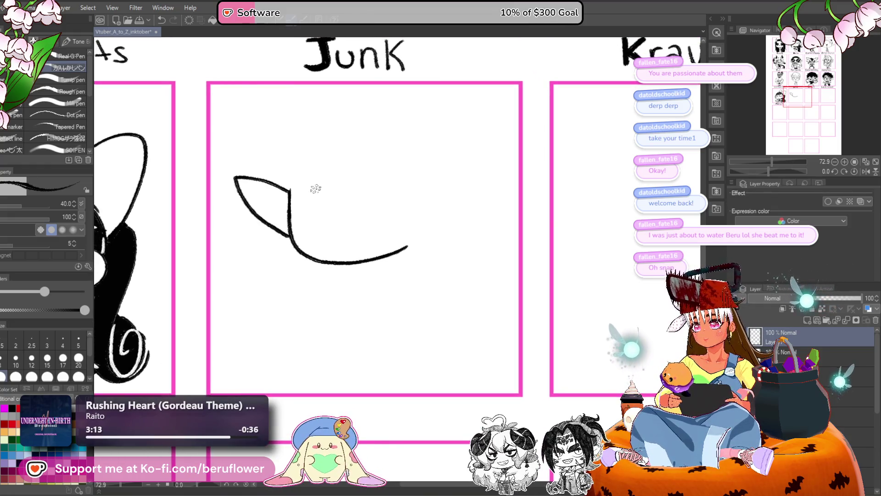
- Draw the two pointed ears, adding a zigzag inner-ear line
mouse_move(462, 209)
mouse_down()
mouse_move(450, 206)
mouse_move(465, 168)
mouse_move(421, 230)
mouse_up()
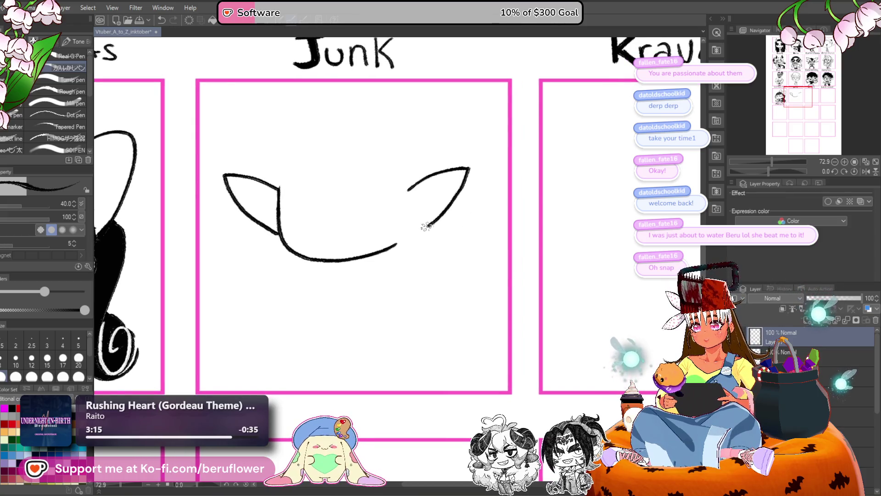
key(ctrl+z)
key(ctrl+z)
drag(419, 184, 461, 172)
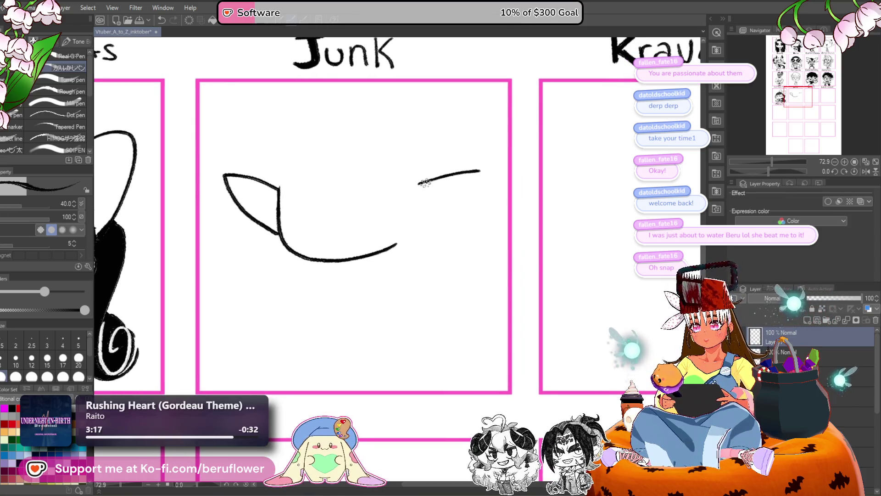
key(ctrl+z)
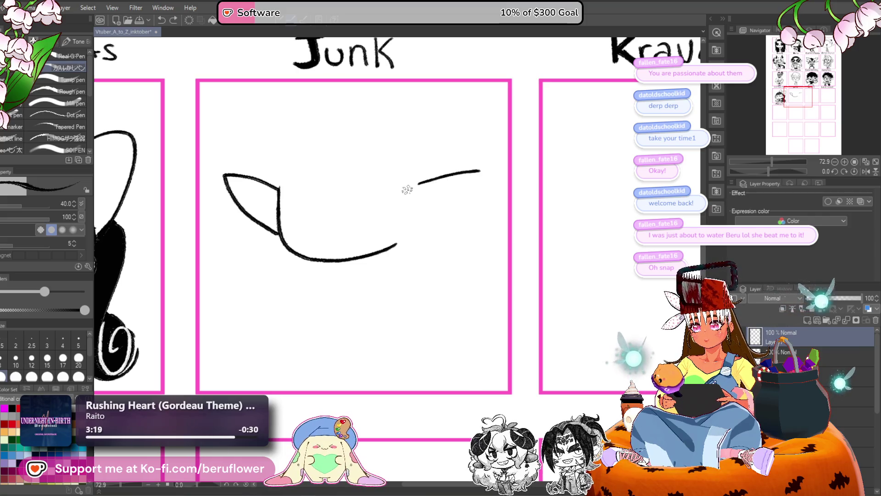
drag(480, 171, 448, 212)
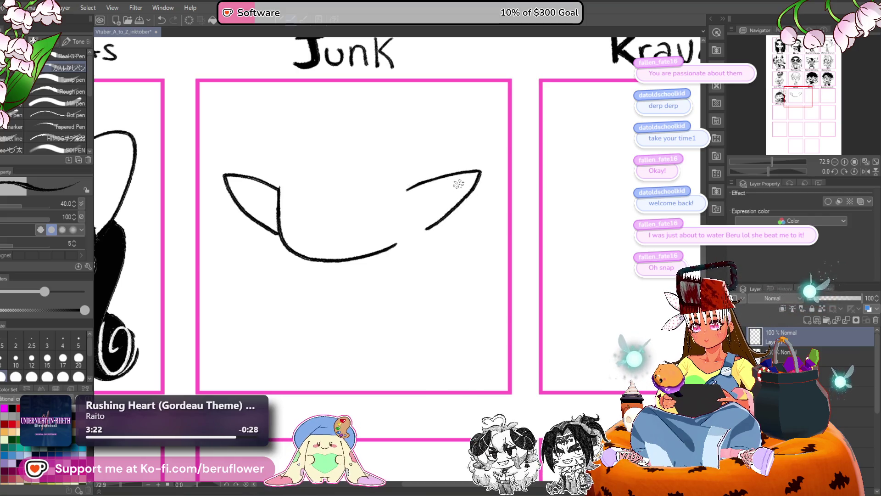
mouse_move(461, 180)
mouse_down()
mouse_move(420, 202)
mouse_move(415, 222)
mouse_move(456, 213)
mouse_up()
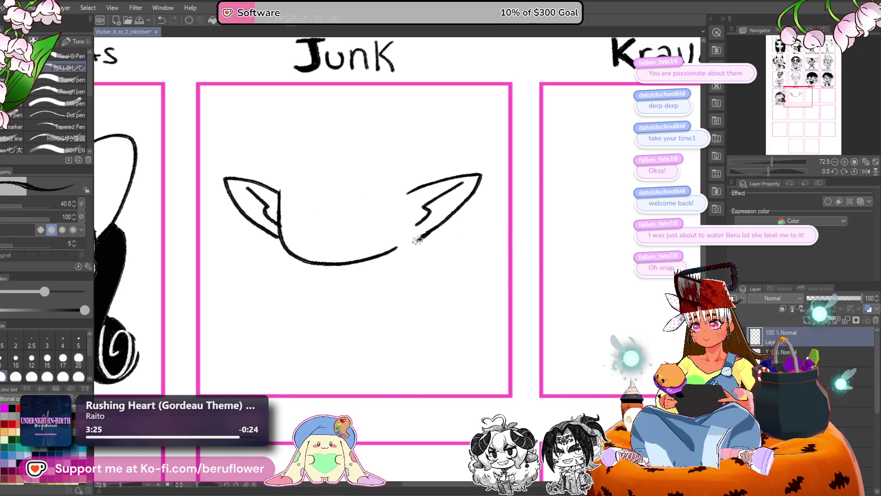
key(ctrl+z)
key(ctrl+z)
- On a tilted canvas, connect the right ear down to the jaw curve, then reset rotation upright
drag(436, 243, 457, 227)
drag(776, 168, 757, 169)
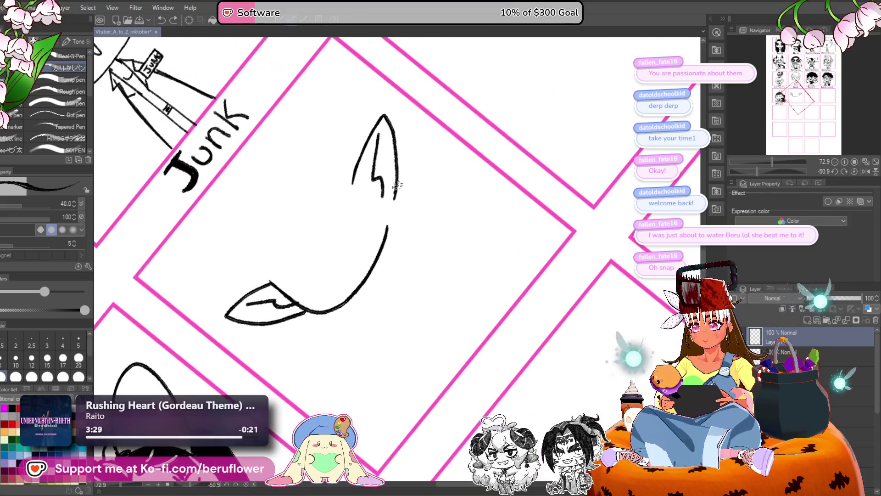
key(ctrl+z)
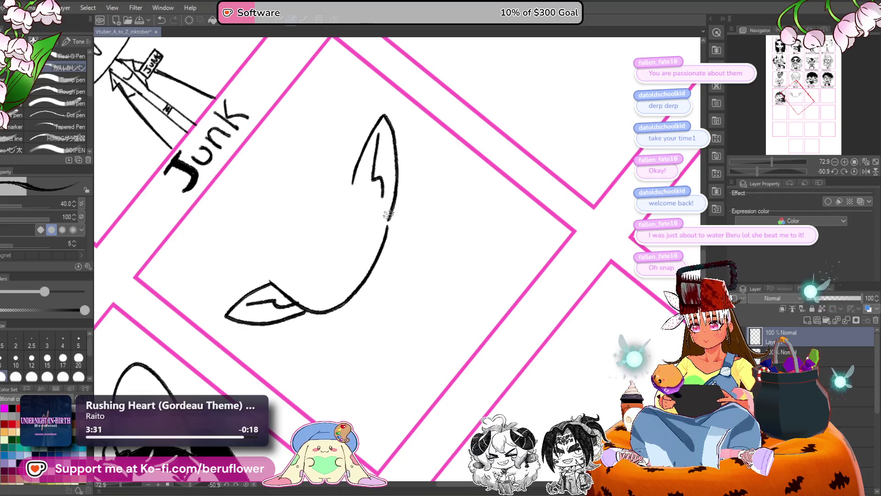
mouse_move(394, 189)
mouse_down()
mouse_move(365, 276)
mouse_move(337, 306)
mouse_up()
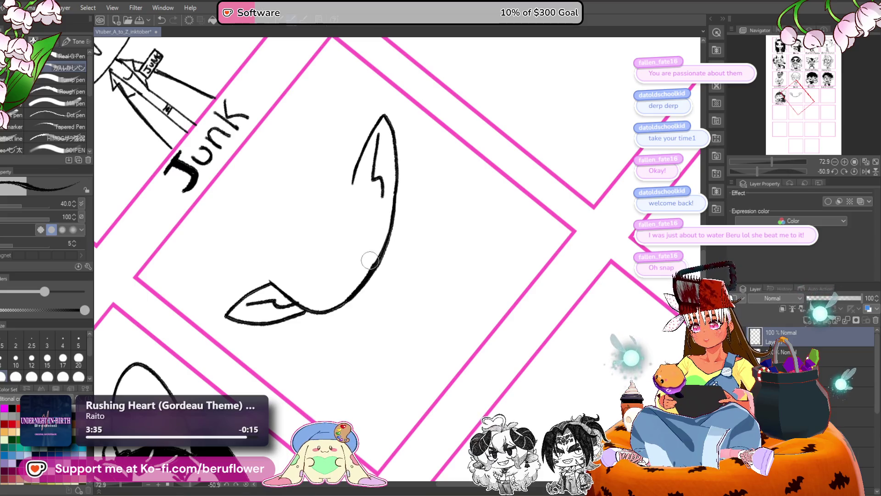
click(853, 173)
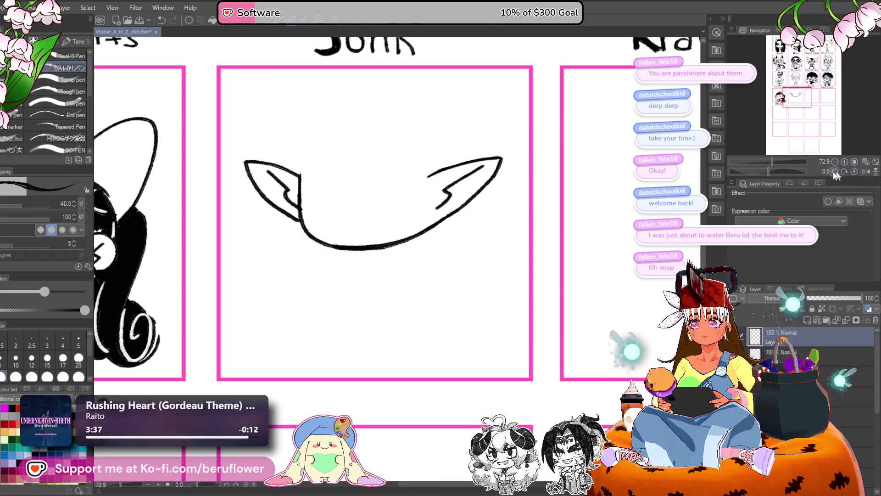
scroll(362, 235, down, 5)
scroll(363, 234, up, 1)
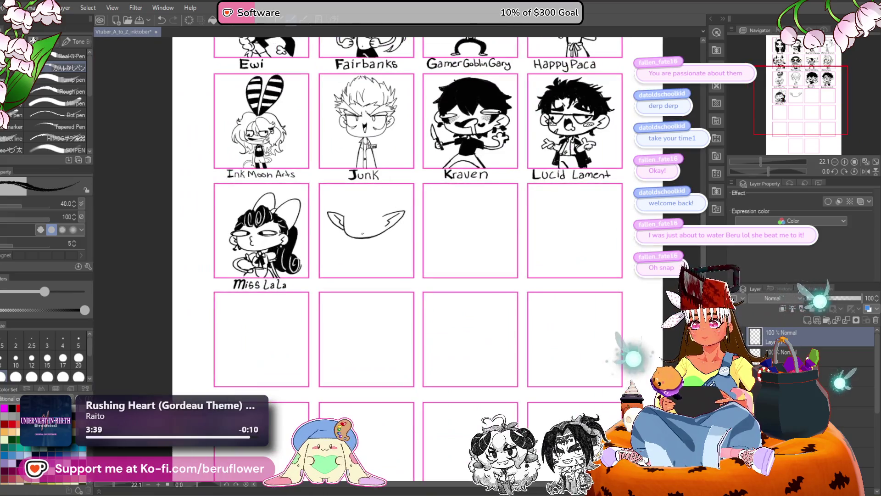
- Reframe the sketch, rotate the canvas, and thicken the left edge of the face
mouse_move(570, 157)
mouse_down()
mouse_move(524, 297)
mouse_move(520, 261)
mouse_move(524, 304)
mouse_up()
drag(303, 355, 318, 271)
scroll(313, 274, up, 5)
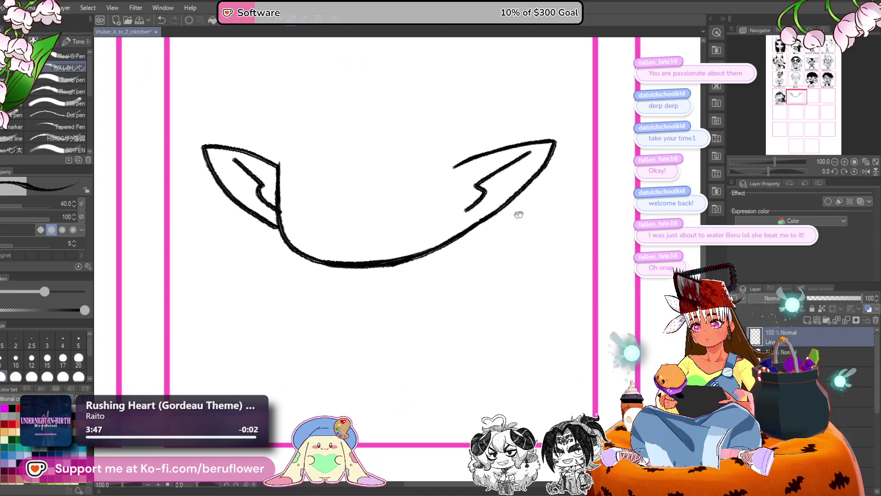
scroll(358, 209, down, 3)
scroll(420, 229, up, 2)
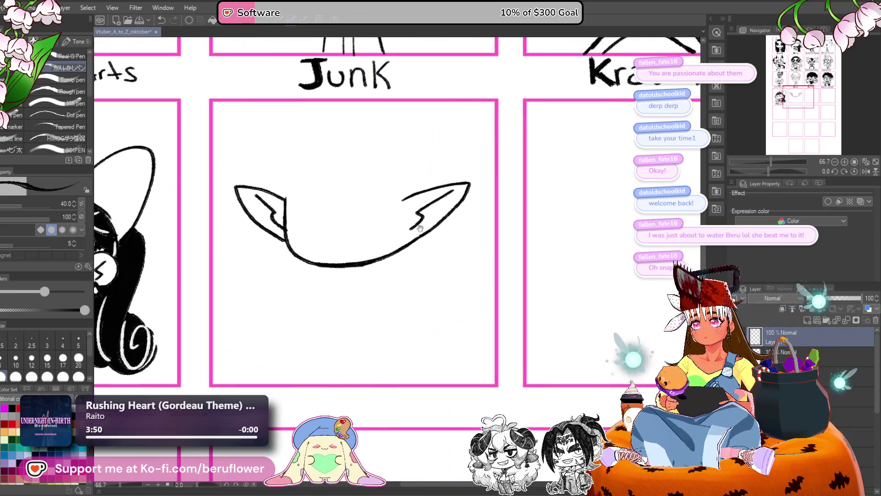
scroll(420, 228, down, 1)
scroll(356, 191, up, 1)
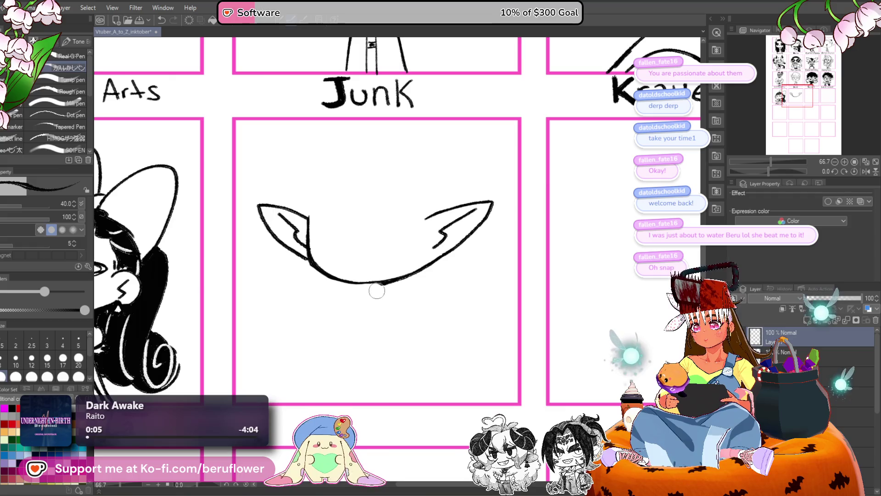
scroll(470, 218, down, 2)
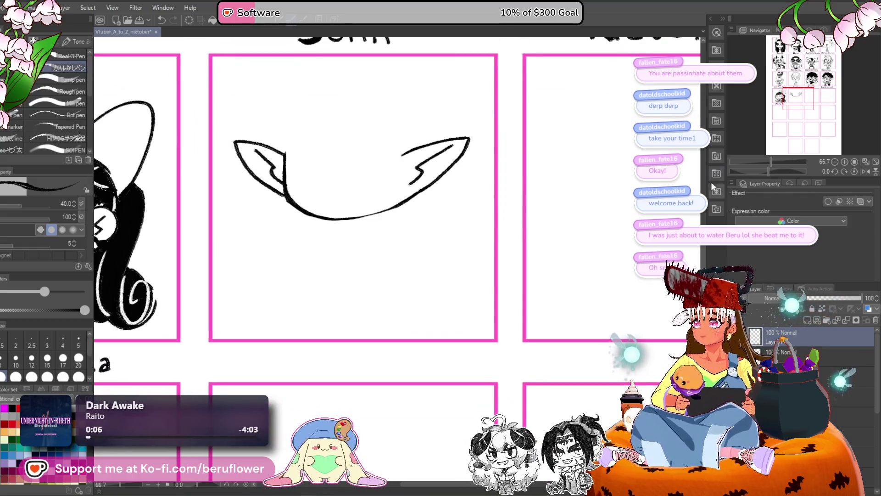
drag(769, 171, 792, 172)
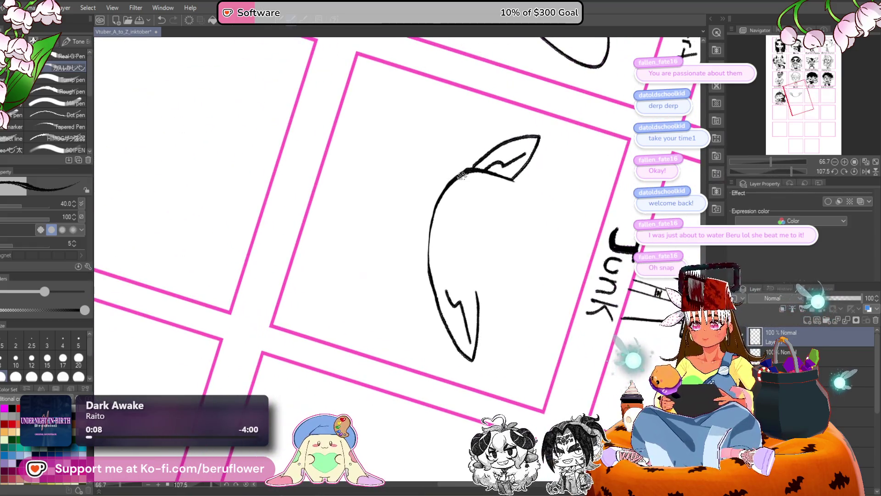
drag(431, 236, 434, 290)
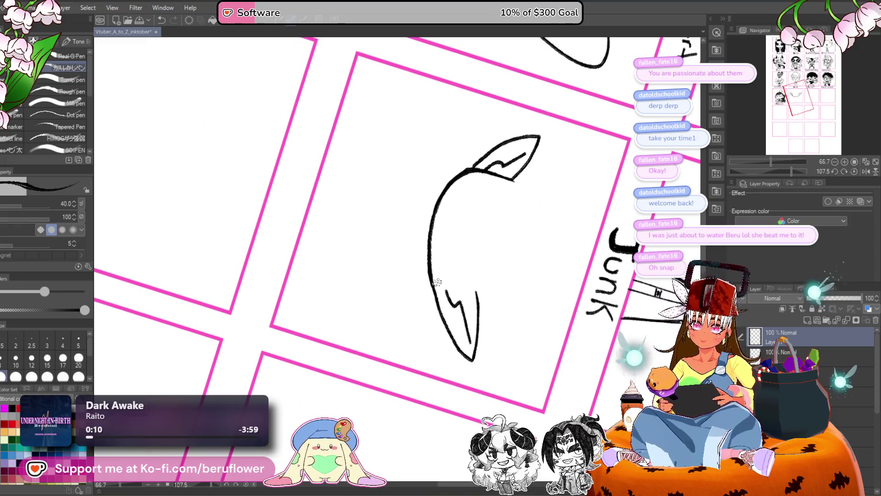
- Set the rotation back upright and ink a thick angry brow stroke
click(855, 172)
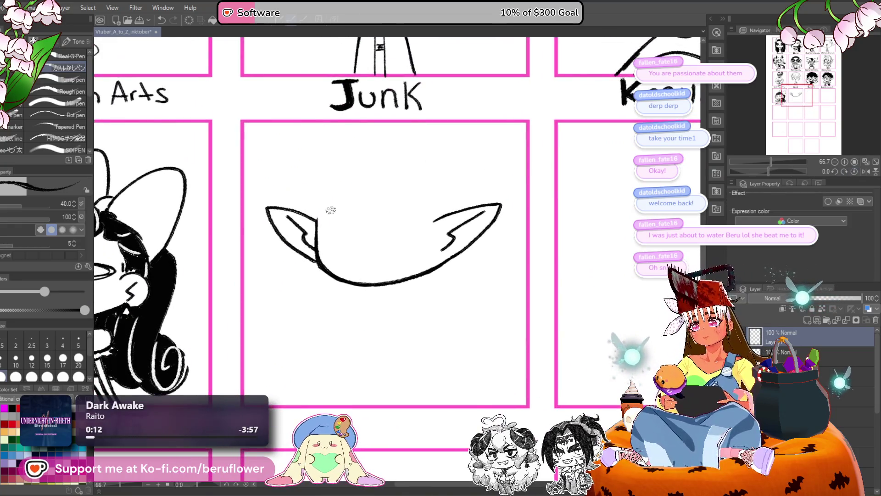
mouse_move(317, 208)
mouse_down()
mouse_move(358, 224)
mouse_move(353, 217)
mouse_up()
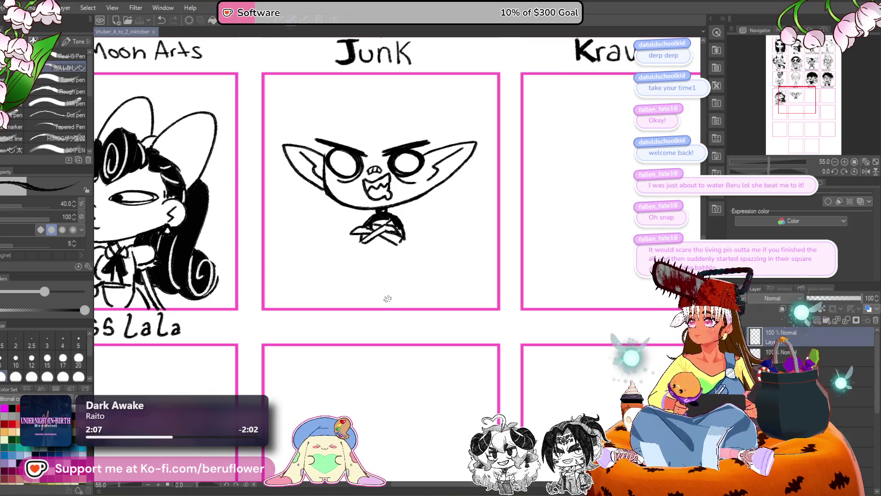
scroll(404, 312, down, 2)
- Extend the crossed-arms line, then undo the stray sketch strokes on the goblin's head
mouse_move(435, 303)
mouse_down()
mouse_move(441, 216)
mouse_move(502, 282)
mouse_move(556, 283)
mouse_move(436, 298)
mouse_move(374, 326)
mouse_move(404, 290)
mouse_up()
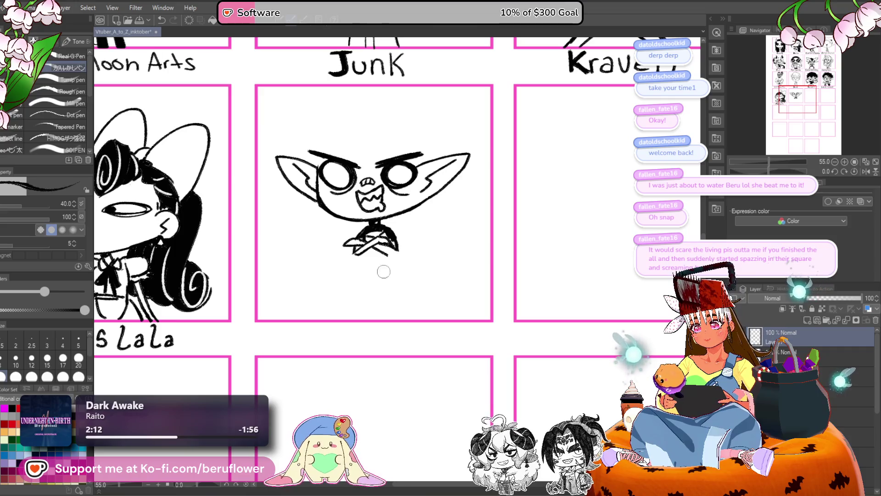
click(384, 250)
drag(384, 250, 392, 256)
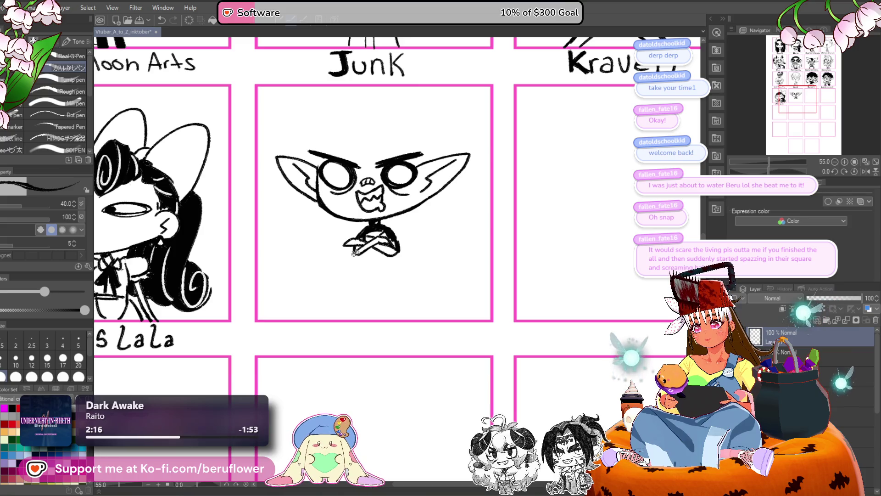
mouse_move(434, 256)
mouse_down()
mouse_move(389, 234)
mouse_move(391, 270)
mouse_up()
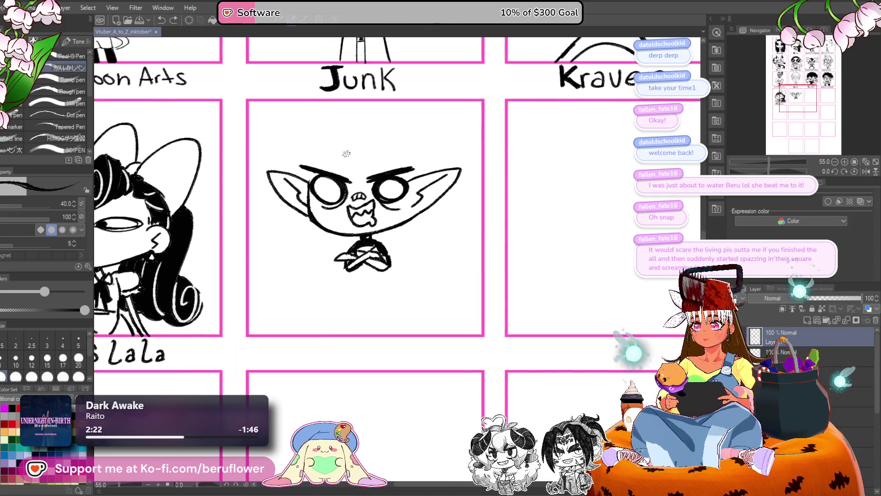
key(ctrl+z)
mouse_move(348, 131)
mouse_down()
mouse_move(351, 142)
mouse_move(322, 173)
mouse_move(350, 147)
mouse_move(317, 177)
mouse_move(310, 151)
mouse_move(373, 158)
mouse_move(376, 176)
mouse_move(393, 140)
mouse_up()
key(ctrl+z)
key(ctrl+z)
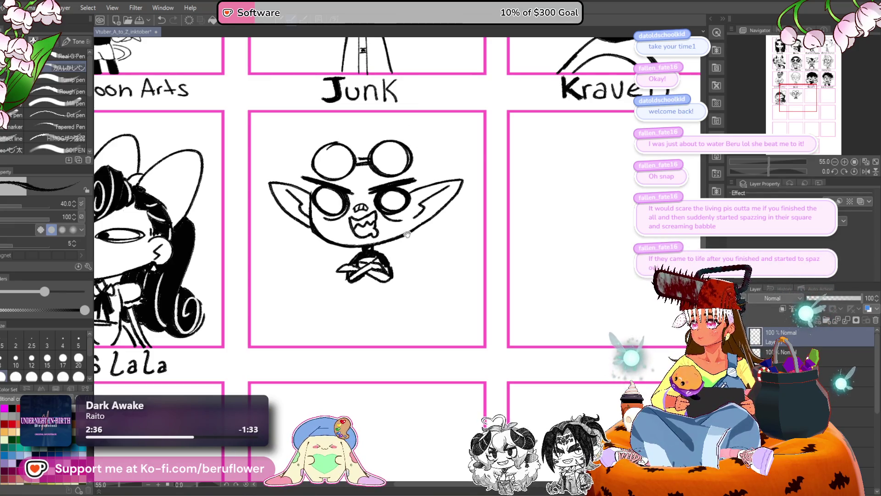
- Add glare lines inside the goblin's right goggle lens
drag(317, 168, 354, 158)
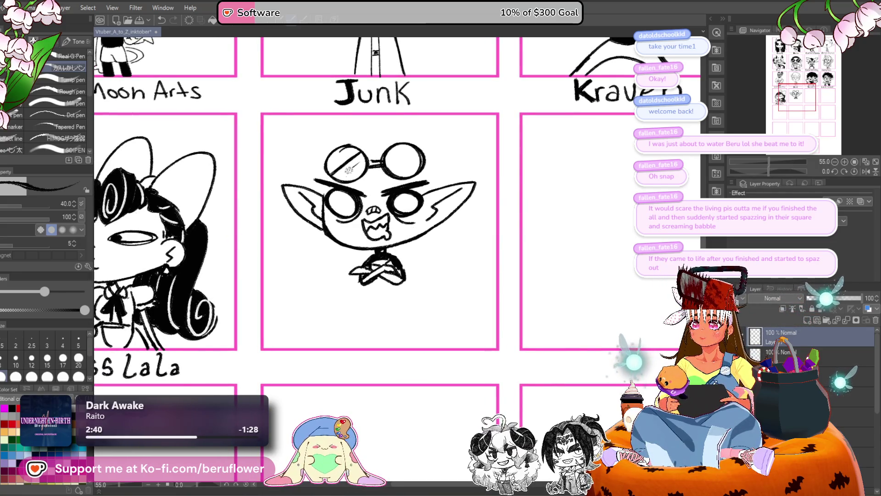
mouse_move(390, 169)
mouse_down()
mouse_move(414, 148)
mouse_move(409, 160)
mouse_up()
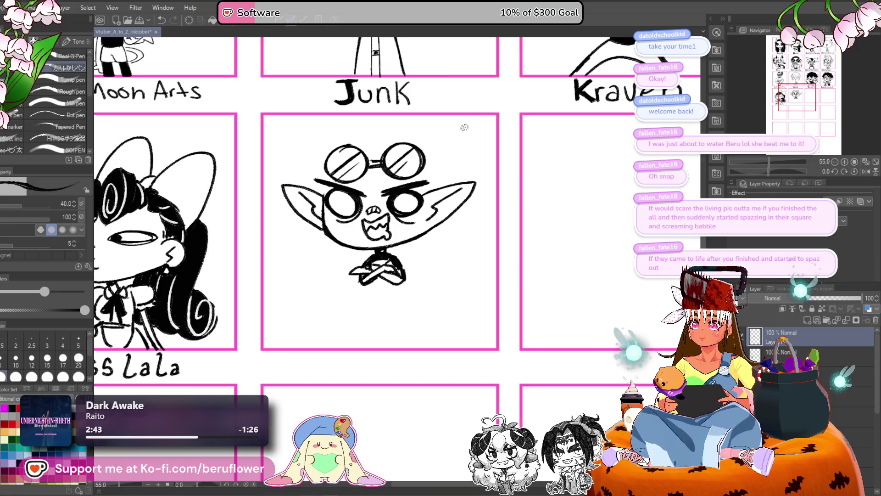
mouse_move(420, 297)
mouse_down()
mouse_move(478, 258)
mouse_move(546, 277)
mouse_move(431, 350)
mouse_up()
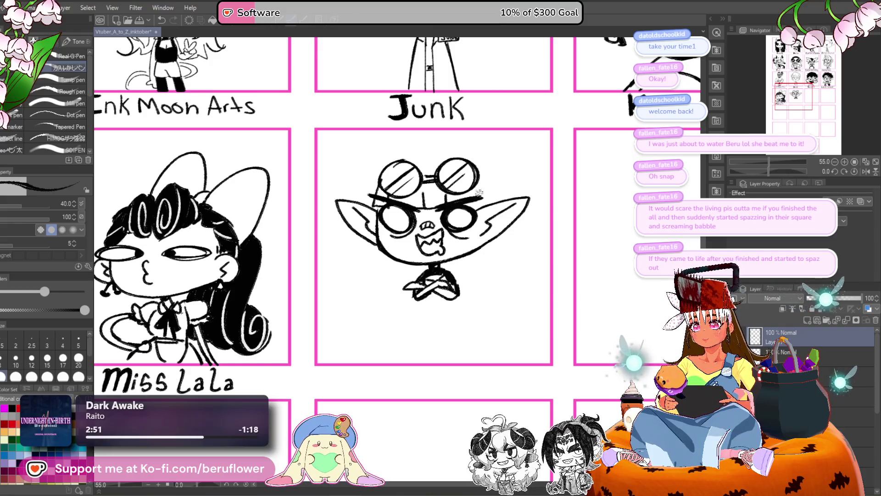
drag(449, 264, 440, 255)
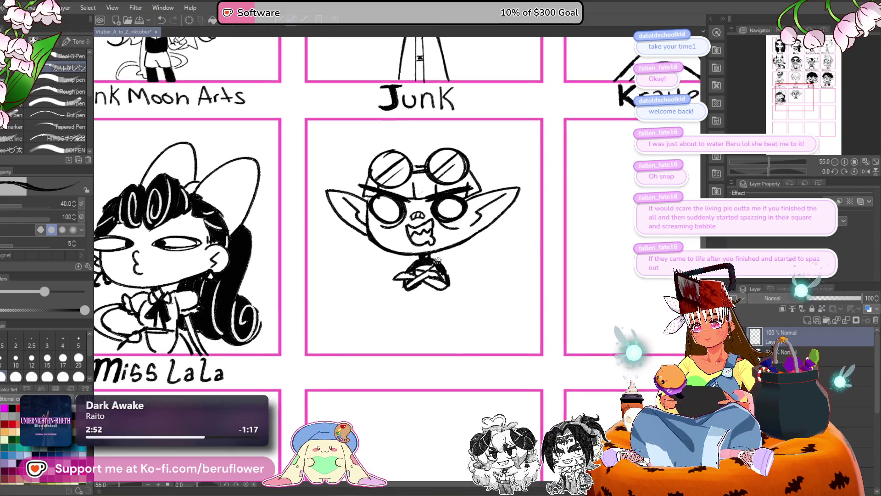
- Erase the left eye outline and ink new strokes under the goggles and along the cheeks
drag(383, 233, 386, 196)
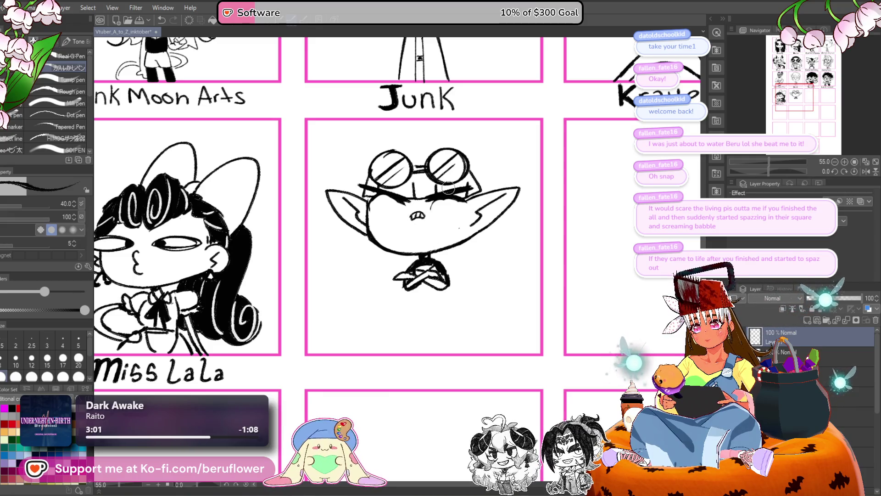
mouse_move(437, 197)
mouse_down()
mouse_move(434, 211)
mouse_move(439, 197)
mouse_up()
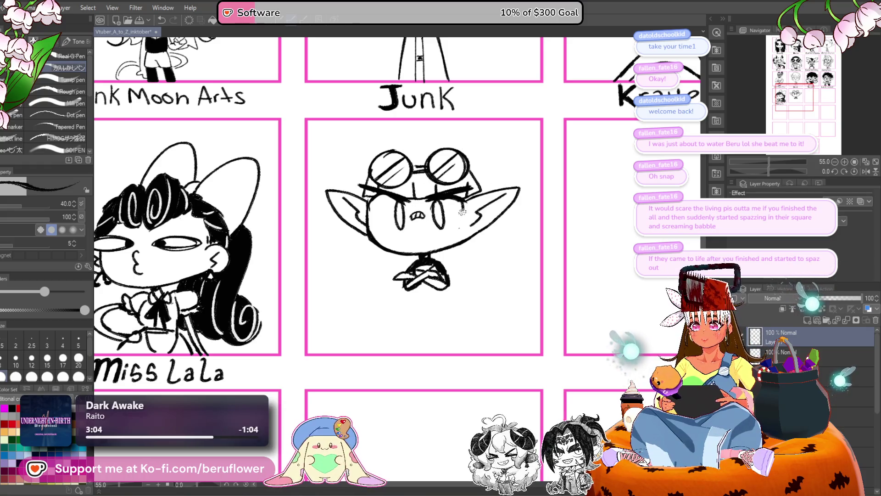
mouse_move(377, 195)
mouse_down()
mouse_move(374, 224)
mouse_move(404, 202)
mouse_up()
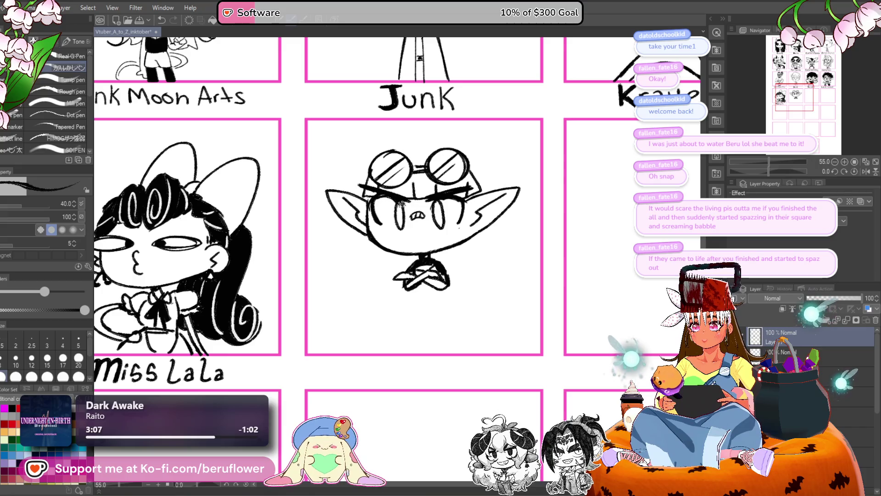
drag(473, 215, 466, 221)
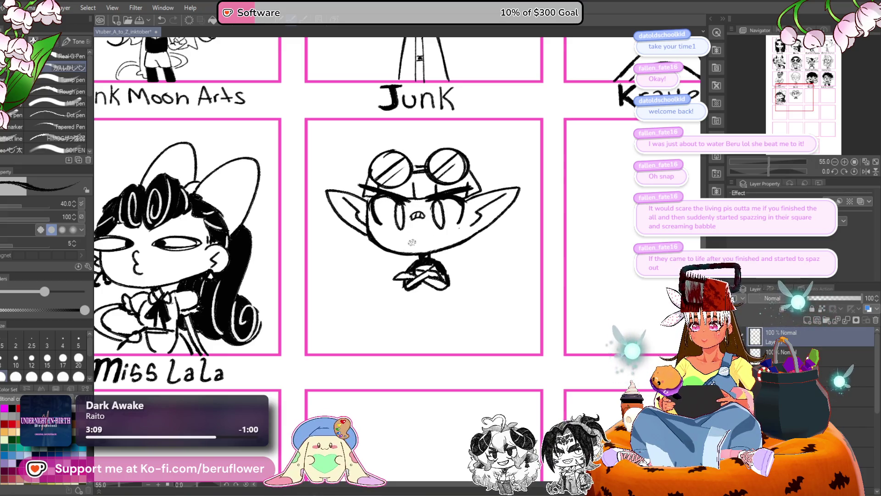
mouse_move(435, 243)
mouse_down()
mouse_move(426, 238)
mouse_move(432, 243)
mouse_up()
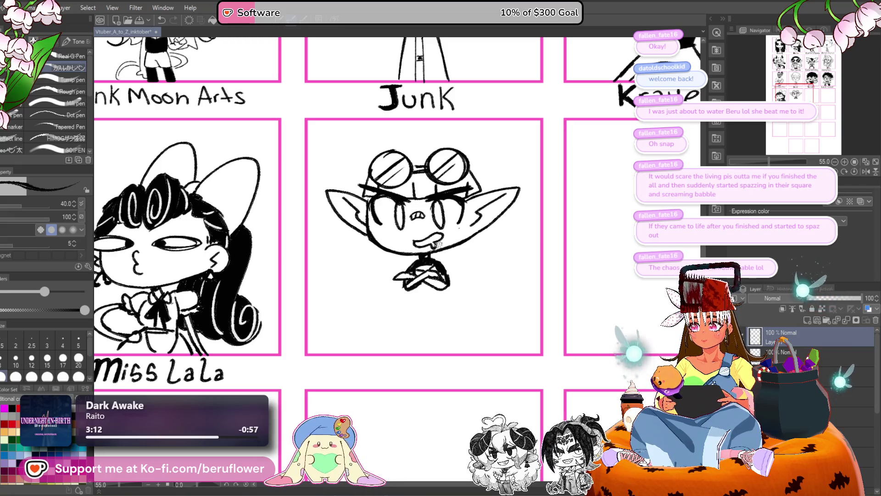
- Redraw the goblin's mouth line with a zigzag row of sharp teeth
key(ctrl+z)
key(ctrl+z)
key(ctrl+z)
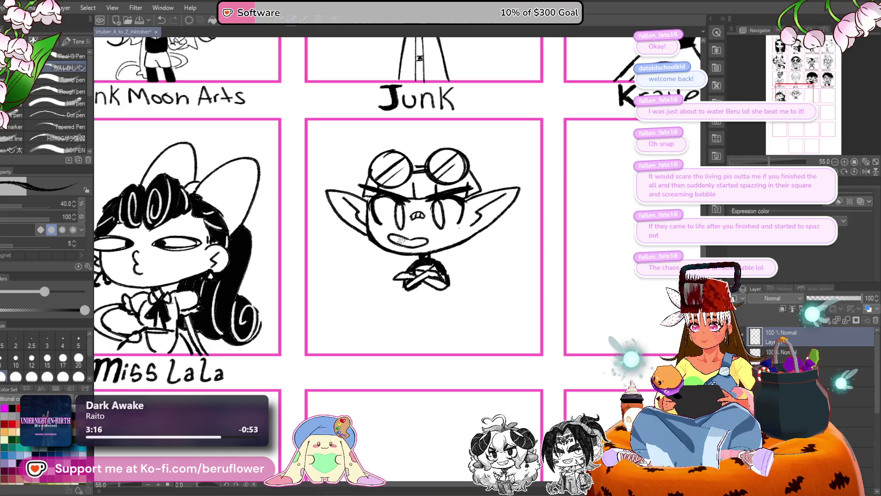
scroll(524, 186, down, 1)
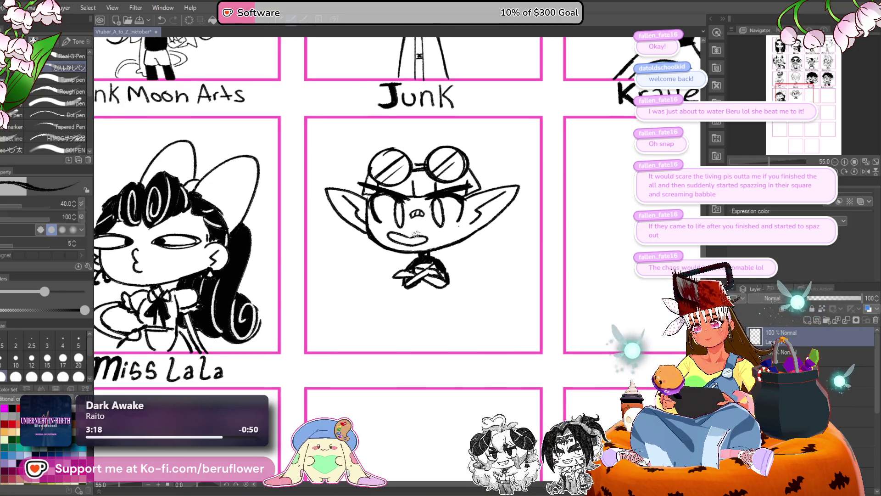
drag(393, 238, 427, 235)
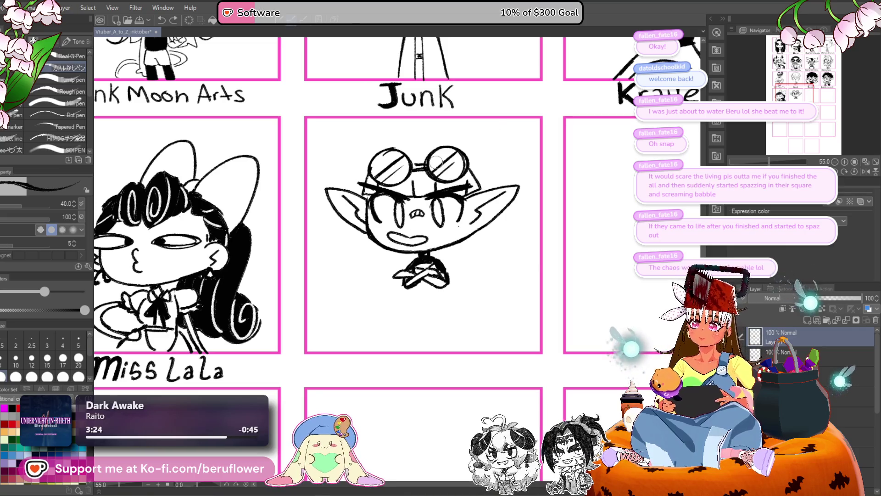
scroll(436, 161, up, 5)
scroll(326, 211, down, 3)
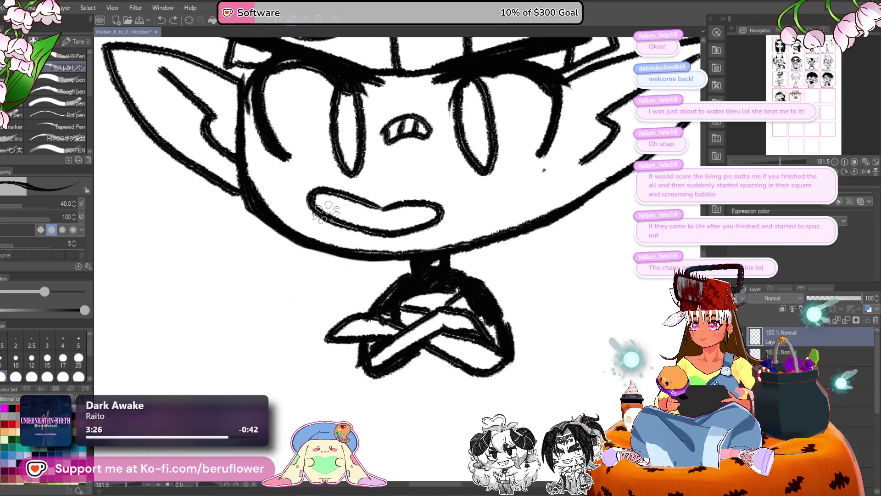
mouse_move(327, 211)
mouse_down()
mouse_move(395, 225)
mouse_move(438, 212)
mouse_up()
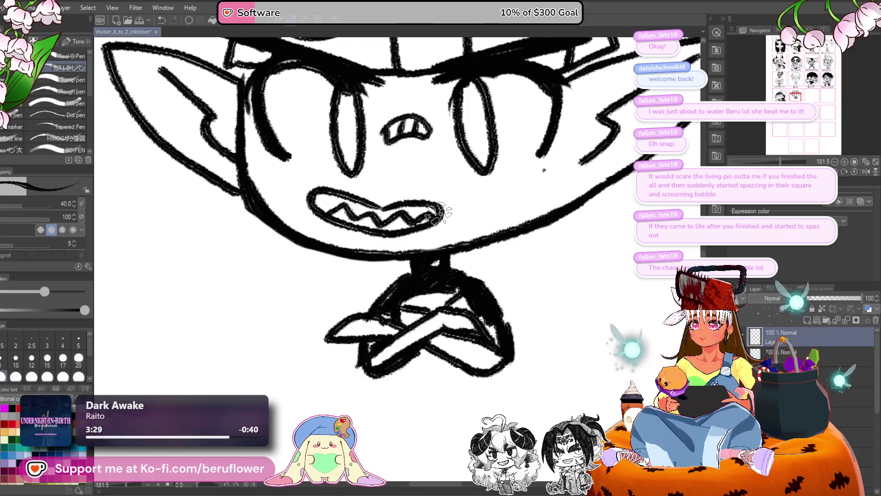
scroll(438, 212, down, 4)
scroll(382, 209, up, 1)
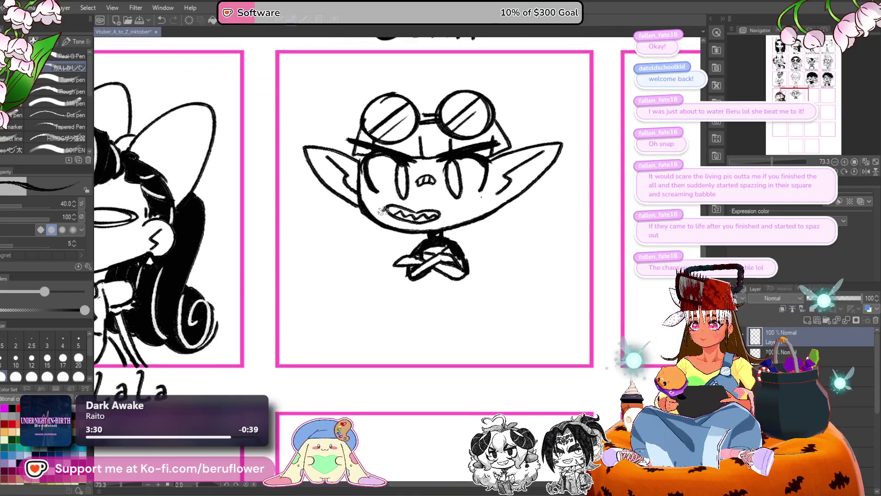
- Fill the goblin's left pupil with solid black
drag(505, 191, 451, 211)
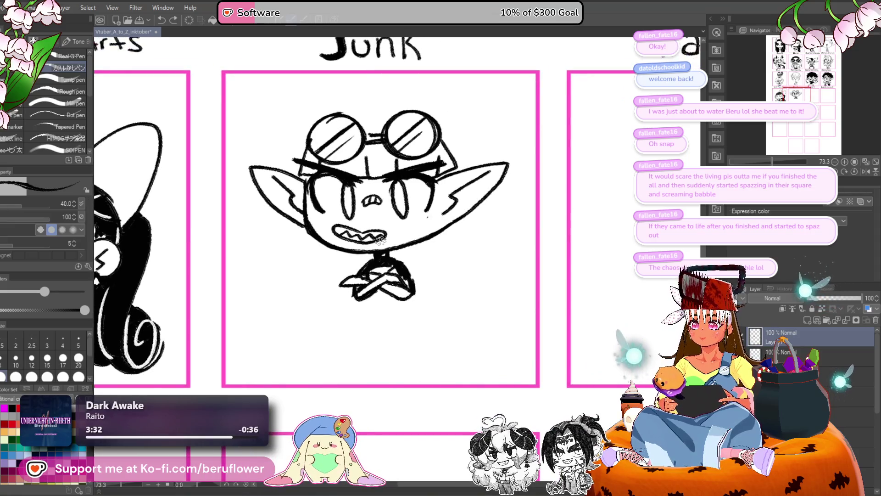
scroll(380, 240, down, 3)
scroll(339, 227, up, 1)
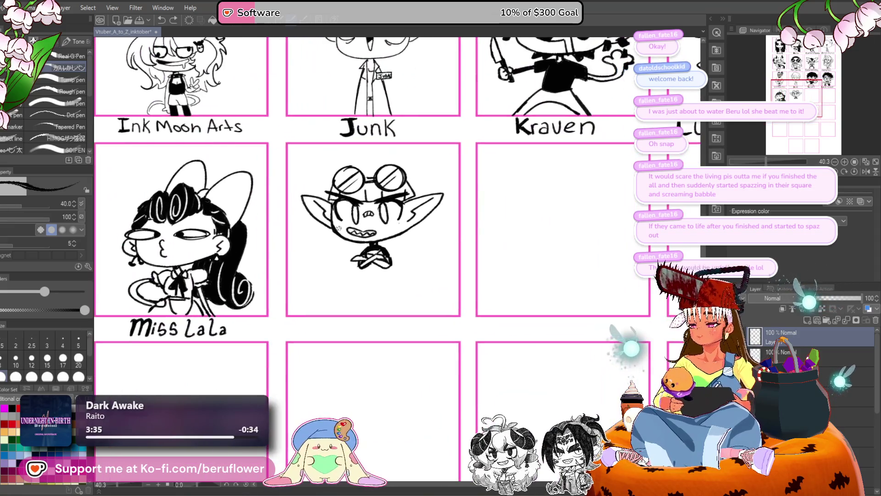
scroll(339, 227, up, 2)
mouse_move(339, 227)
mouse_down()
mouse_move(372, 239)
mouse_move(380, 255)
mouse_up()
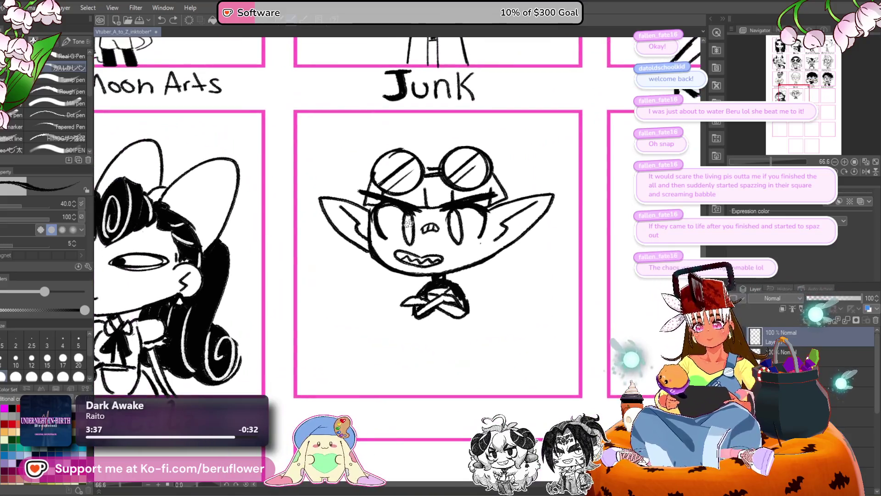
mouse_move(408, 223)
mouse_down()
mouse_move(410, 237)
mouse_move(453, 229)
mouse_up()
scroll(453, 230, down, 3)
scroll(452, 204, up, 2)
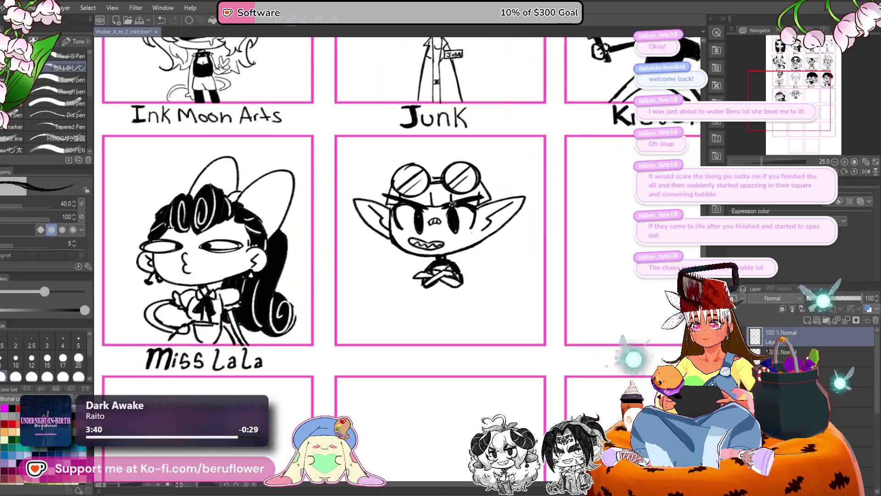
- Add vertical hair strokes beside the face and a small tuft on top of the head
mouse_move(396, 176)
mouse_down()
mouse_move(384, 183)
mouse_move(373, 225)
mouse_move(380, 281)
mouse_up()
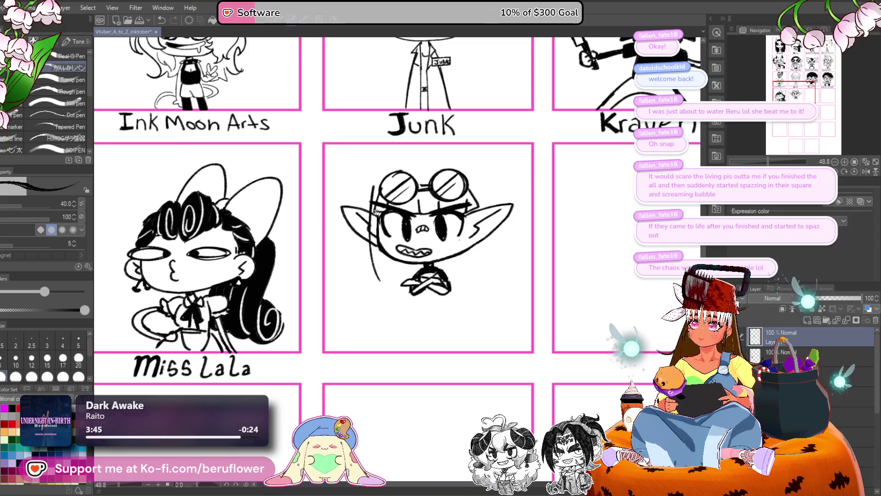
drag(401, 266, 365, 248)
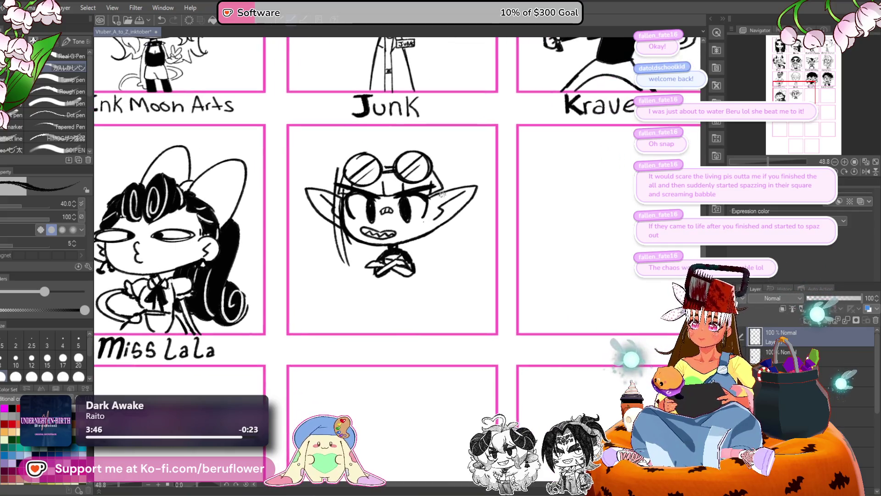
drag(439, 184, 427, 273)
drag(444, 230, 470, 256)
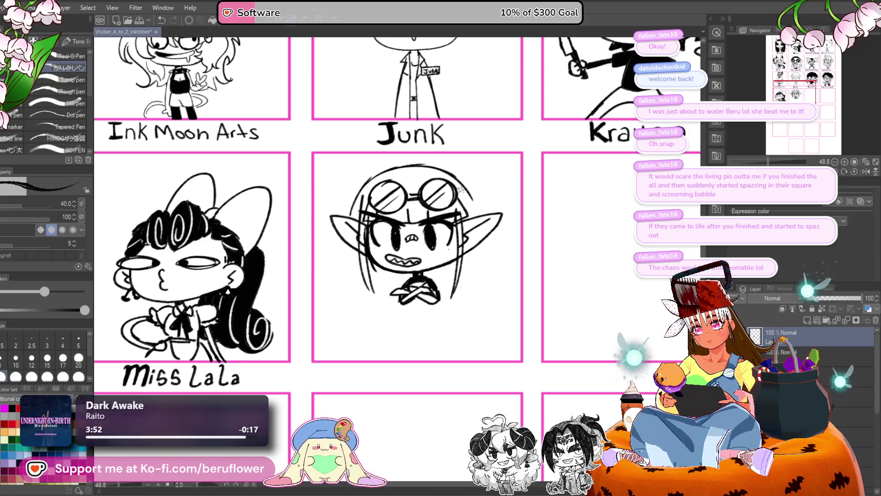
mouse_move(395, 193)
mouse_down()
mouse_move(421, 208)
mouse_move(443, 168)
mouse_up()
mouse_move(444, 182)
mouse_down()
mouse_move(458, 175)
mouse_move(427, 172)
mouse_move(391, 192)
mouse_up()
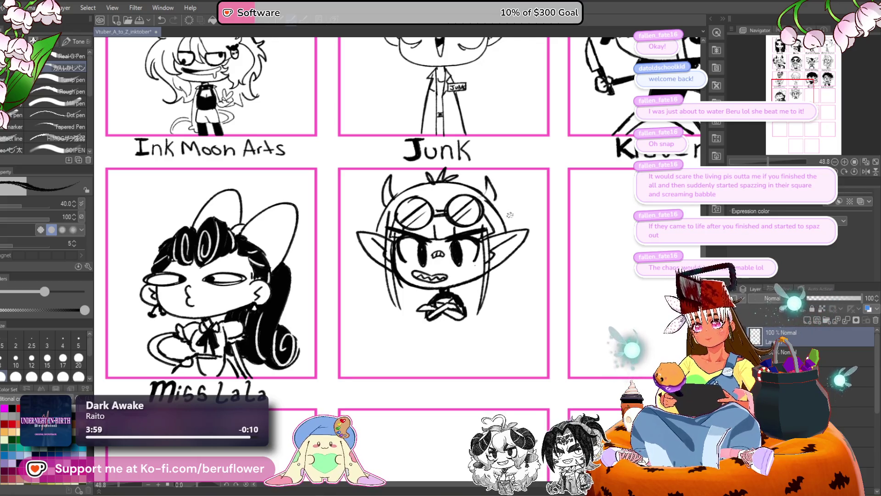
- Scale and rotate the goblin drawing with Ctrl+T and confirm the transform
drag(492, 250, 471, 223)
key(ctrl+t)
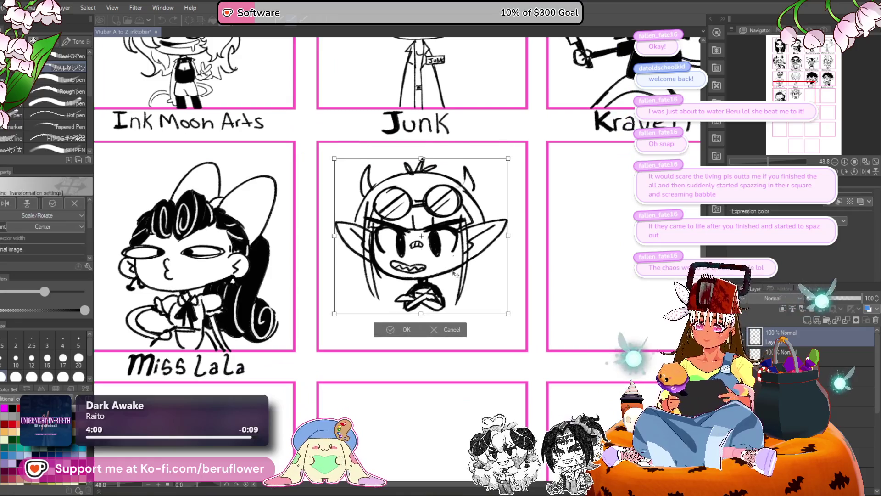
key(Return)
- Ink a curved hair strand and spiky hair bunches on the goblin's sides
drag(437, 250, 458, 242)
mouse_move(362, 180)
mouse_down()
mouse_move(337, 205)
mouse_move(337, 248)
mouse_move(364, 279)
mouse_up()
drag(390, 240, 373, 276)
mouse_move(496, 175)
mouse_down()
mouse_move(451, 174)
mouse_move(489, 161)
mouse_move(505, 190)
mouse_move(491, 210)
mouse_move(506, 202)
mouse_move(500, 241)
mouse_move(469, 270)
mouse_move(462, 260)
mouse_move(470, 261)
mouse_up()
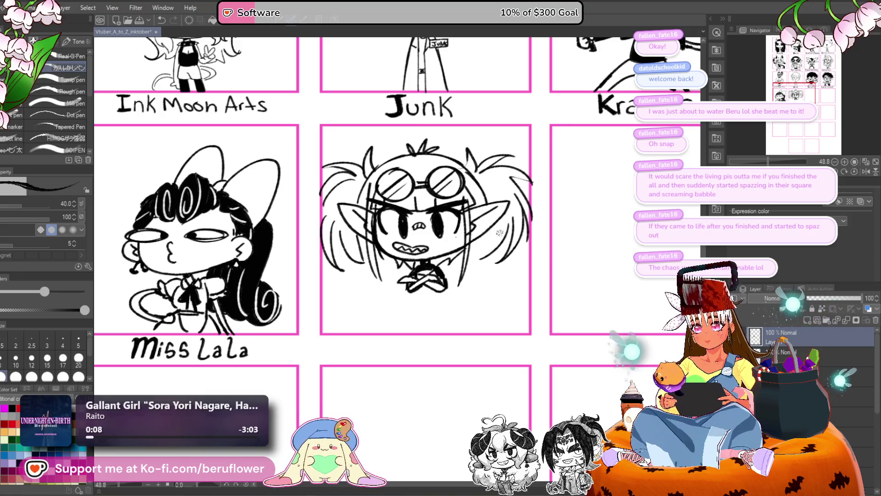
mouse_move(461, 158)
mouse_down()
mouse_move(472, 175)
mouse_move(462, 146)
mouse_up()
drag(426, 176, 389, 160)
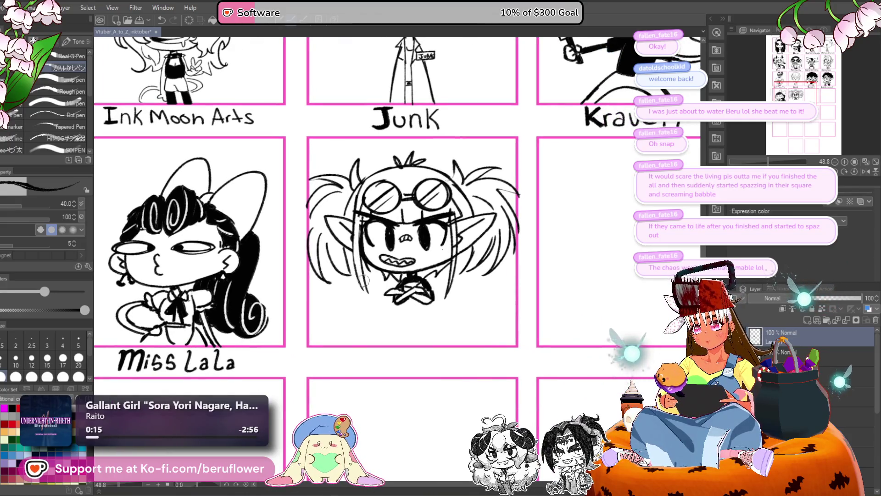
drag(368, 218, 347, 187)
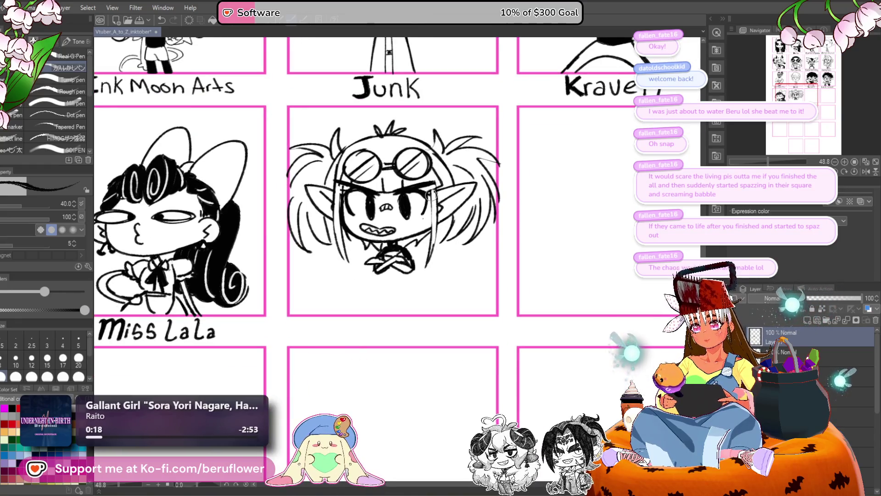
mouse_move(430, 199)
mouse_down()
mouse_move(448, 263)
mouse_move(456, 263)
mouse_move(443, 261)
mouse_up()
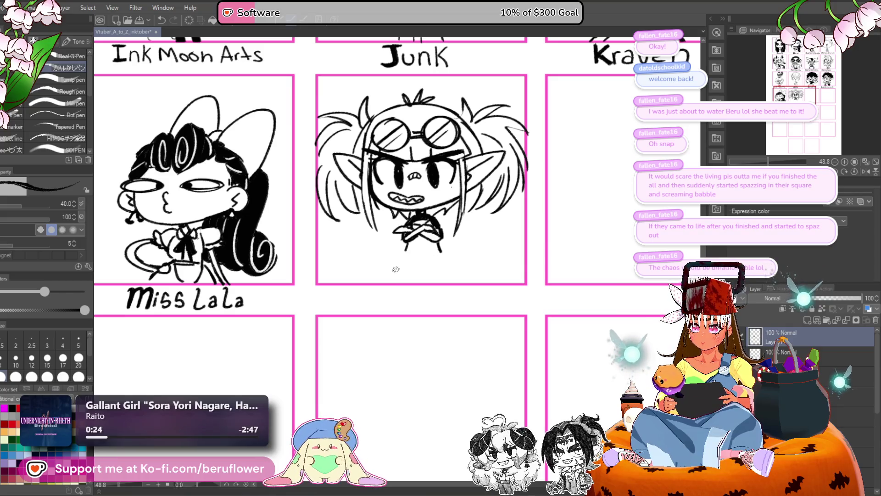
- Ink a curved base line under the goblin's crossed arms
mouse_move(412, 261)
mouse_down()
mouse_move(388, 248)
mouse_move(376, 266)
mouse_move(432, 270)
mouse_up()
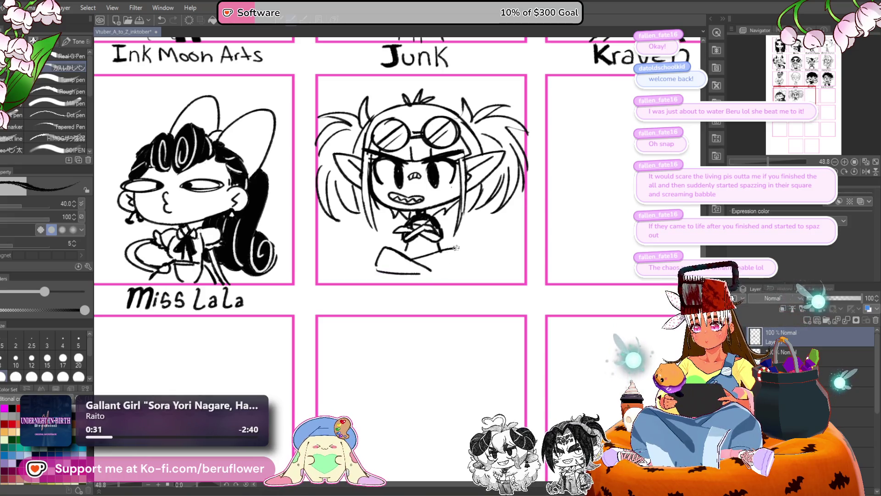
drag(448, 264, 451, 267)
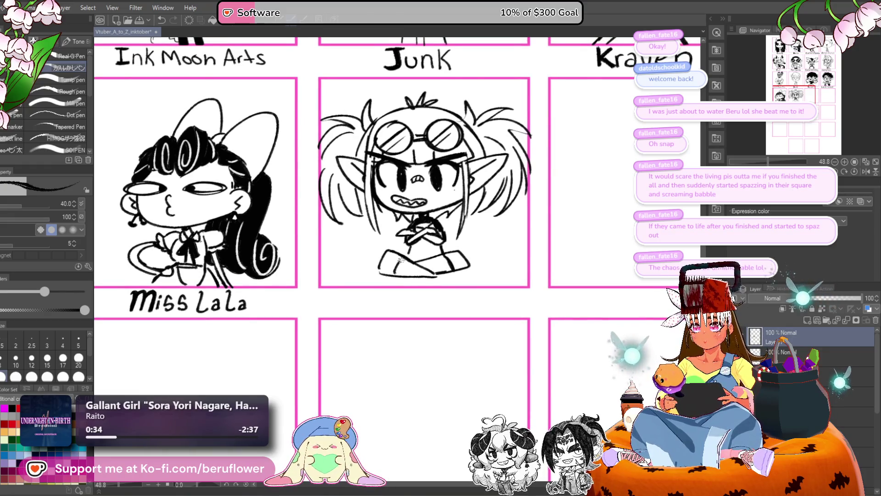
mouse_move(483, 257)
mouse_down()
mouse_move(389, 273)
mouse_move(402, 252)
mouse_up()
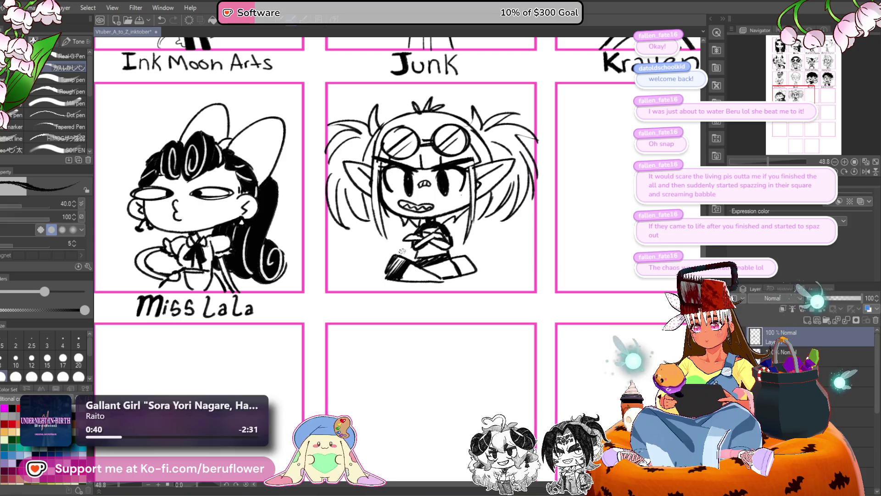
mouse_move(473, 252)
mouse_down()
mouse_move(453, 246)
mouse_move(446, 286)
mouse_up()
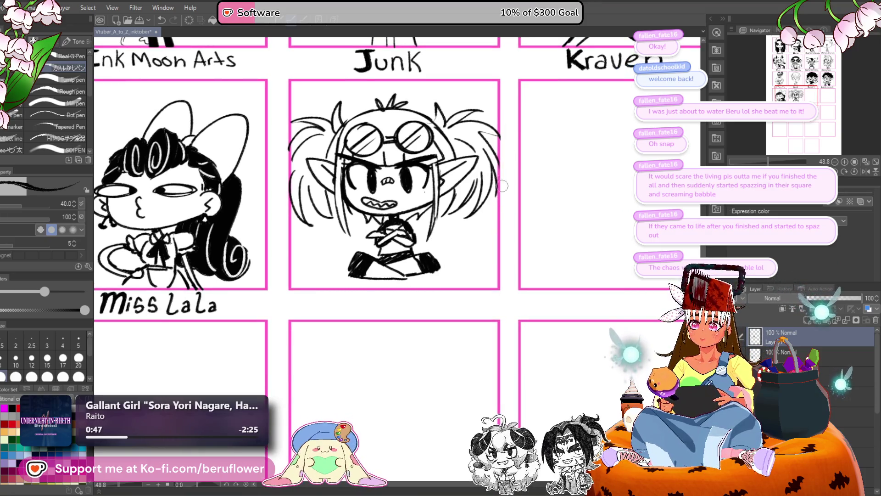
drag(285, 148, 306, 174)
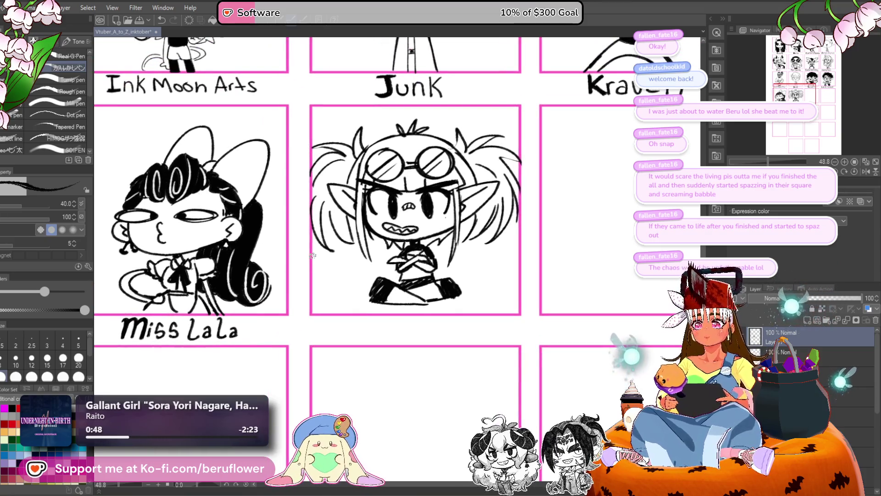
drag(312, 255, 307, 211)
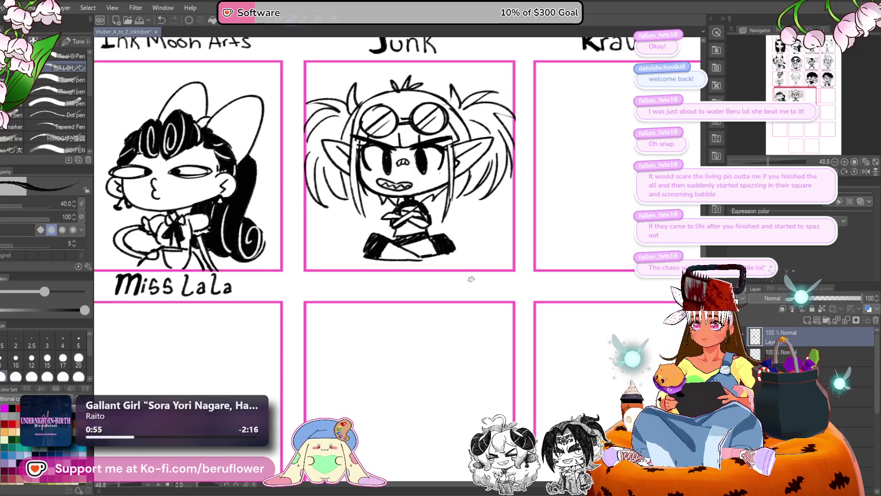
drag(485, 268, 479, 289)
- Move the whole goblin drawing slightly down in its panel using Ctrl+T and the arrow key
key(ctrl+t)
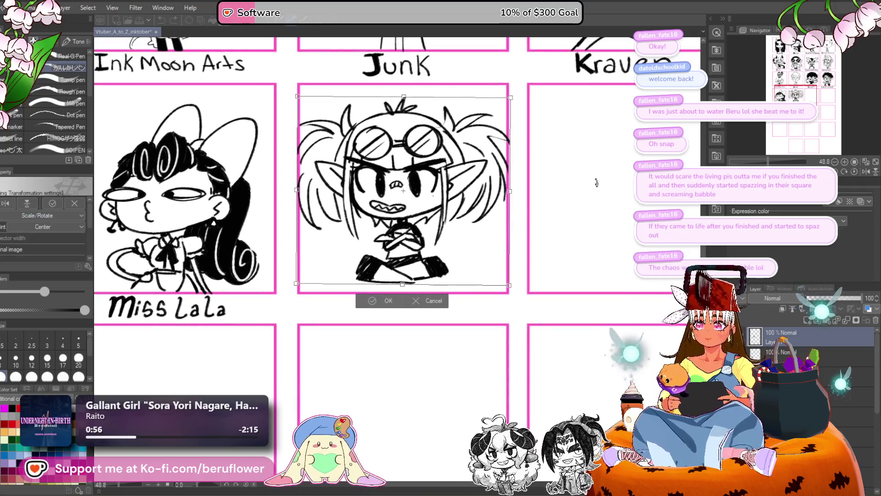
drag(433, 263, 434, 267)
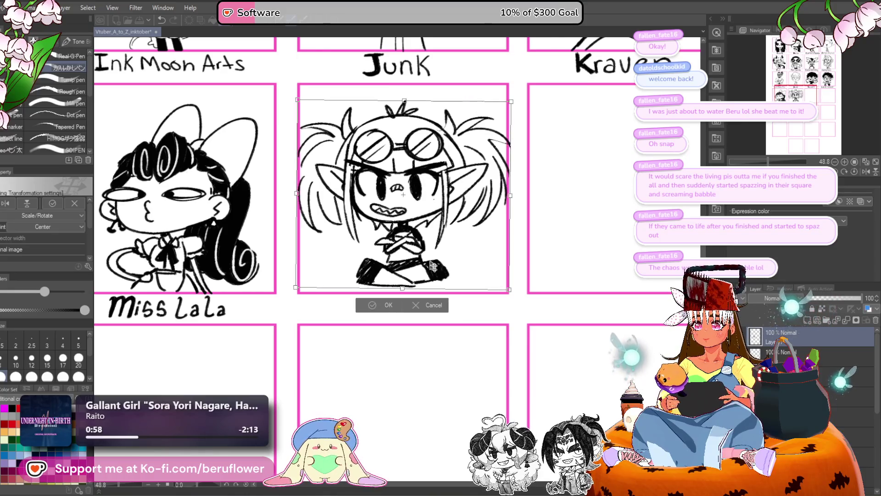
key(Down)
key(Down)
key(Down)
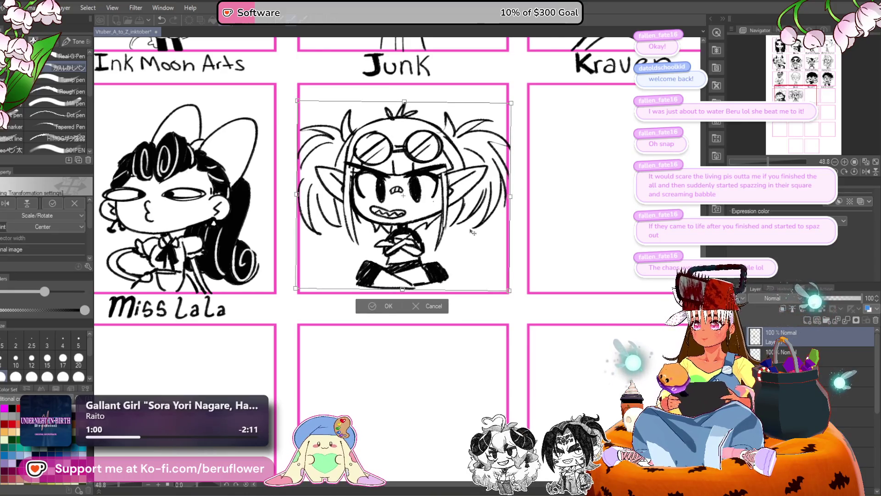
key(Return)
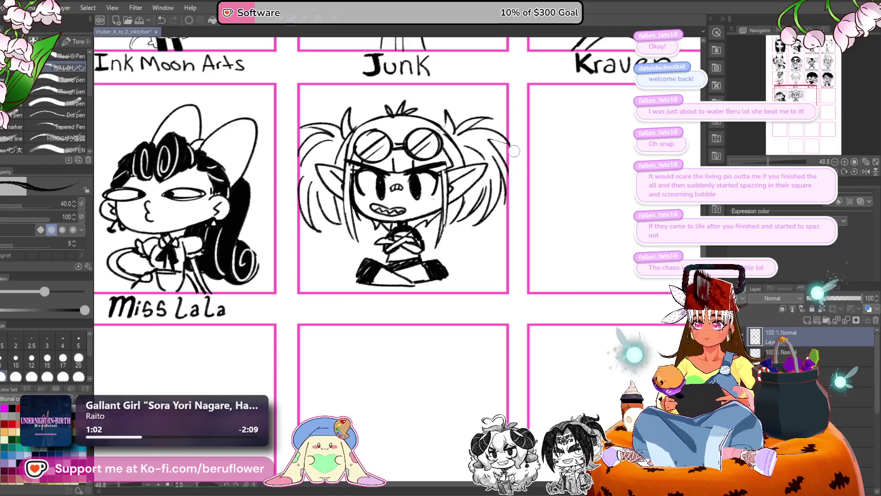
drag(409, 300, 428, 264)
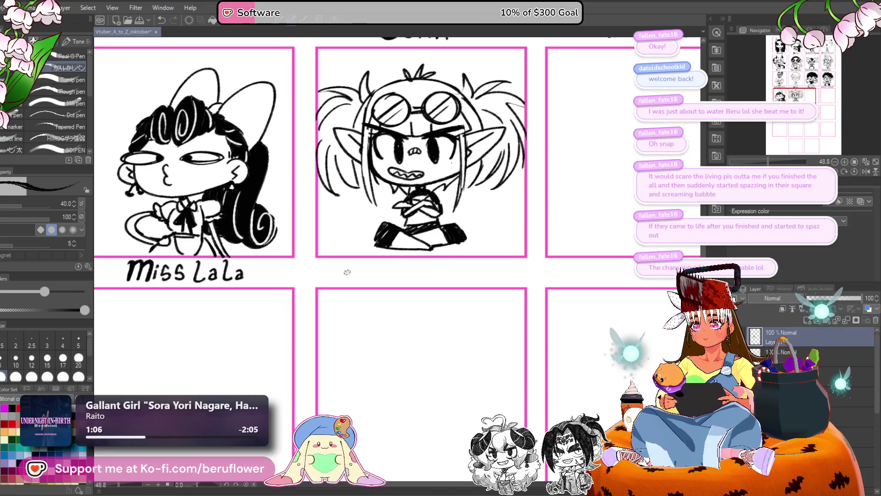
- Hand-letter the name 'Nerin Serene' beneath the goblin panel
drag(333, 257, 345, 275)
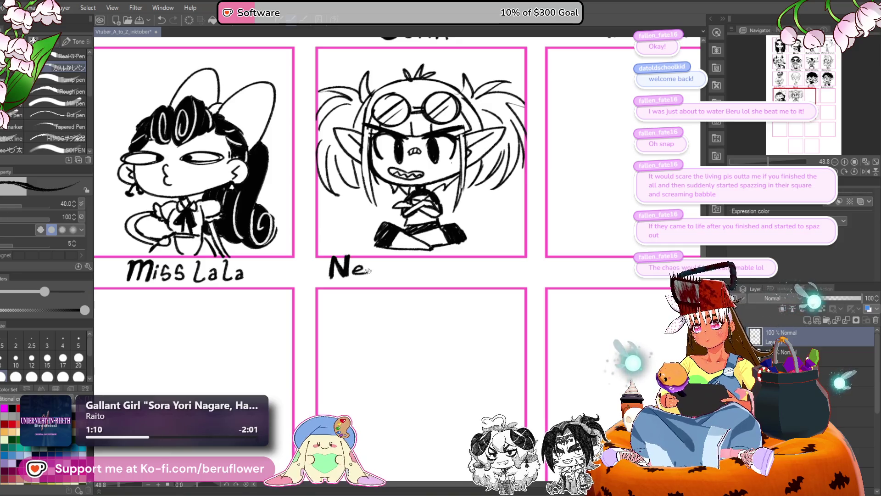
drag(395, 267, 401, 277)
mouse_move(420, 262)
mouse_down()
mouse_move(410, 258)
mouse_move(417, 269)
mouse_up()
drag(428, 269, 415, 263)
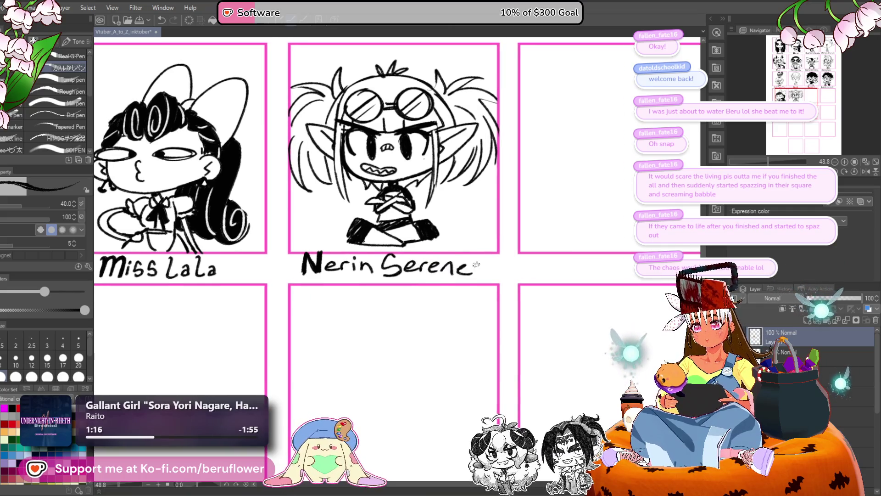
- Lasso the name, shift it slightly right and shrink it, then deselect and return to the pen
key(m)
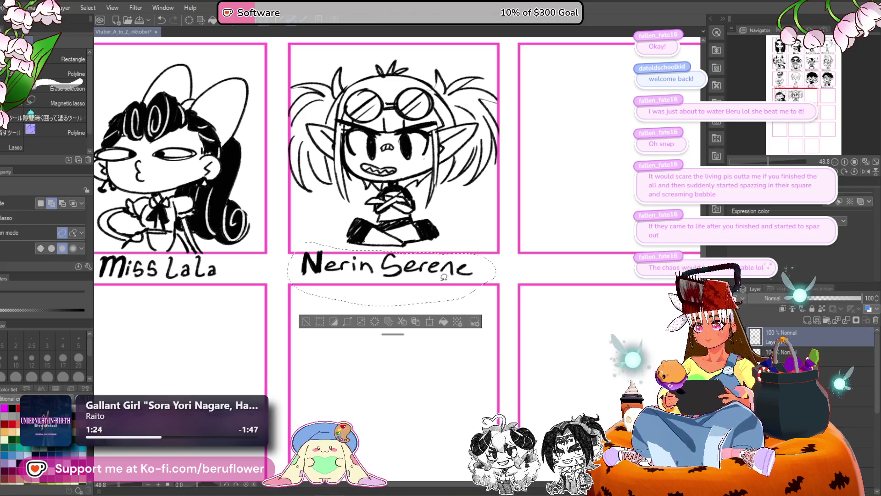
key(ctrl+t)
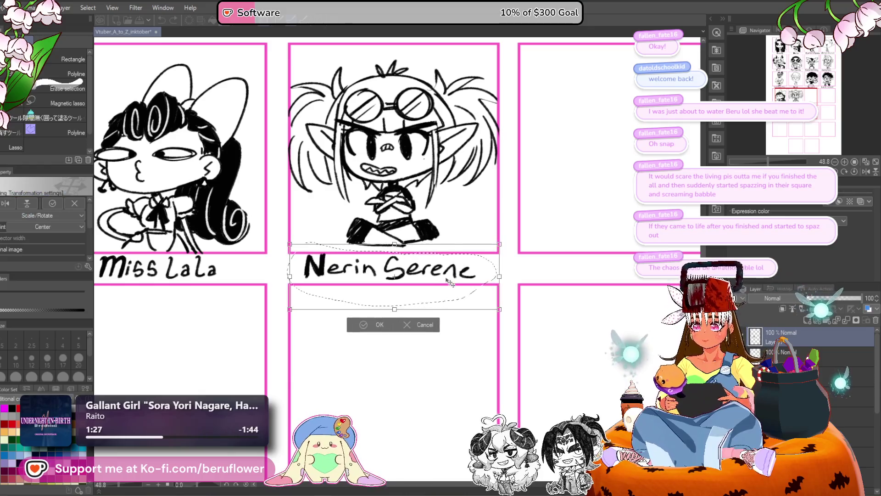
drag(459, 281, 465, 281)
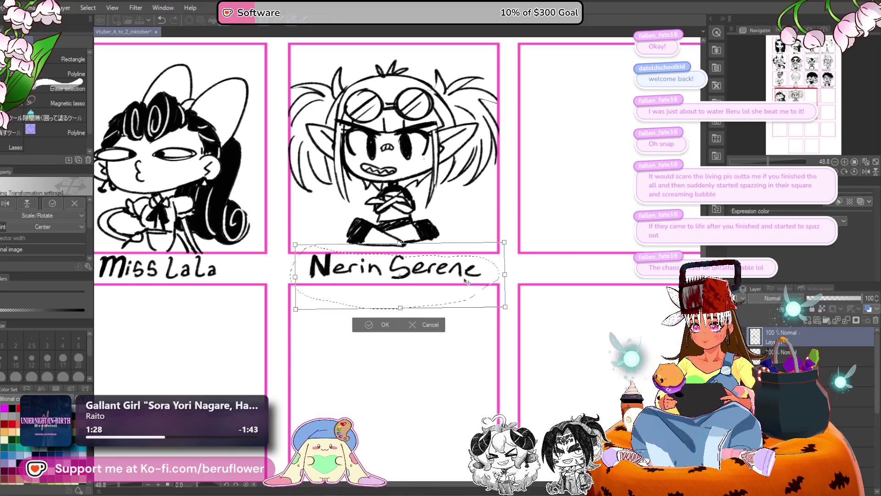
drag(414, 308, 412, 305)
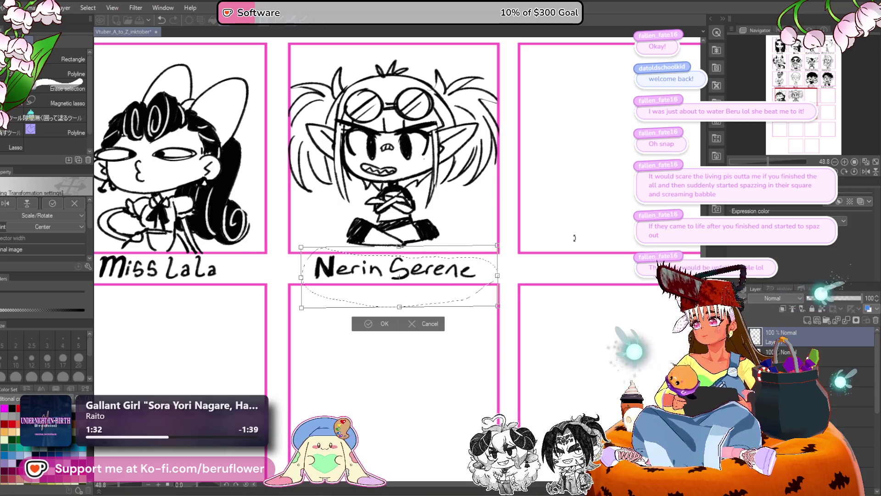
key(Return)
click(565, 240)
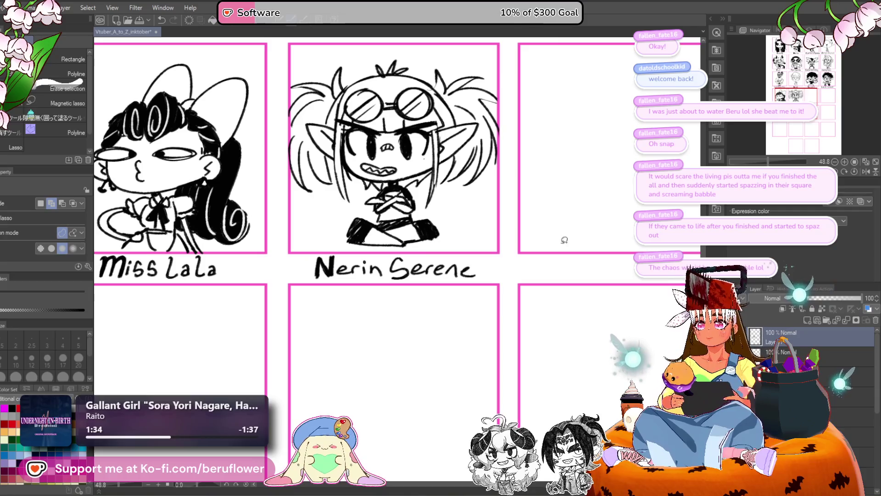
key(p)
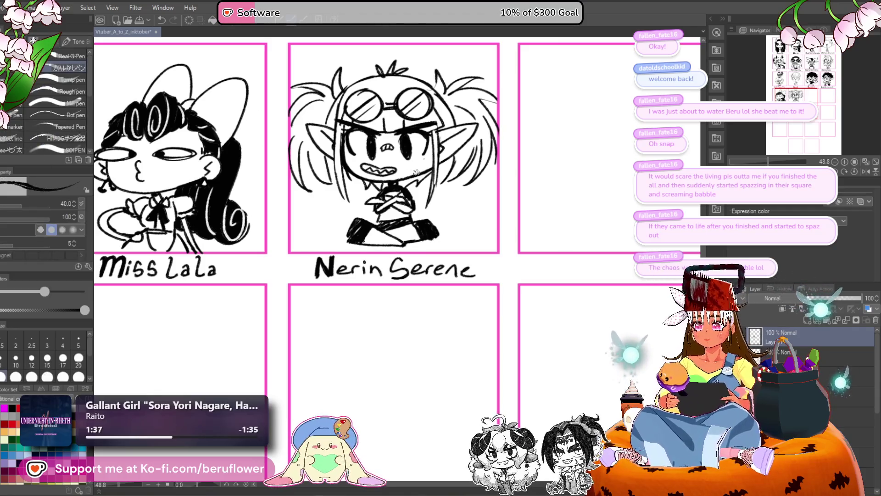
scroll(416, 173, up, 3)
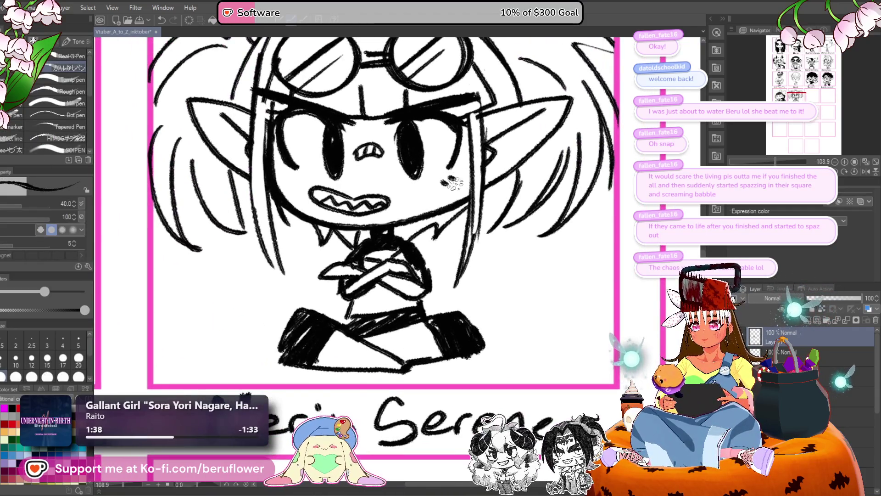
drag(387, 190, 413, 198)
drag(518, 155, 496, 162)
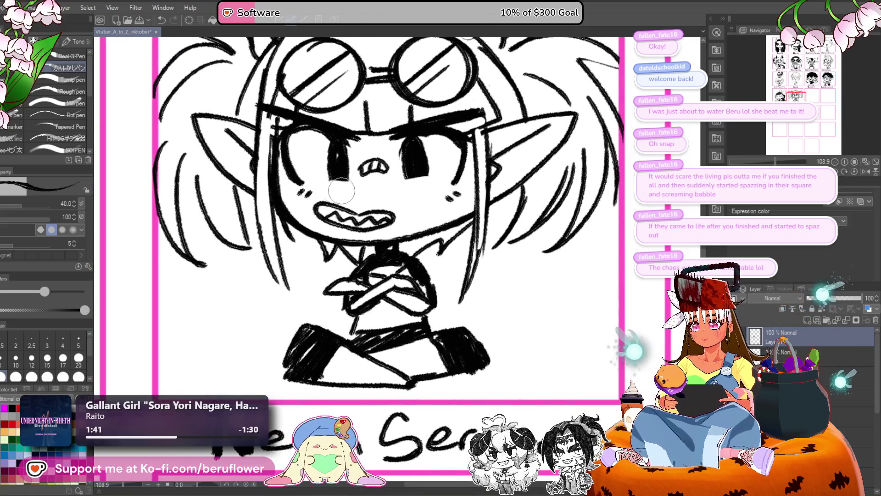
drag(469, 123, 479, 129)
drag(413, 147, 416, 156)
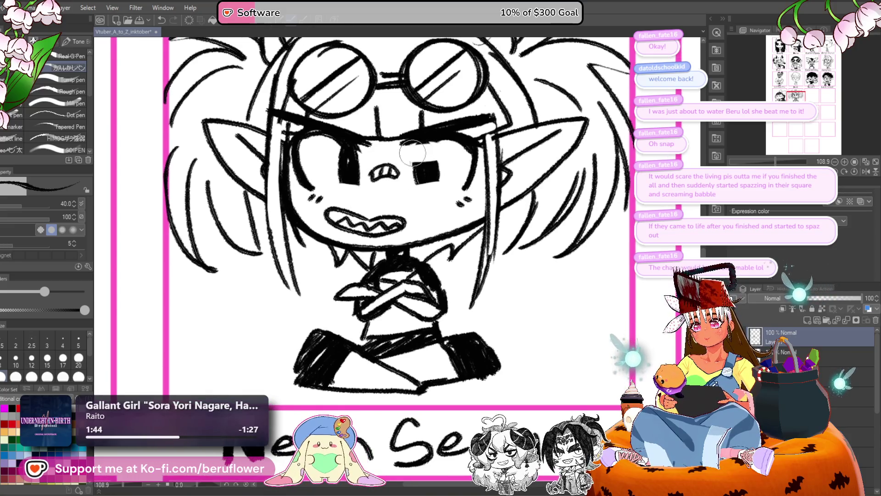
drag(358, 155, 350, 158)
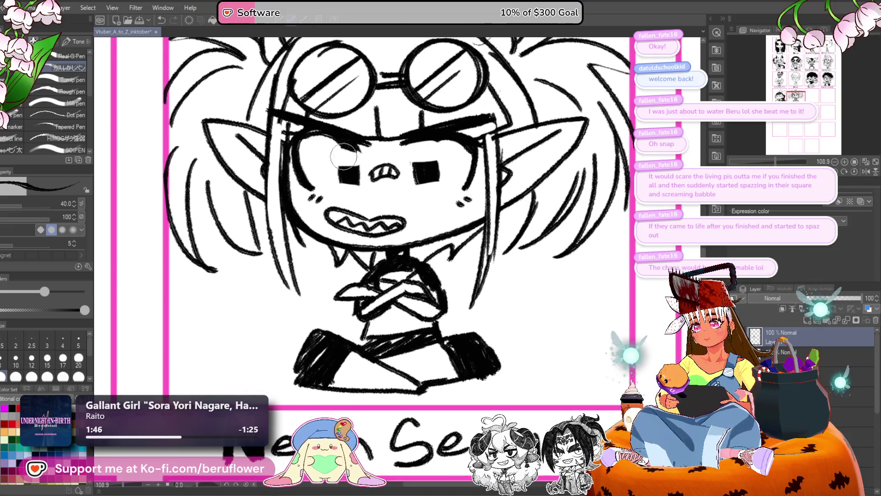
scroll(345, 152, down, 5)
scroll(343, 147, up, 6)
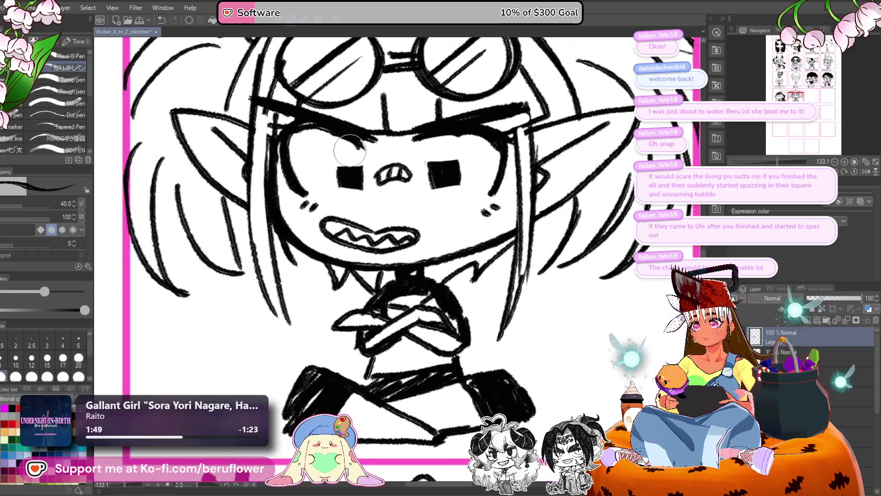
scroll(503, 112, down, 4)
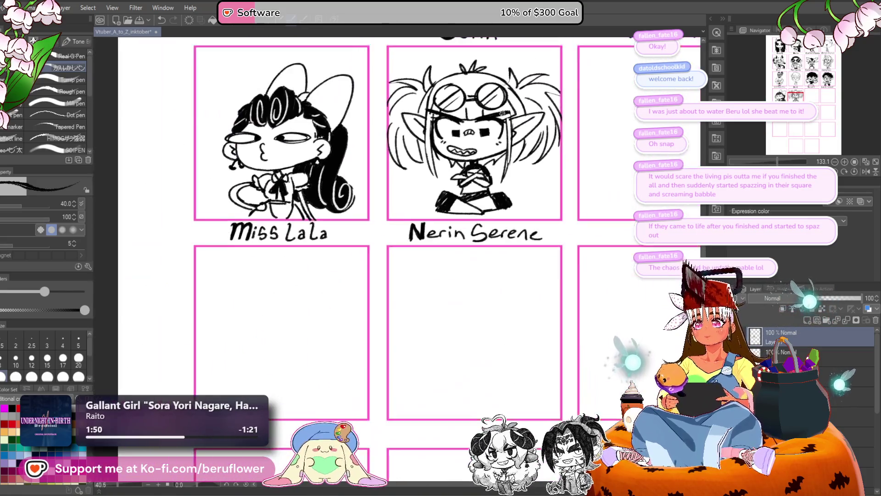
scroll(445, 207, up, 3)
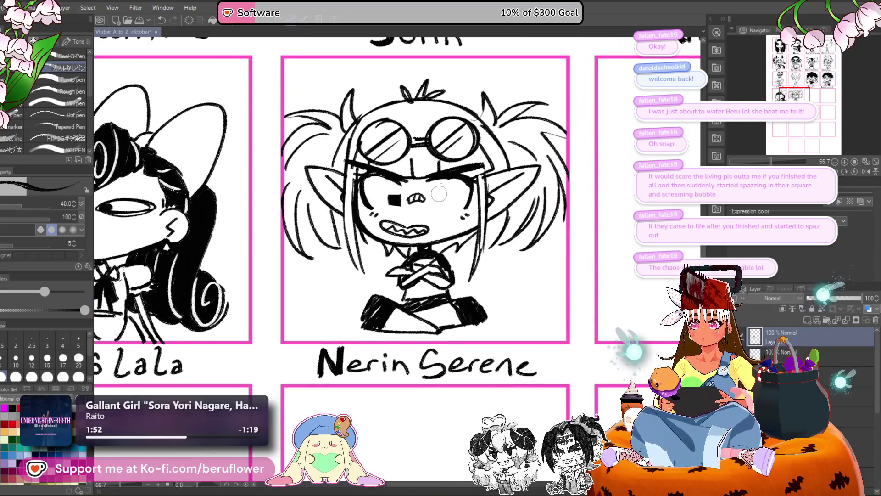
drag(401, 149, 393, 152)
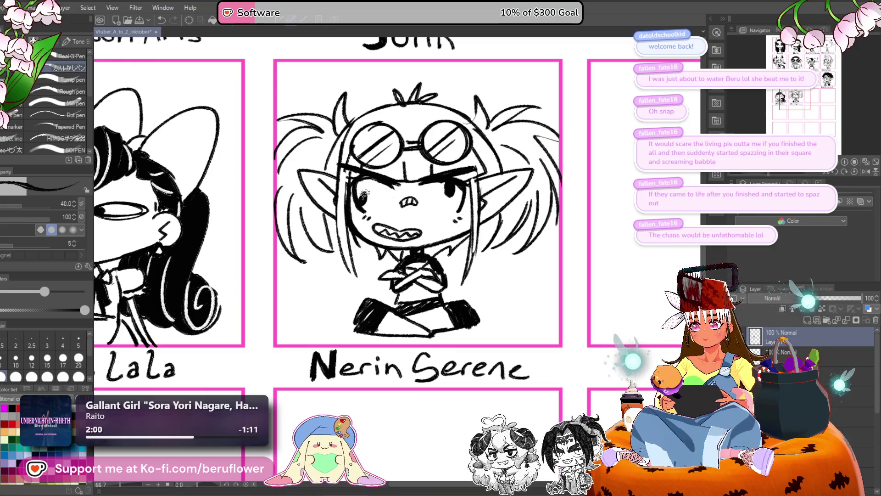
scroll(526, 178, down, 4)
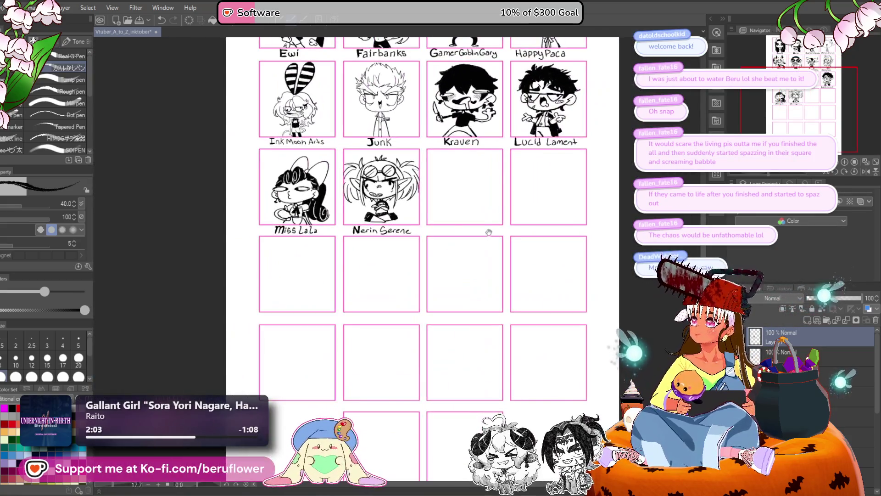
drag(501, 242, 459, 254)
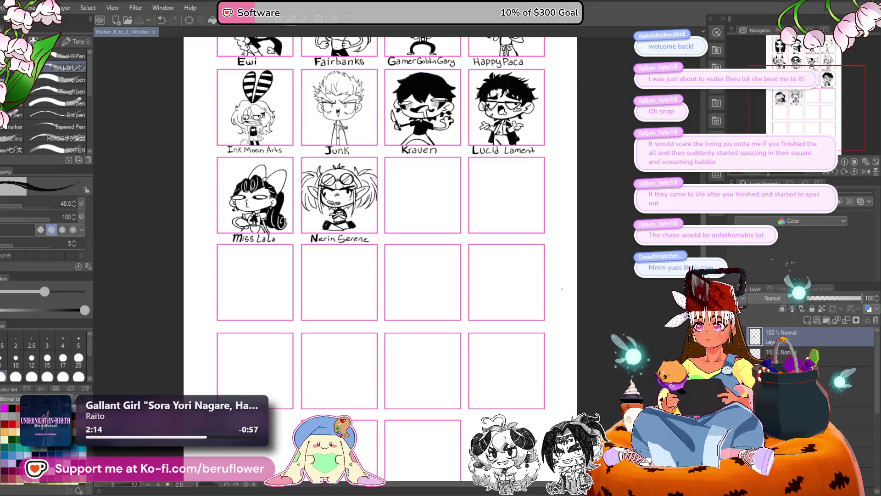
double_click(781, 342)
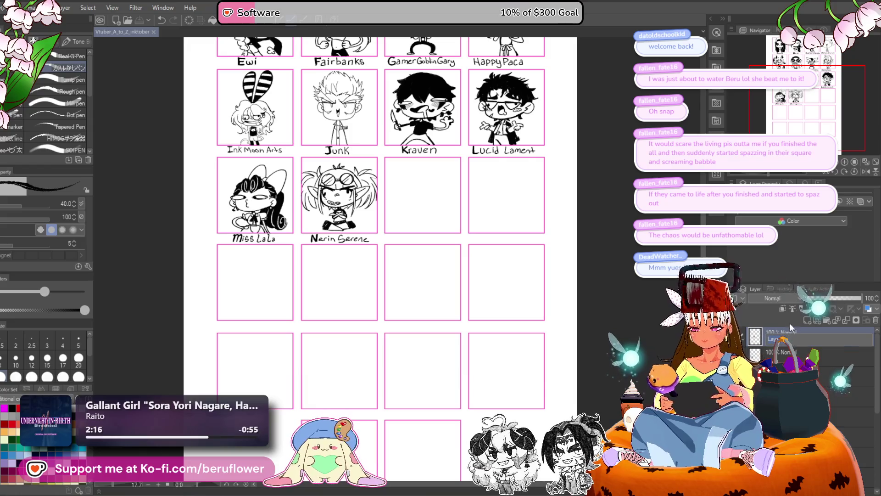
- Name the new layer 'nrem', then pan and zoom around the page to survey the panels
text(nrem)
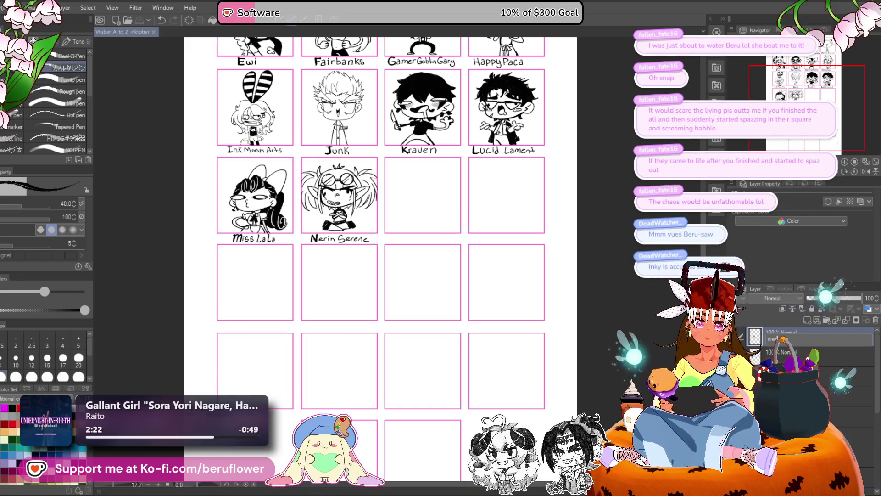
key(Return)
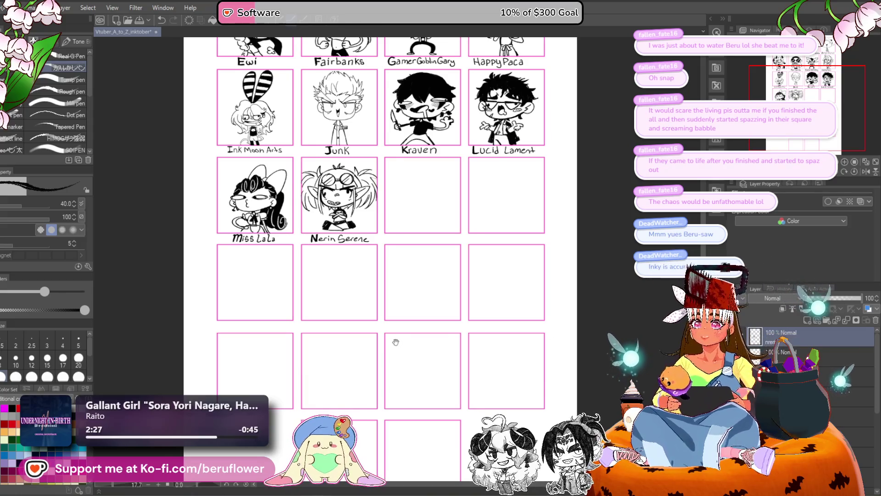
scroll(560, 340, up, 3)
scroll(299, 198, up, 5)
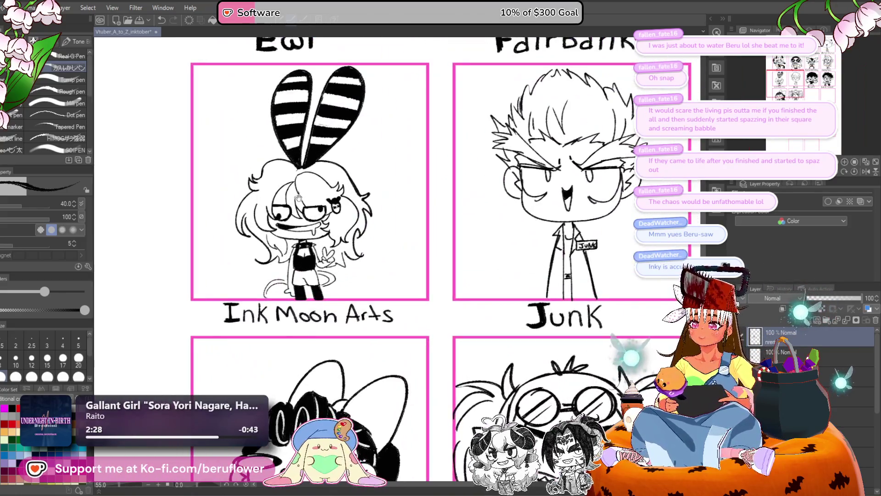
scroll(275, 257, down, 1)
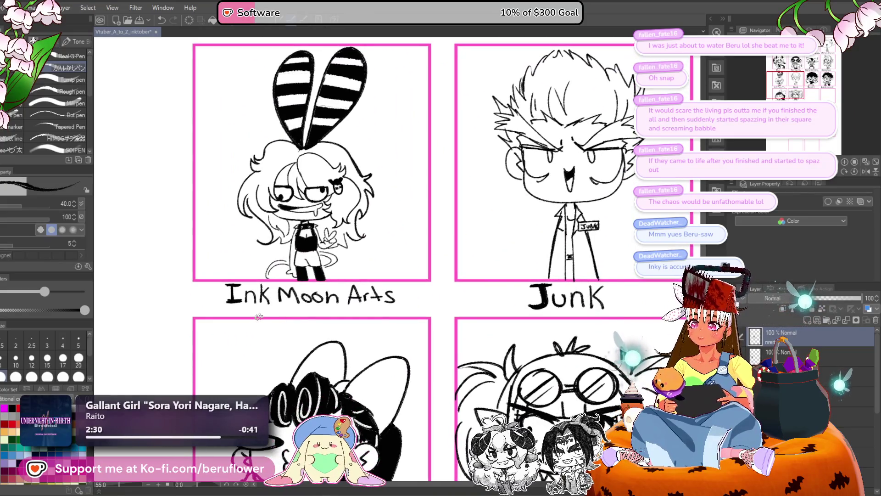
scroll(258, 317, down, 2)
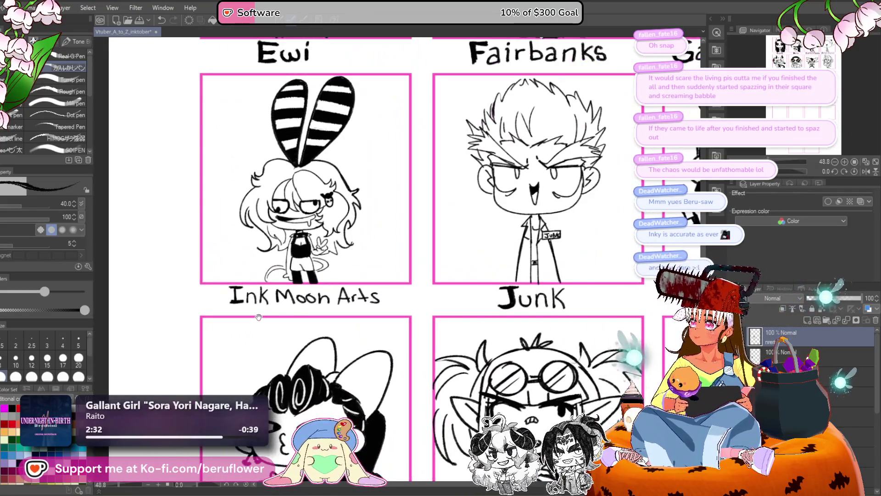
drag(405, 348, 324, 295)
scroll(324, 295, down, 3)
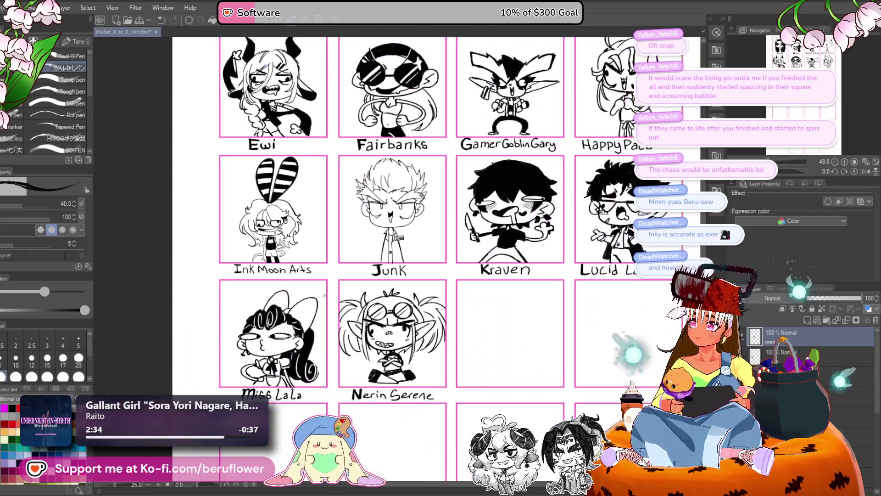
scroll(324, 295, up, 2)
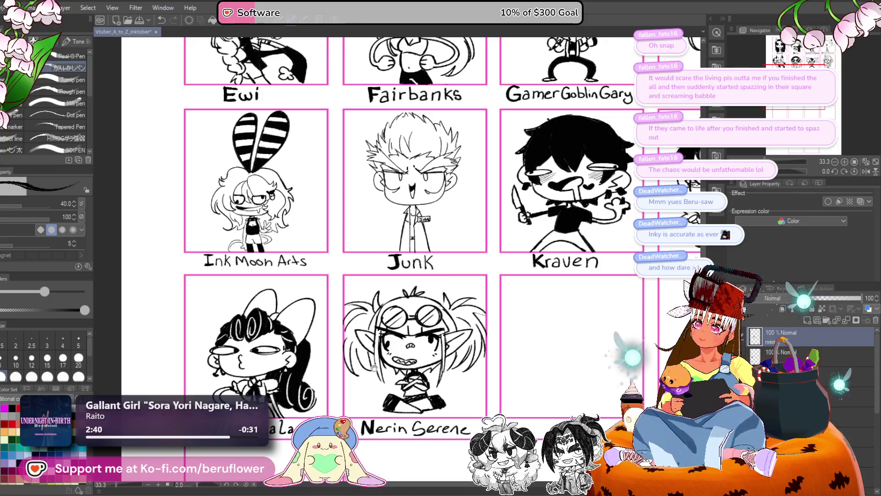
mouse_move(380, 381)
mouse_down()
mouse_move(384, 344)
mouse_move(365, 353)
mouse_move(351, 387)
mouse_move(361, 374)
mouse_up()
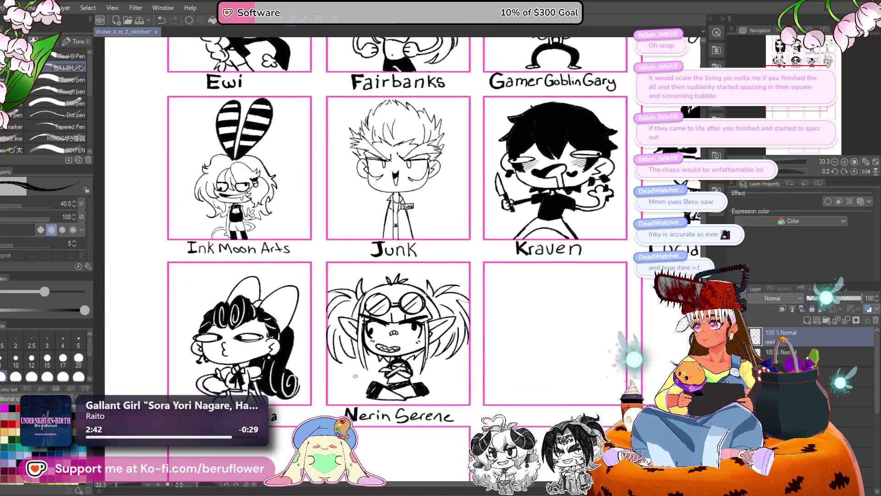
scroll(407, 390, down, 5)
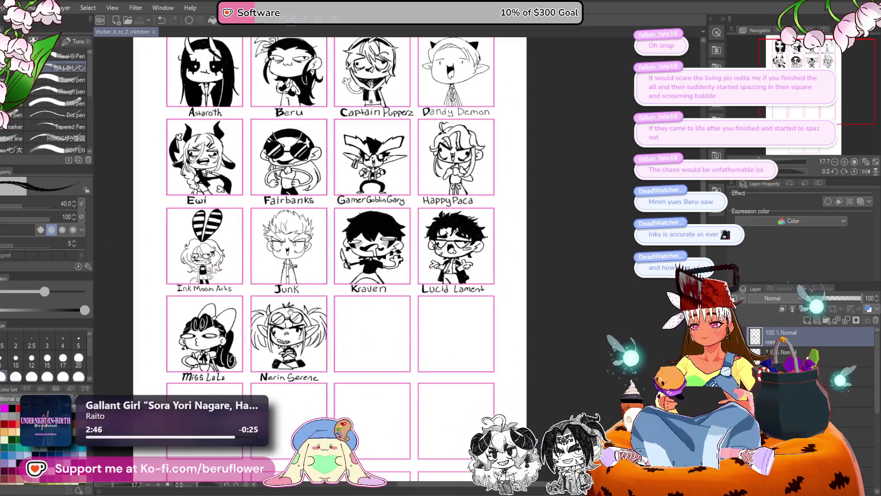
mouse_move(381, 399)
mouse_down()
mouse_move(384, 287)
mouse_move(413, 402)
mouse_up()
scroll(384, 290, up, 2)
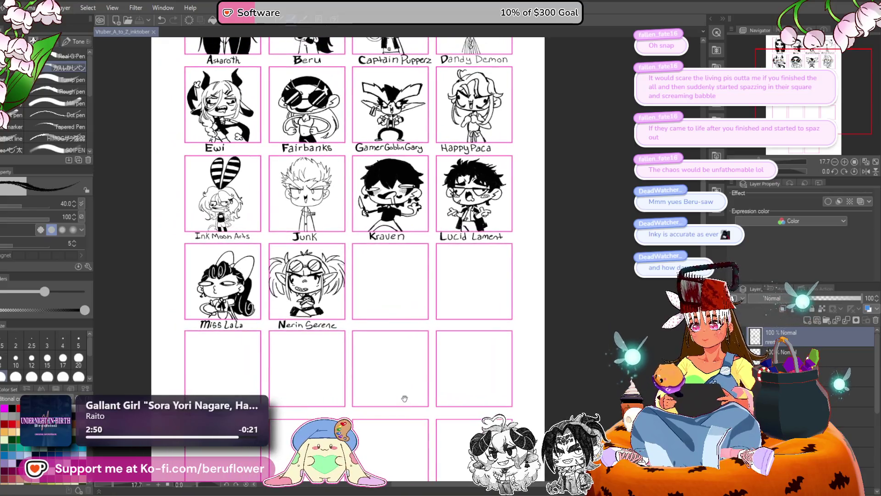
- Lasso the Miss LaLa drawing, enlarge it slightly, nudge it up and left, then deselect
key(m)
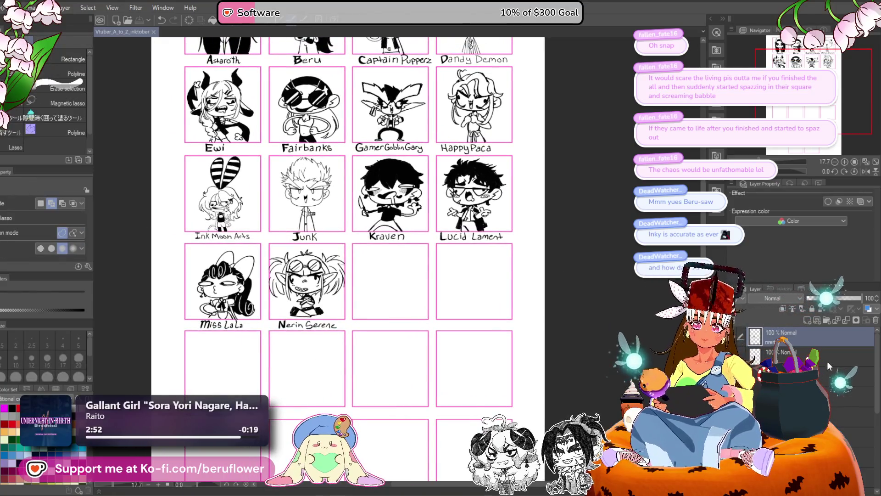
scroll(217, 312, up, 5)
mouse_move(367, 302)
mouse_down()
mouse_move(305, 345)
mouse_move(202, 334)
mouse_move(133, 270)
mouse_move(320, 64)
mouse_move(385, 282)
mouse_up()
scroll(385, 282, down, 1)
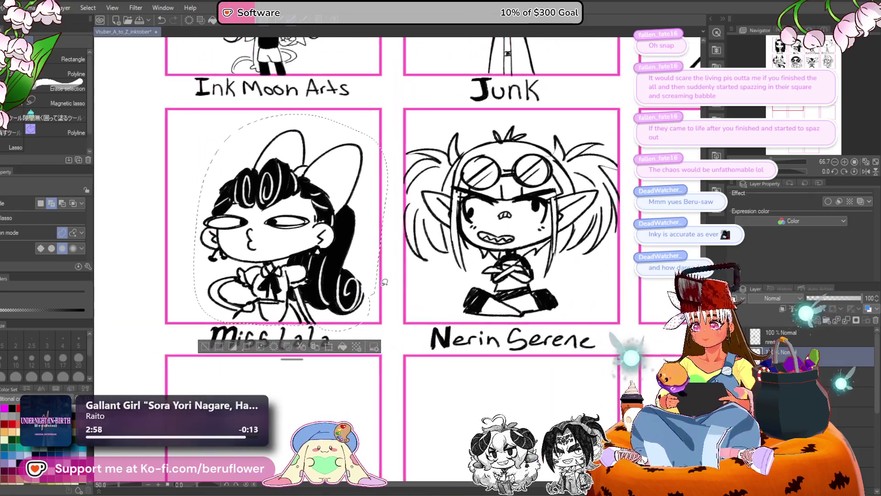
key(ctrl+t)
scroll(385, 282, down, 2)
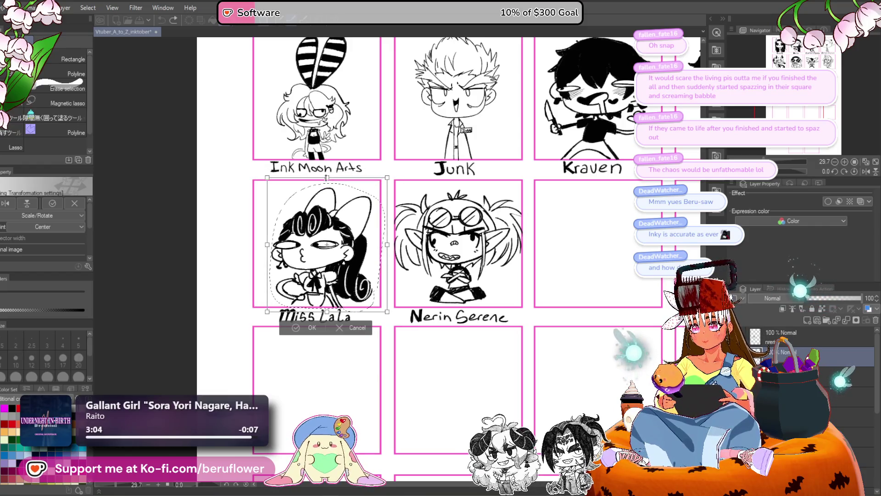
drag(327, 177, 327, 175)
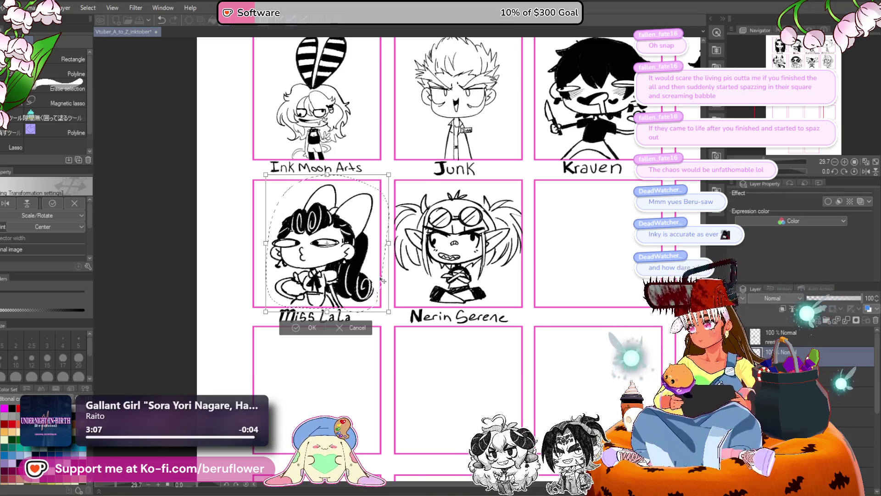
drag(383, 281, 382, 281)
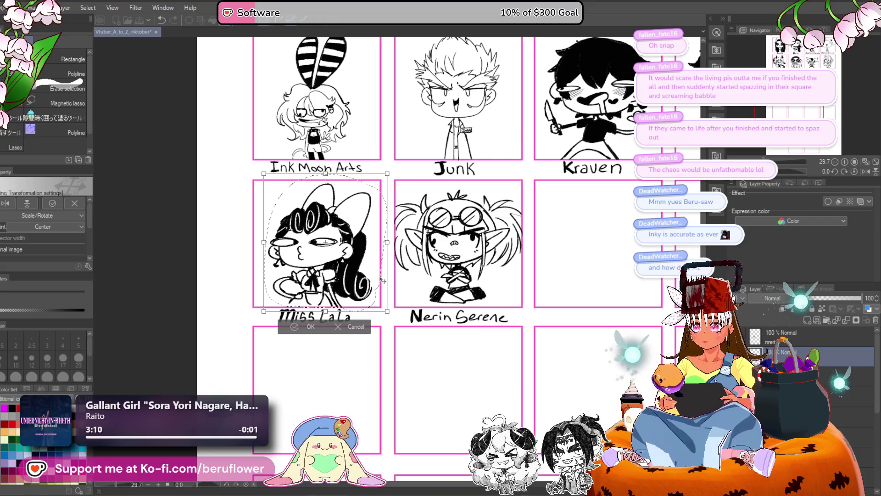
key(Return)
key(ctrl+d)
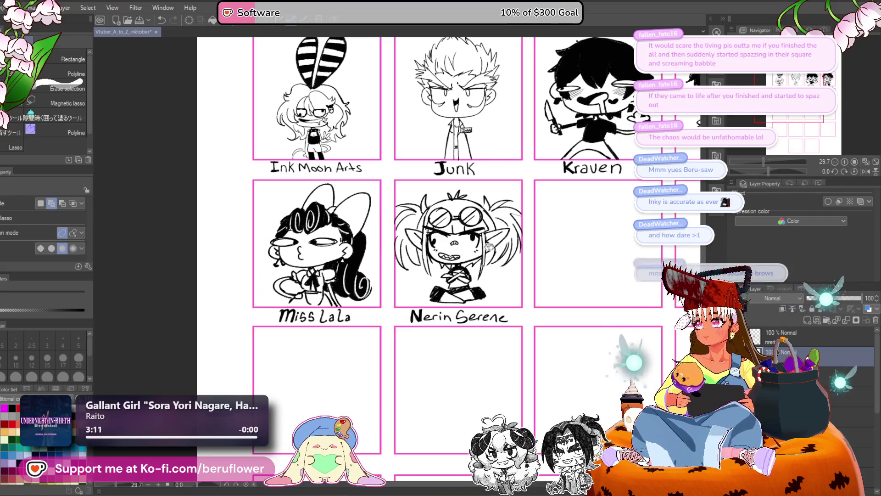
drag(488, 246, 459, 232)
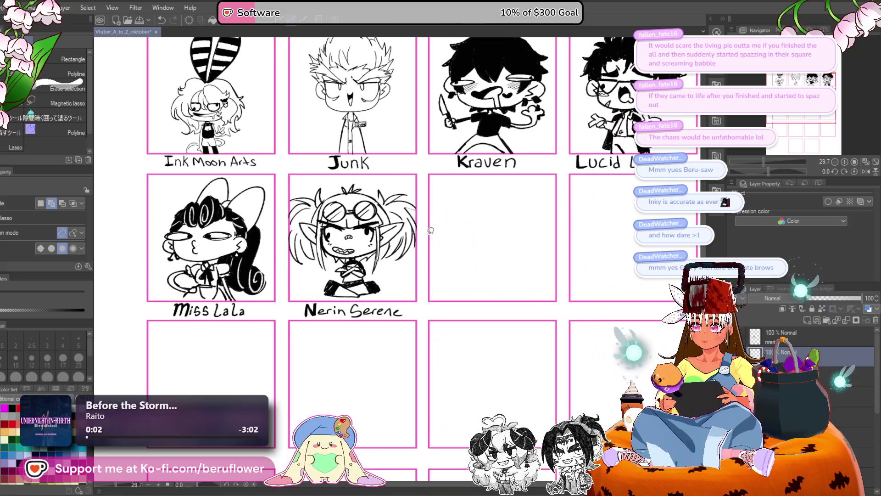
- Fill both of Nerin Serene's goggle lenses with solid black
scroll(430, 231, down, 2)
scroll(427, 233, up, 3)
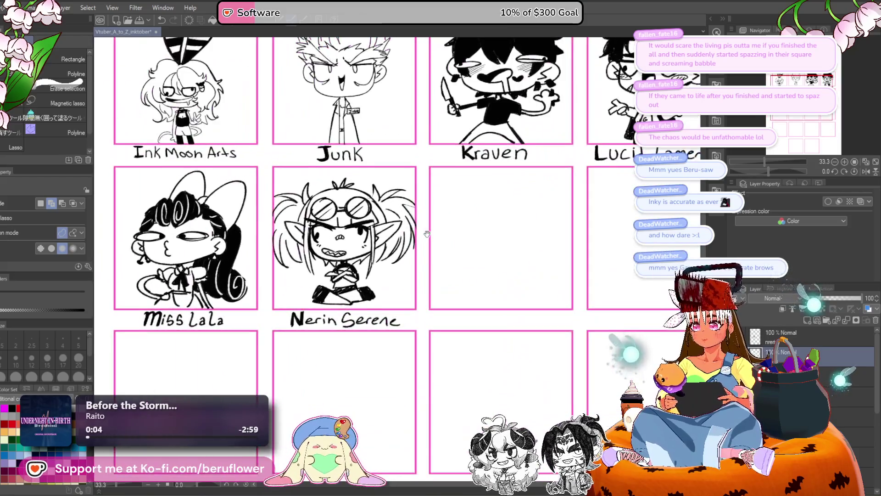
scroll(427, 234, up, 4)
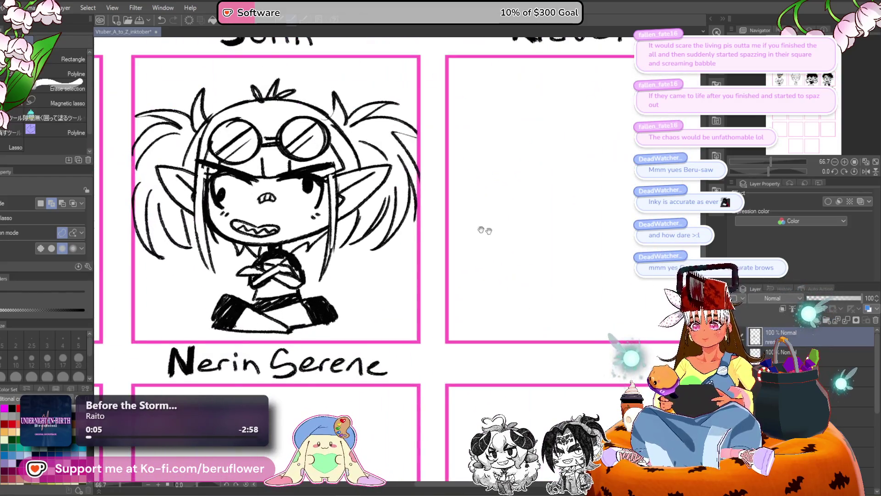
drag(484, 230, 536, 301)
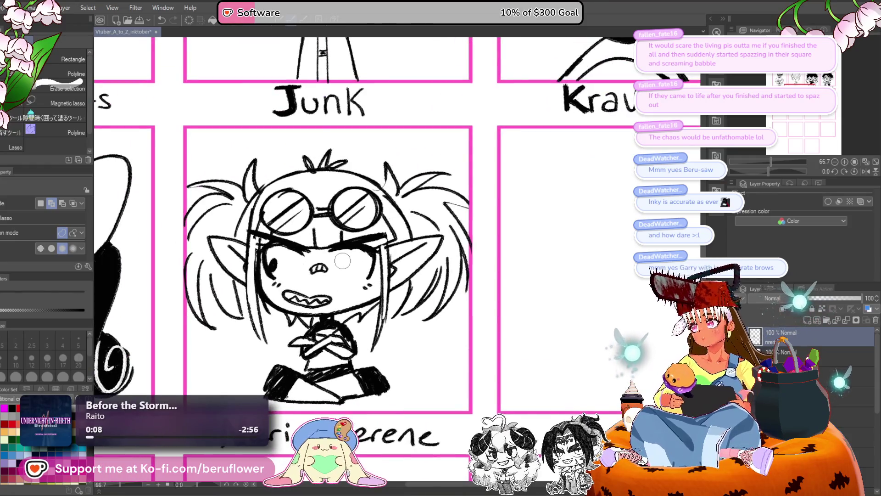
drag(383, 233, 389, 234)
key(p)
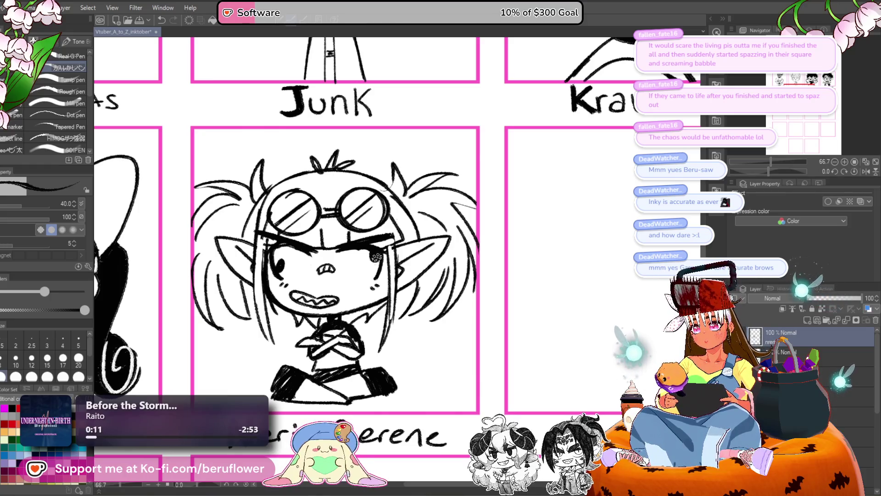
scroll(395, 284, down, 5)
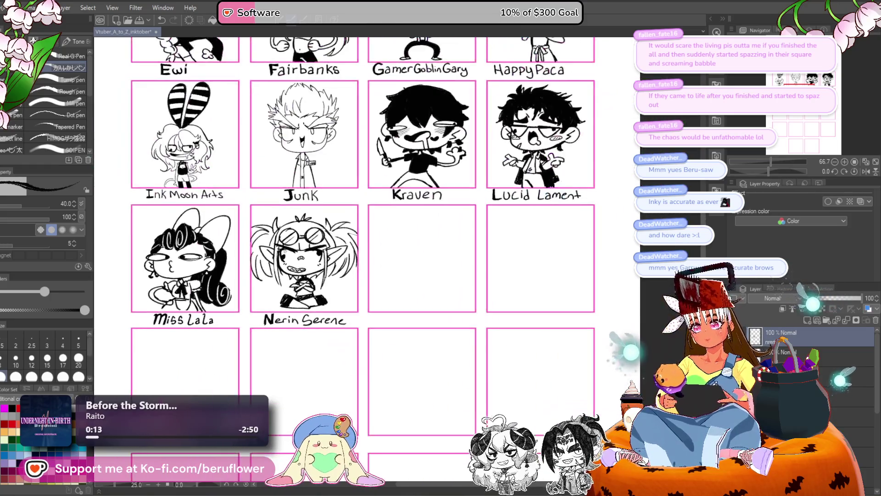
scroll(395, 285, up, 4)
scroll(395, 284, down, 3)
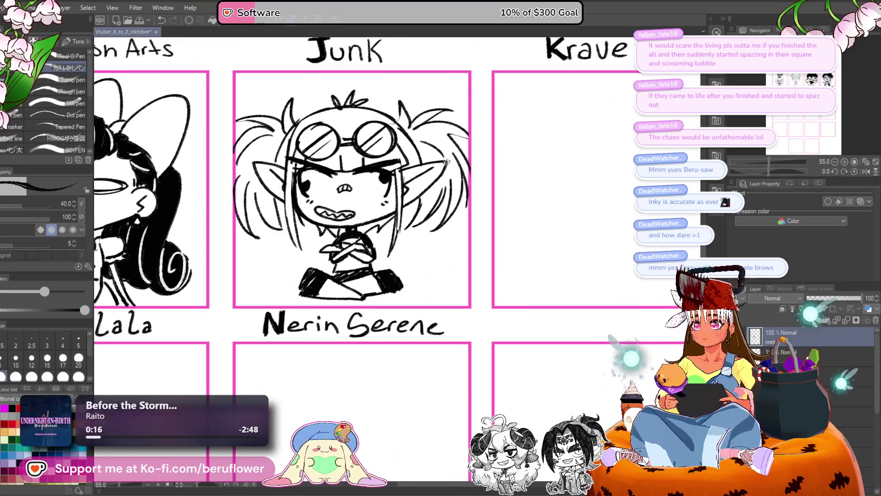
scroll(306, 203, up, 4)
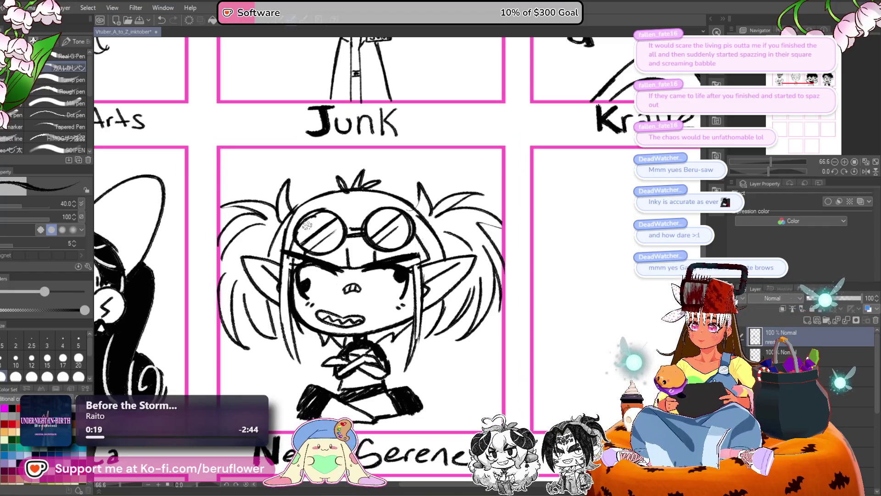
key(g)
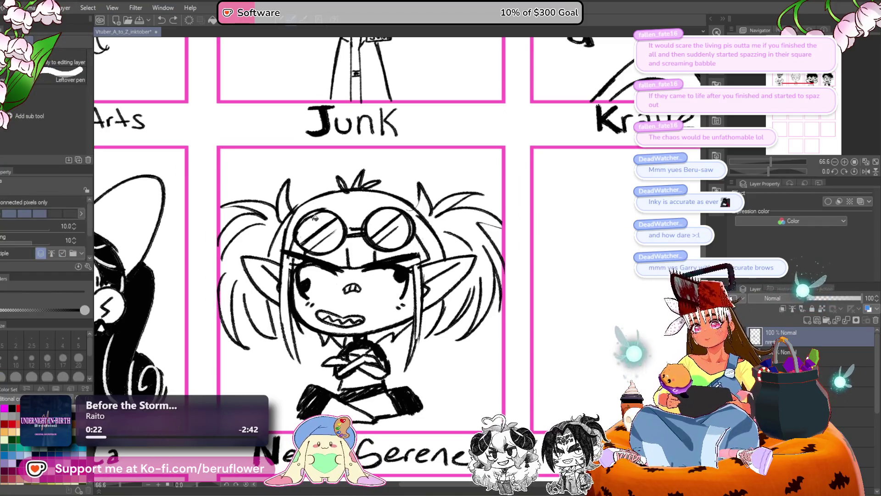
click(320, 231)
click(404, 232)
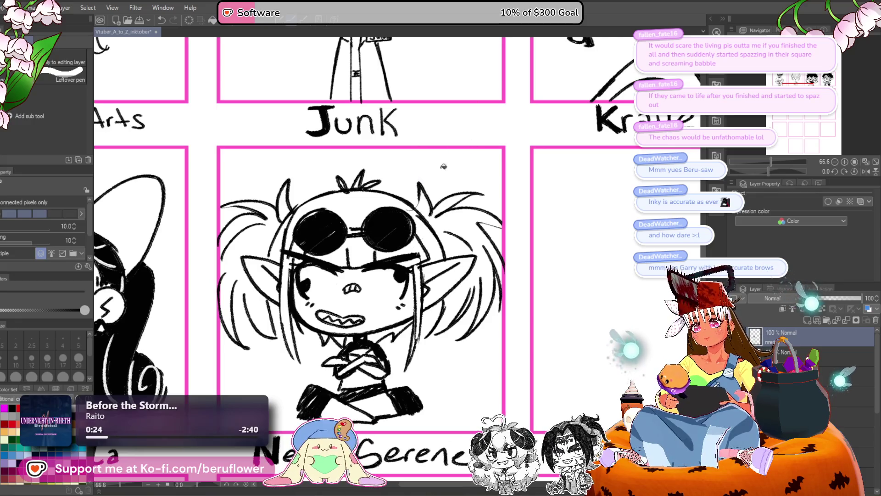
- Draw white glare streaks across the left and right lenses, then return the colour to black
key(p)
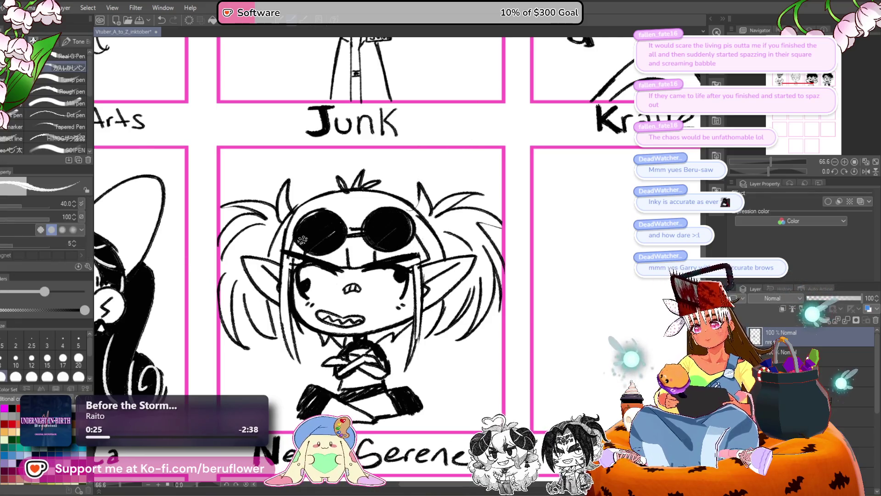
drag(303, 244, 338, 220)
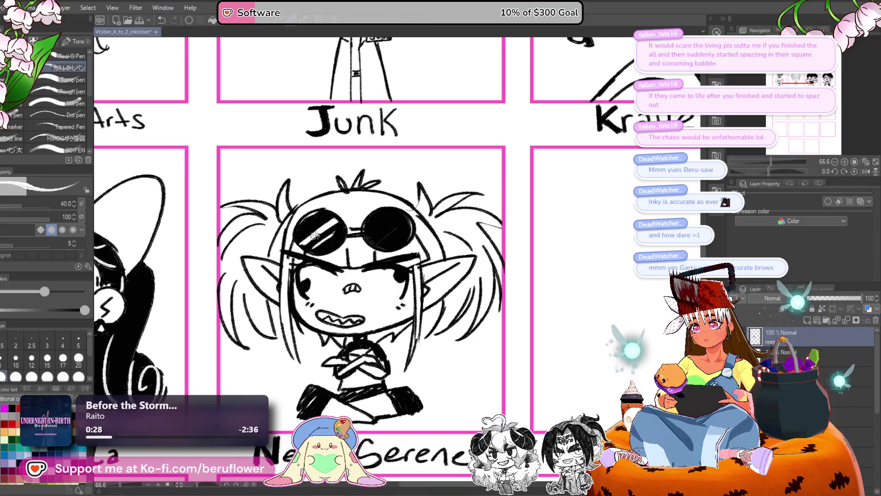
mouse_move(401, 215)
mouse_down()
mouse_move(378, 233)
mouse_move(360, 229)
mouse_up()
key(x)
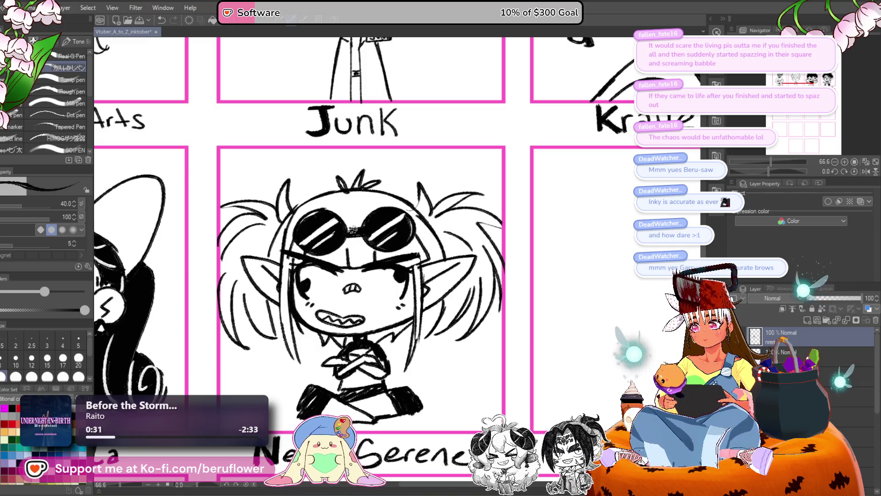
scroll(363, 257, down, 5)
scroll(455, 386, up, 3)
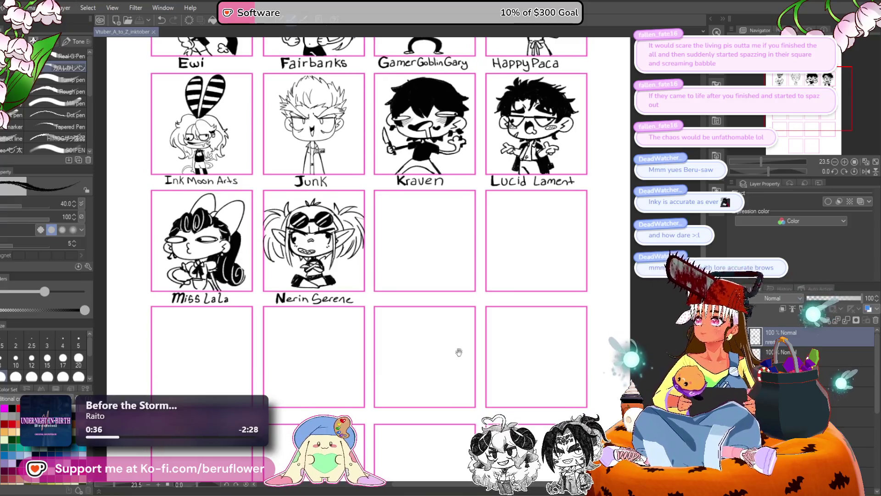
- Add a new raster layer above the portrait grid, leave its default name, and save the comic
drag(457, 354, 417, 333)
click(808, 320)
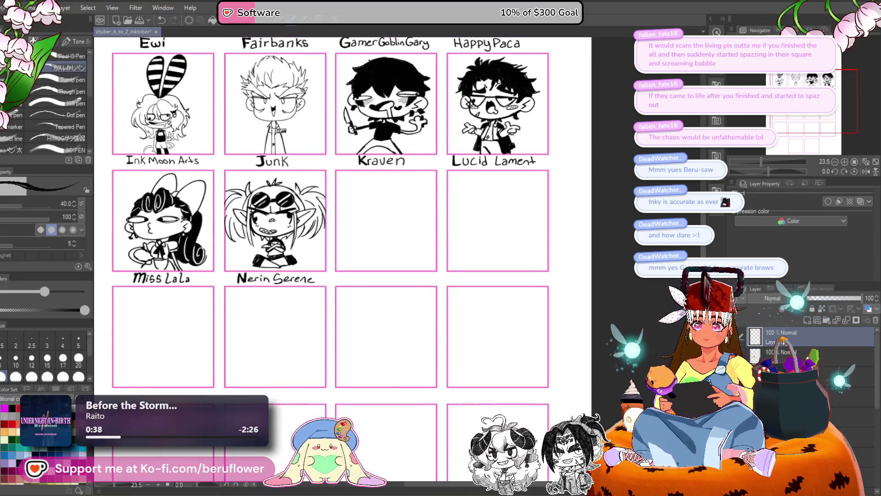
double_click(783, 344)
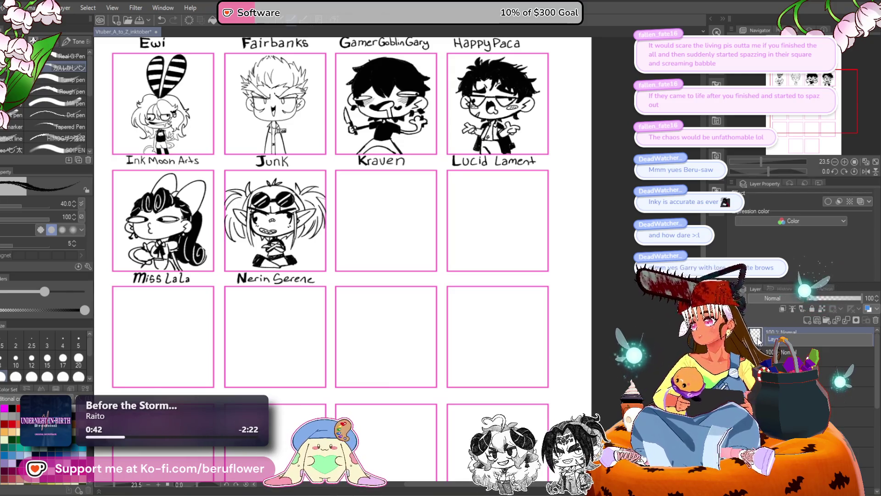
text(o)
key(Escape)
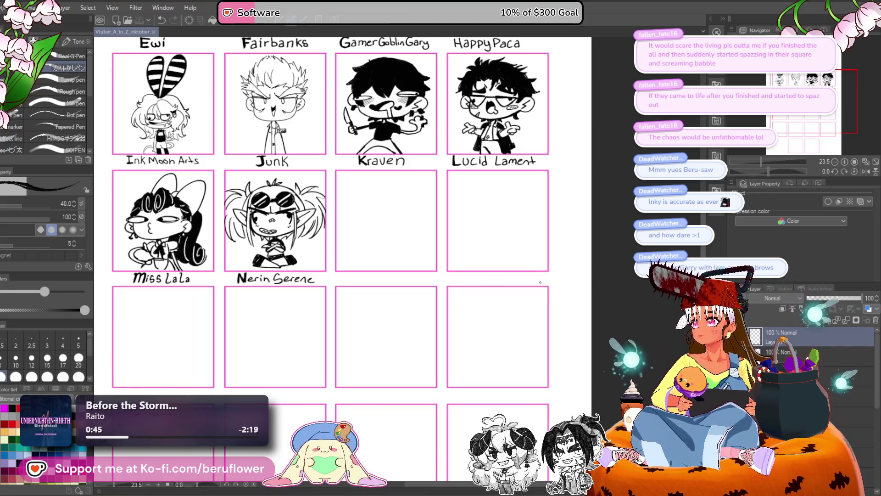
key(ctrl+s)
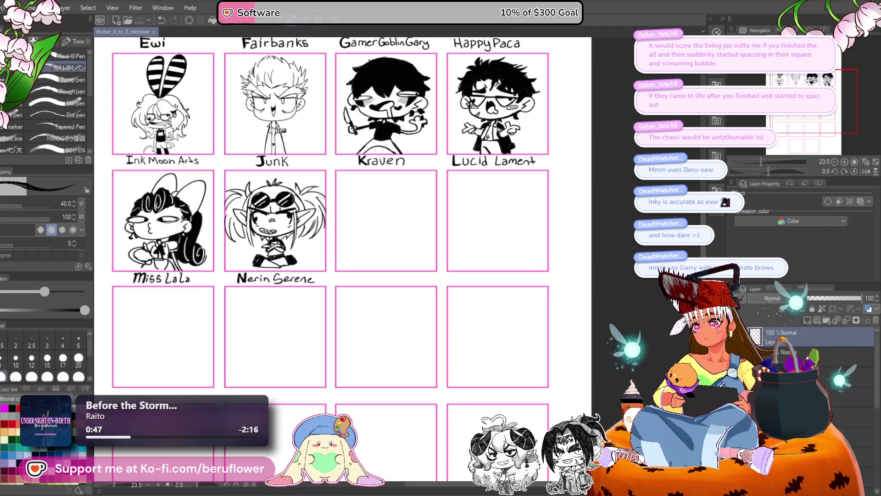
click(797, 261)
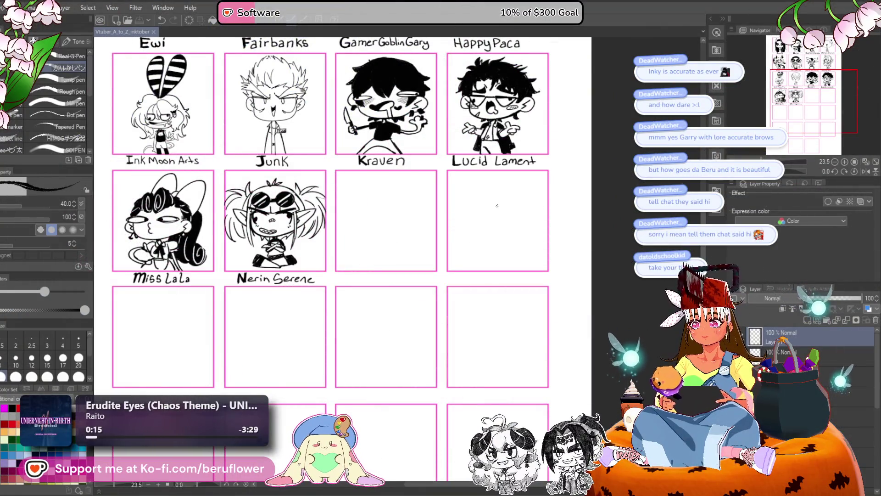
- Zoom and pan the view onto the empty panel below the Kraven label
scroll(480, 216, down, 1)
scroll(481, 216, up, 1)
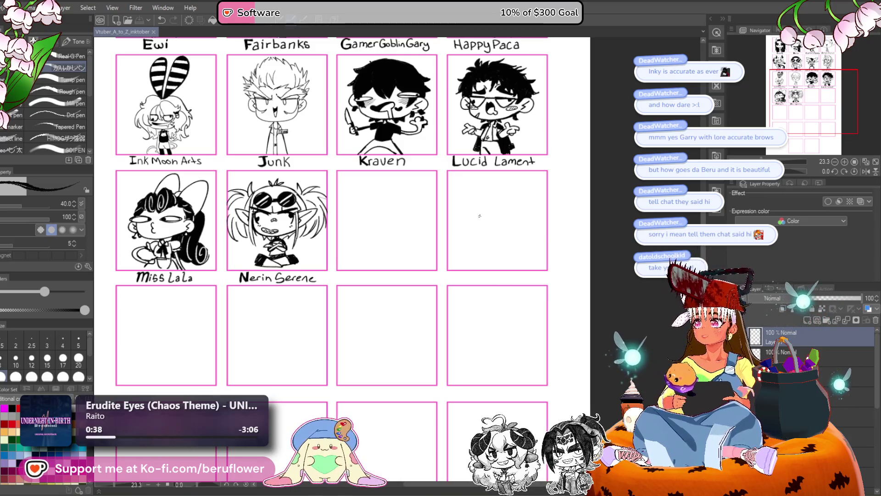
click(479, 216)
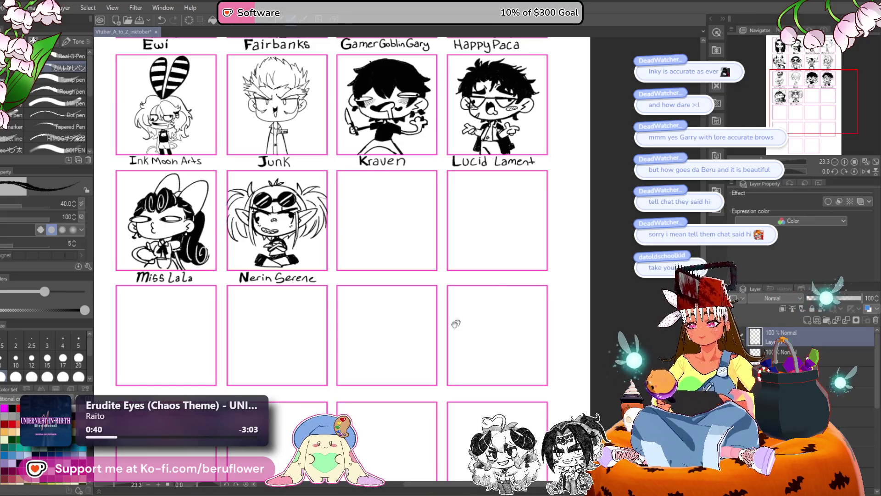
mouse_move(456, 323)
mouse_down()
mouse_move(493, 325)
mouse_move(501, 345)
mouse_up()
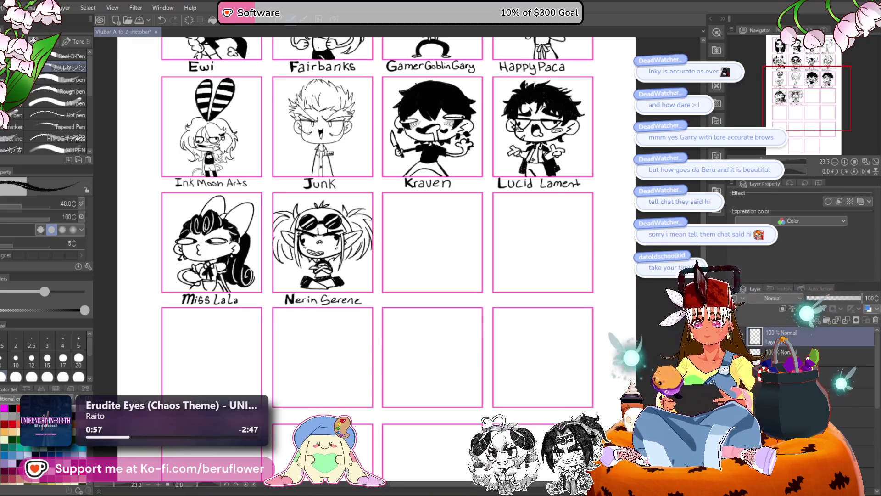
drag(445, 319, 444, 285)
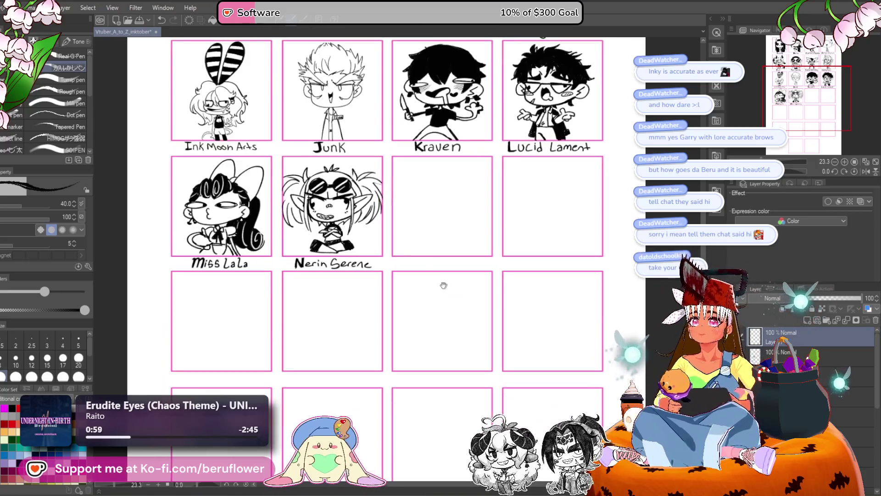
drag(413, 242, 400, 307)
scroll(405, 215, up, 3)
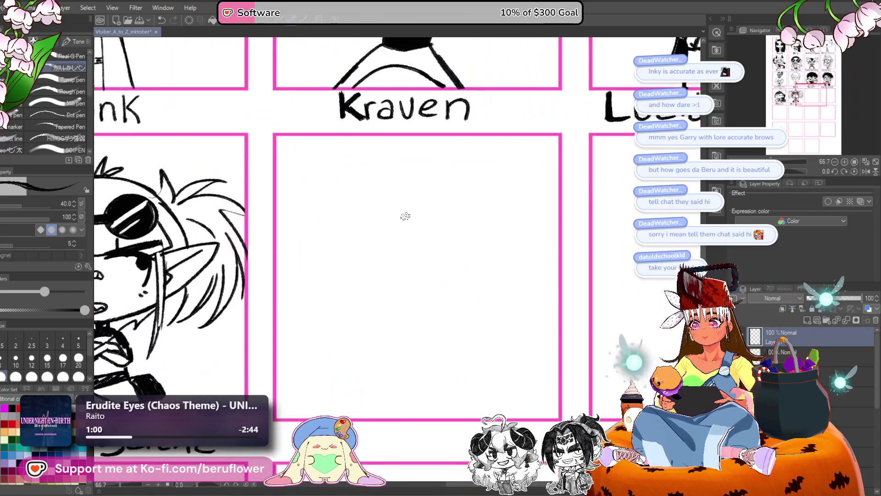
scroll(405, 215, down, 2)
scroll(405, 216, up, 3)
mouse_move(451, 392)
mouse_down()
mouse_move(403, 350)
mouse_move(354, 246)
mouse_up()
drag(354, 191, 305, 266)
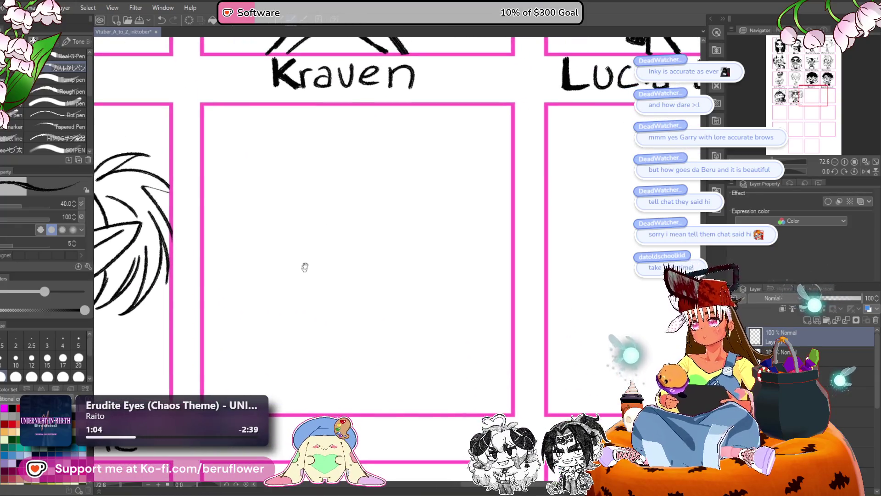
- Try several curved jaw arcs in the empty panel, undoing each attempt
mouse_move(320, 168)
mouse_down()
mouse_move(428, 238)
mouse_move(413, 278)
mouse_up()
key(ctrl+z)
drag(311, 321, 331, 283)
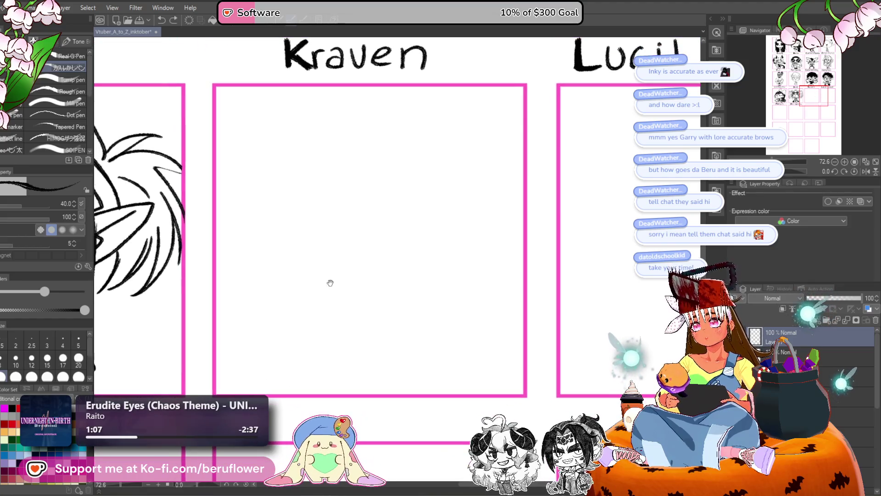
mouse_move(274, 222)
mouse_down()
mouse_move(279, 243)
mouse_move(314, 262)
mouse_up()
key(ctrl+z)
mouse_move(280, 222)
mouse_down()
mouse_move(281, 246)
mouse_move(361, 263)
mouse_move(433, 240)
mouse_up()
key(ctrl+z)
mouse_move(281, 222)
mouse_down()
mouse_move(360, 269)
mouse_move(436, 241)
mouse_move(427, 250)
mouse_up()
key(ctrl+z)
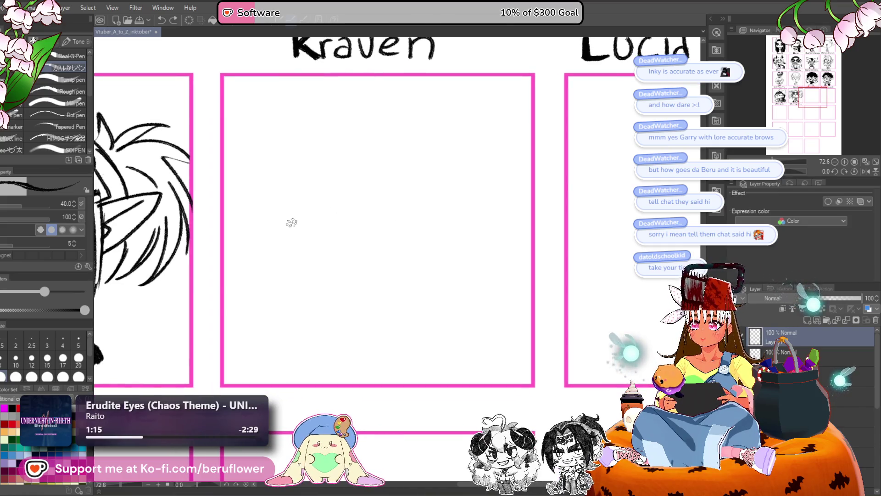
mouse_move(293, 205)
mouse_down()
mouse_move(315, 252)
mouse_move(370, 258)
mouse_move(435, 246)
mouse_up()
key(ctrl+z)
- Ink the face outline and chin with round ear loops and zigzags inside the ears
drag(379, 242, 385, 252)
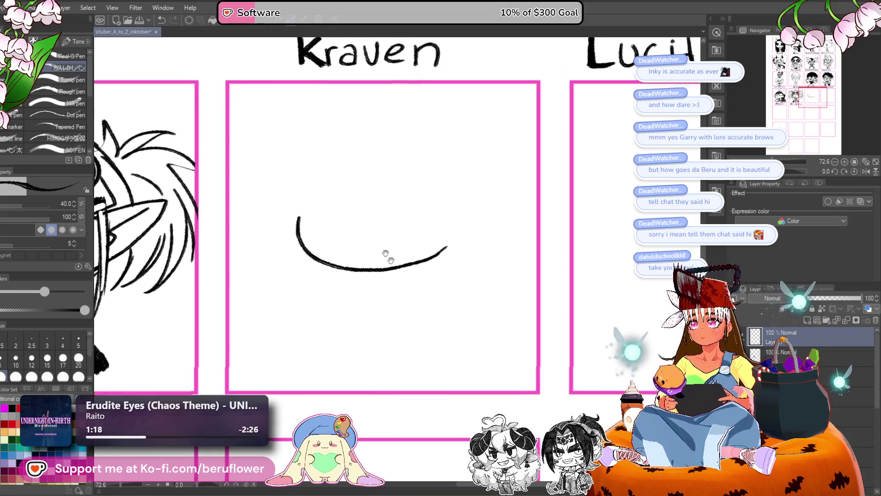
mouse_move(302, 228)
mouse_down()
mouse_move(293, 186)
mouse_move(276, 238)
mouse_move(299, 233)
mouse_up()
mouse_move(485, 213)
mouse_down()
mouse_move(473, 209)
mouse_move(480, 175)
mouse_move(457, 234)
mouse_up()
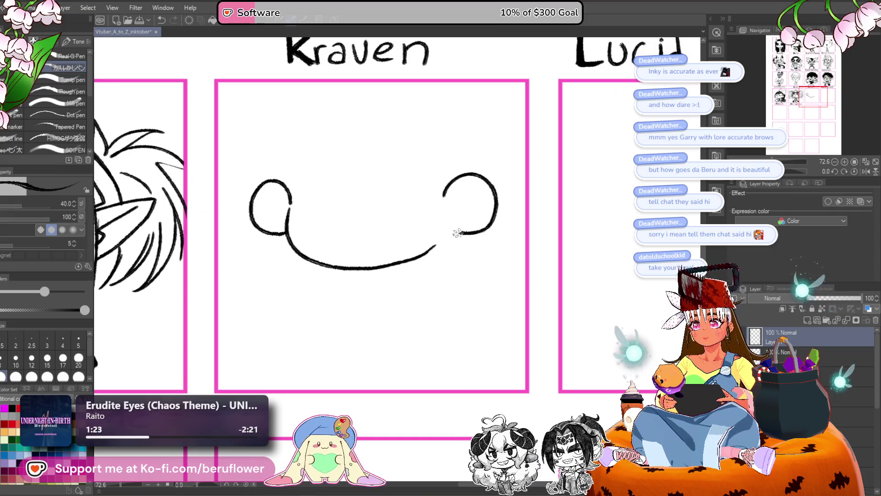
drag(477, 189, 460, 201)
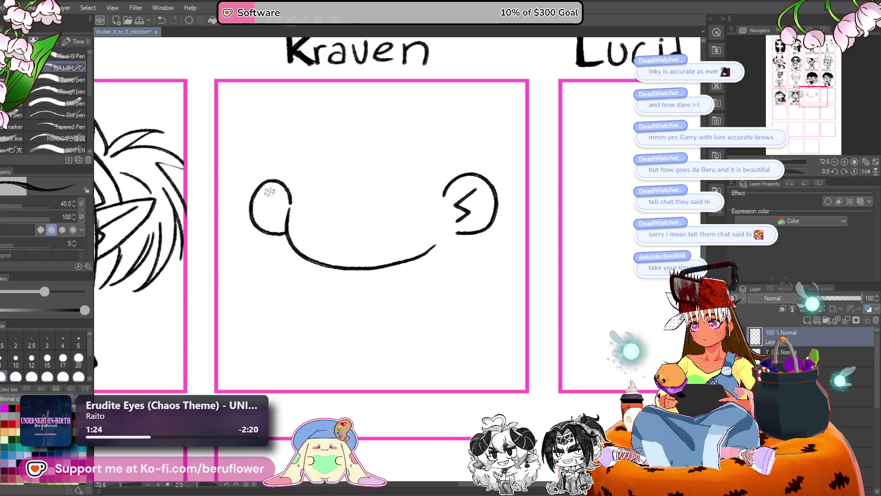
drag(270, 192, 281, 227)
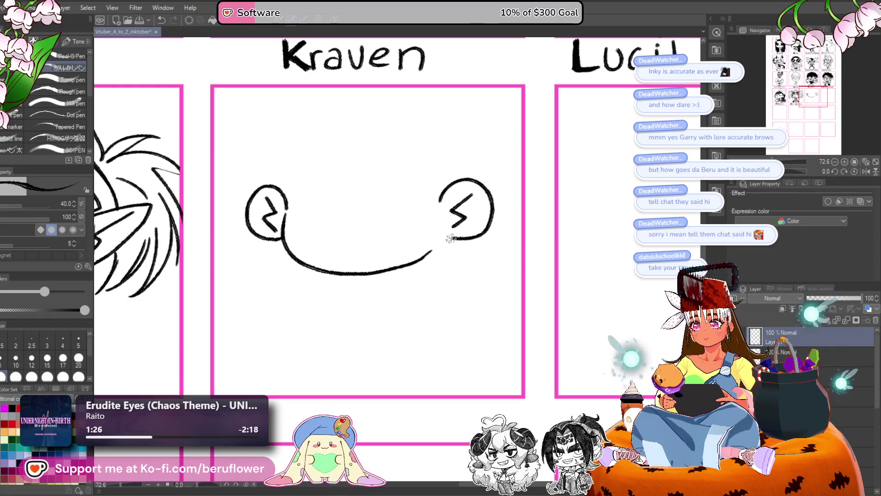
drag(450, 238, 425, 255)
- Draw the eyebrows, dot eyes and blush marks beside both eyes
mouse_move(317, 170)
mouse_down()
mouse_move(352, 176)
mouse_move(300, 172)
mouse_up()
key(ctrl+z)
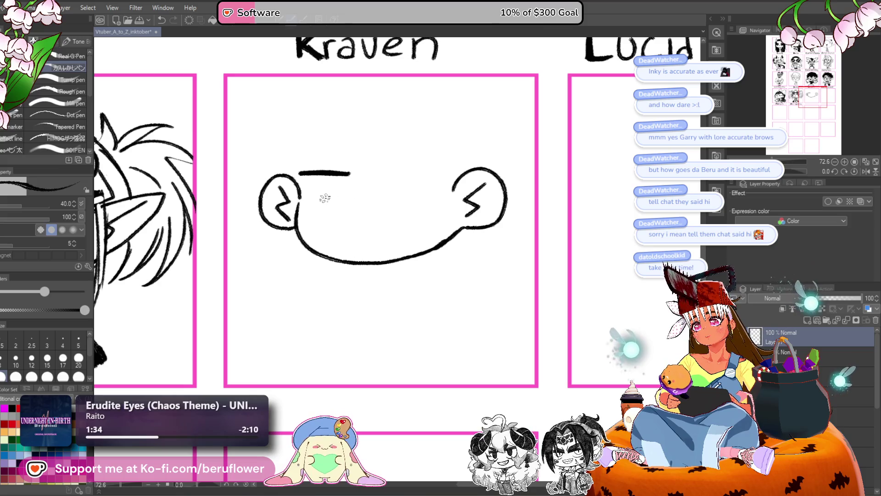
drag(327, 191, 328, 196)
mouse_move(408, 174)
mouse_down()
mouse_move(443, 174)
mouse_move(414, 192)
mouse_up()
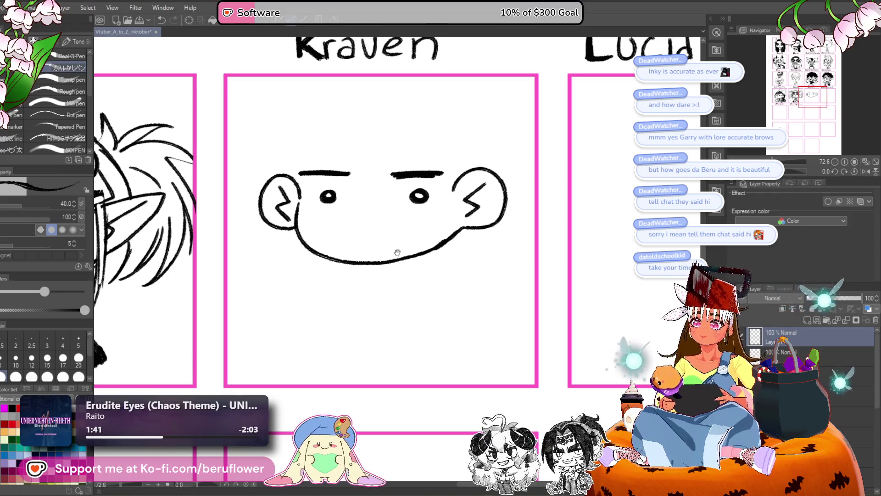
mouse_move(397, 253)
mouse_down()
mouse_move(363, 222)
mouse_move(358, 239)
mouse_up()
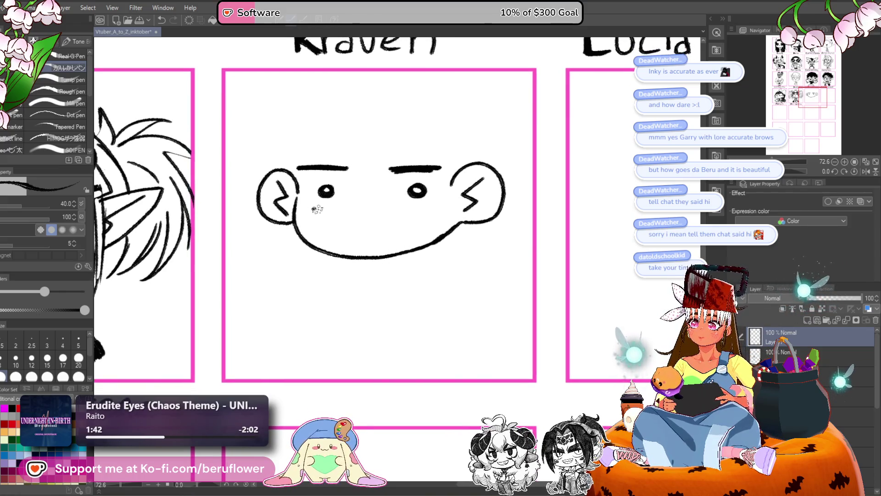
drag(300, 195, 321, 206)
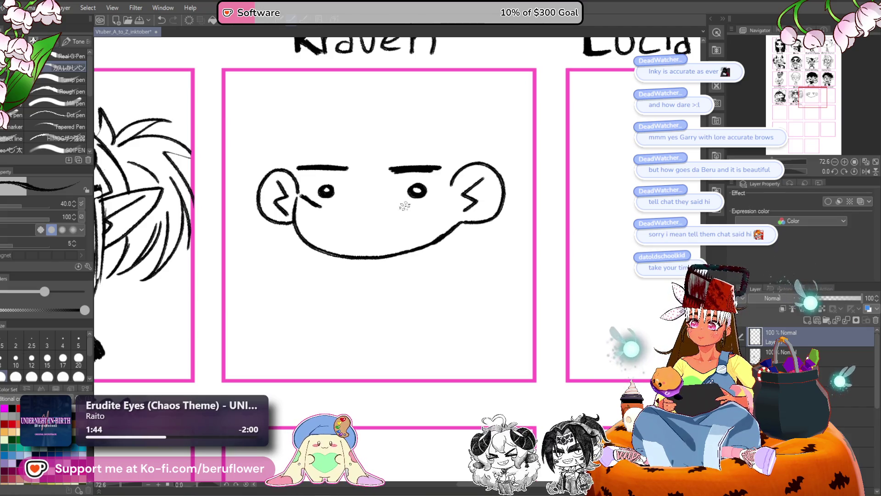
drag(443, 194, 427, 205)
drag(355, 209, 370, 212)
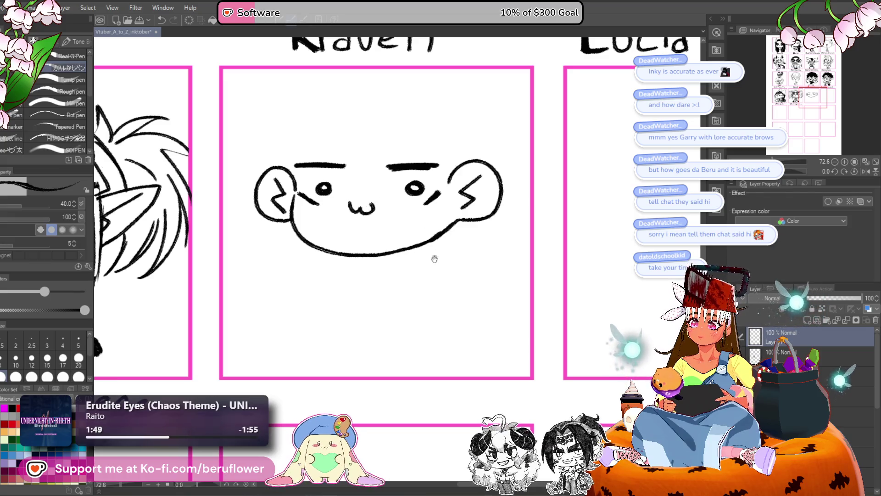
- Add a hair tuft above the face, redrawing it slightly higher
drag(434, 259, 426, 285)
drag(330, 158, 349, 179)
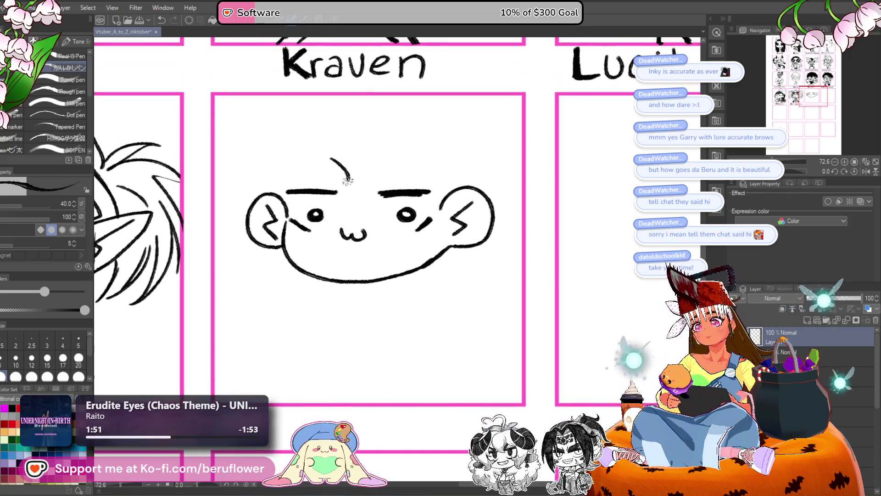
key(ctrl+z)
drag(324, 147, 351, 166)
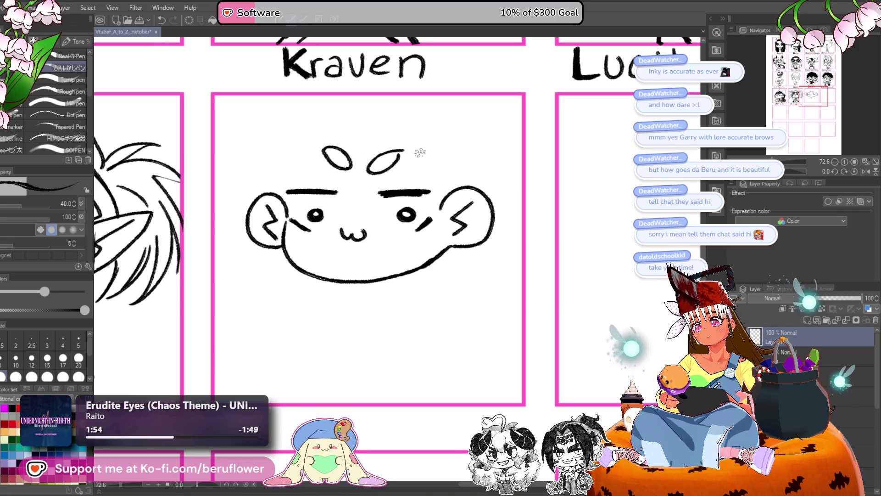
- Move the new face slightly lower in its panel with Ctrl+T
scroll(420, 152, down, 5)
scroll(464, 260, up, 3)
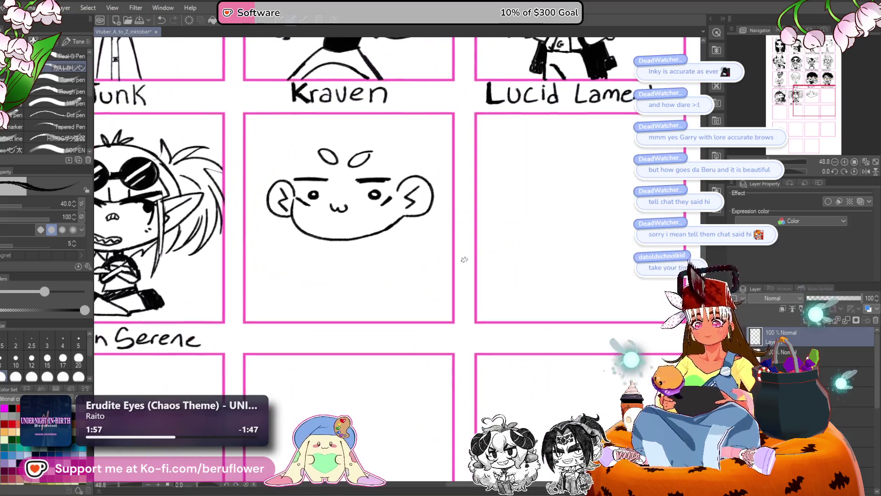
key(ctrl+t)
drag(406, 223, 408, 242)
key(Return)
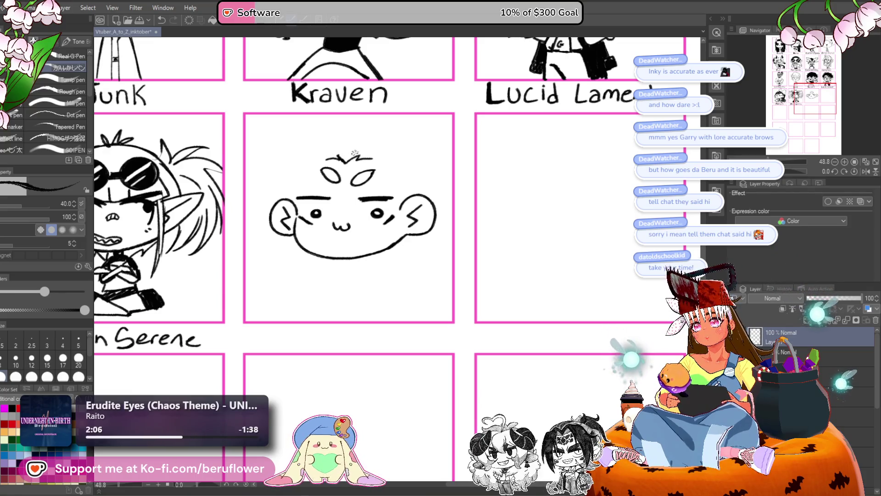
- Draw long hair strands from the top tuft down Kraven's right side
drag(363, 144, 378, 186)
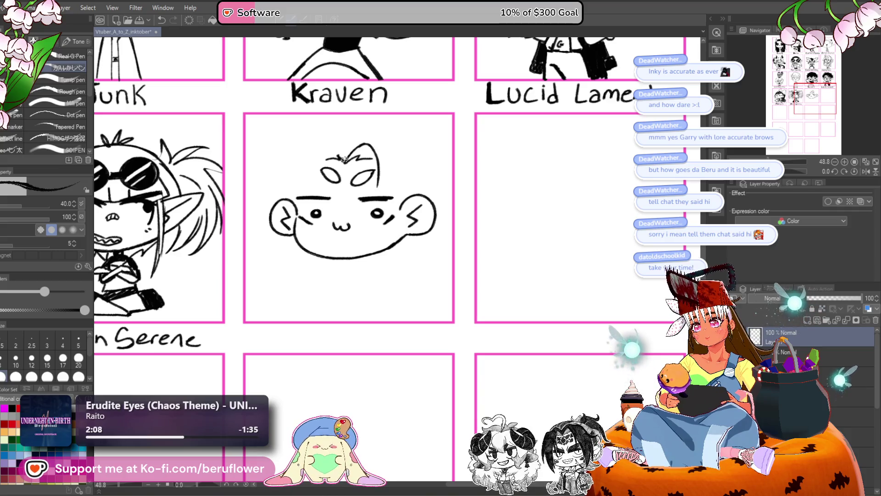
mouse_move(346, 143)
mouse_down()
mouse_move(315, 159)
mouse_move(318, 189)
mouse_up()
key(ctrl+z)
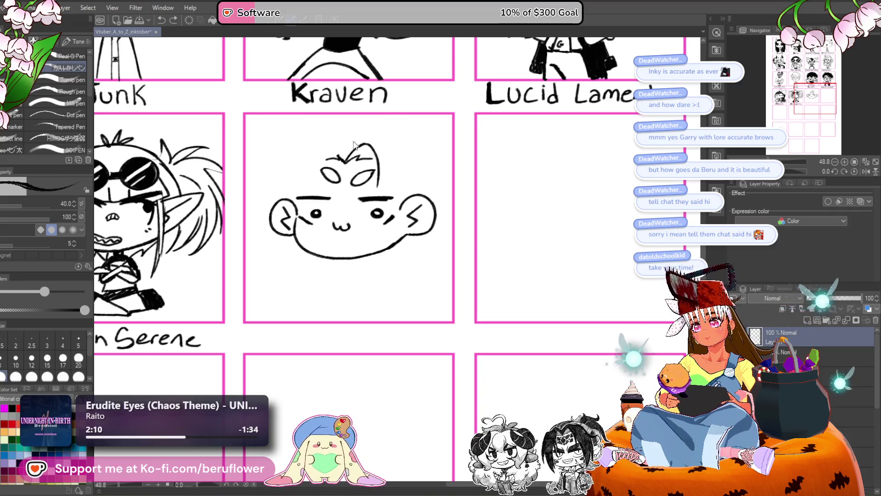
key(ctrl+z)
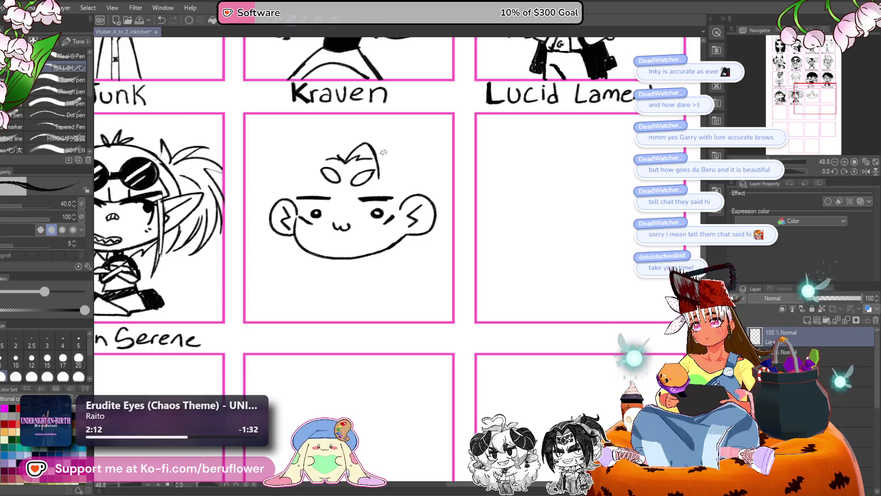
key(ctrl+z)
key(ctrl+z)
mouse_move(364, 142)
mouse_down()
mouse_move(381, 197)
mouse_move(393, 202)
mouse_move(389, 178)
mouse_move(383, 209)
mouse_move(410, 204)
mouse_up()
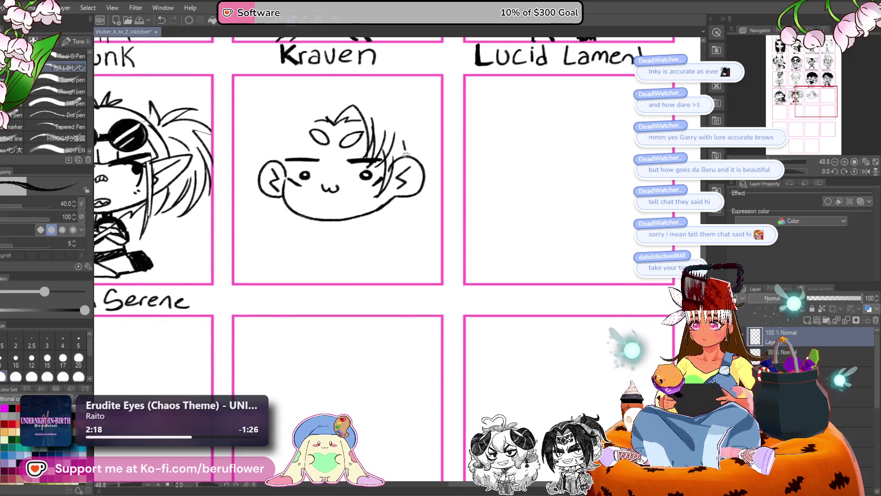
drag(405, 152, 374, 244)
drag(396, 170, 371, 245)
drag(373, 243, 386, 276)
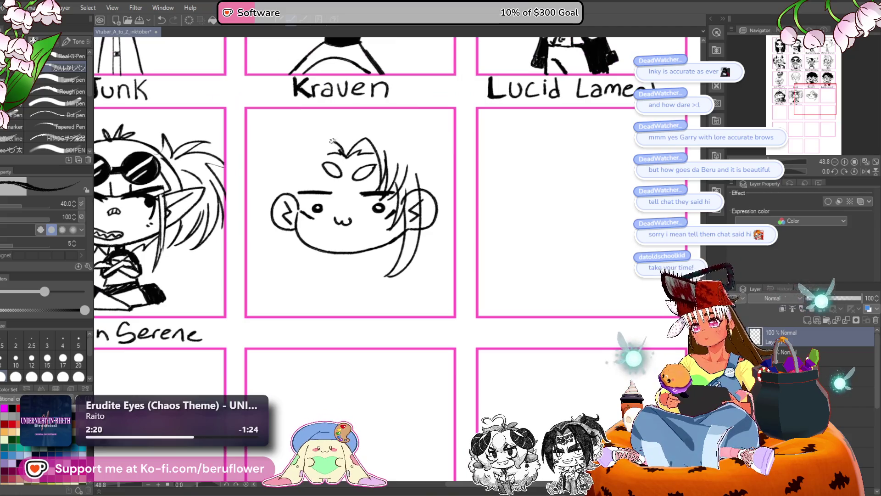
- Add forehead, top-of-head and long left-side hair strands beside the left ear
drag(344, 153, 315, 182)
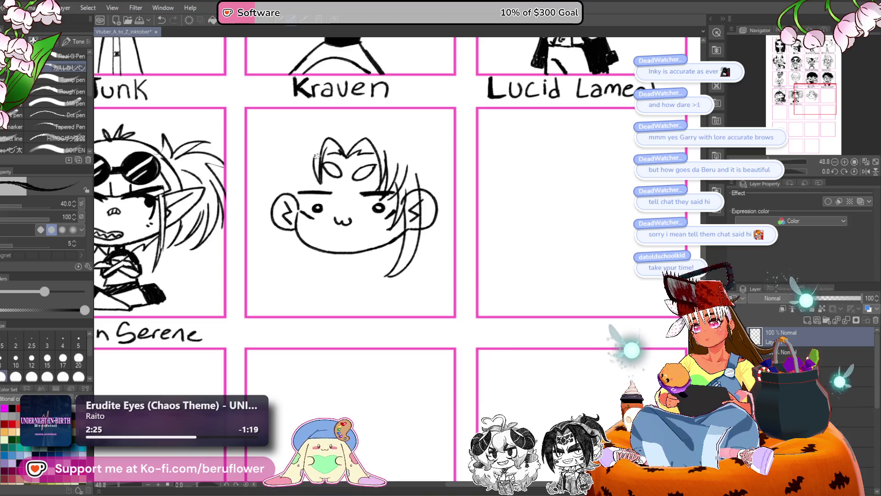
drag(305, 140, 307, 188)
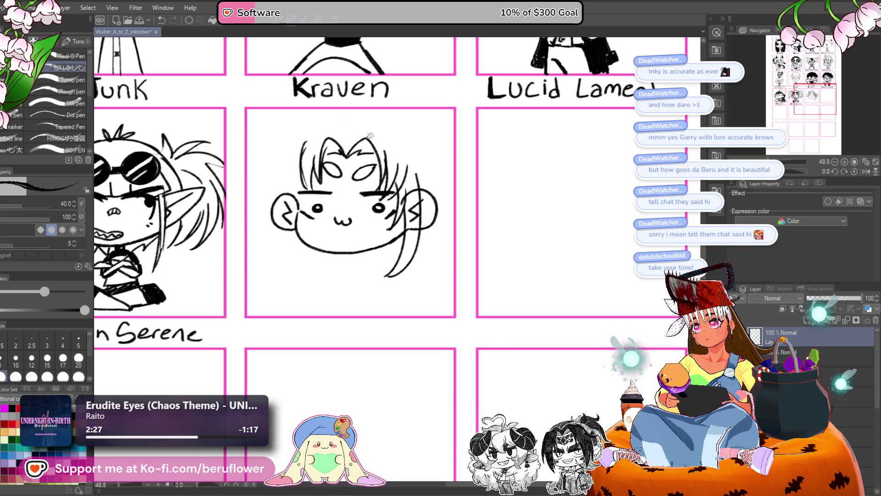
mouse_move(347, 148)
mouse_down()
mouse_move(384, 135)
mouse_move(317, 140)
mouse_move(303, 159)
mouse_up()
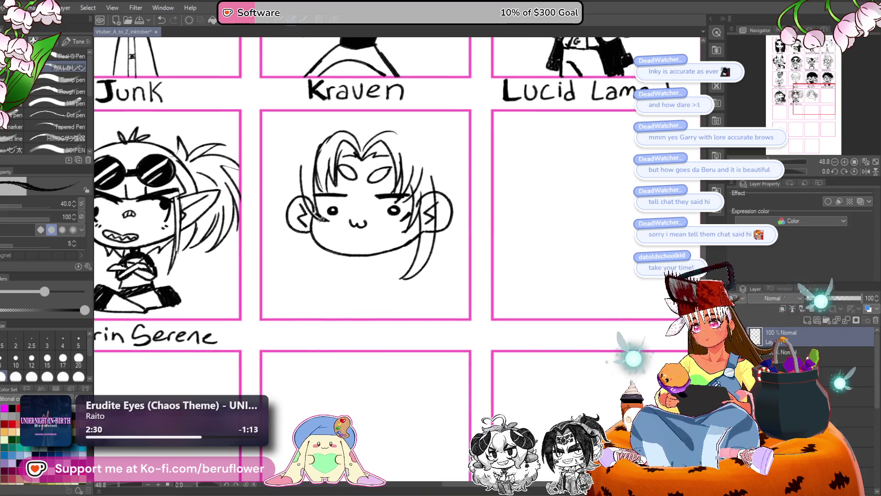
drag(499, 171, 496, 167)
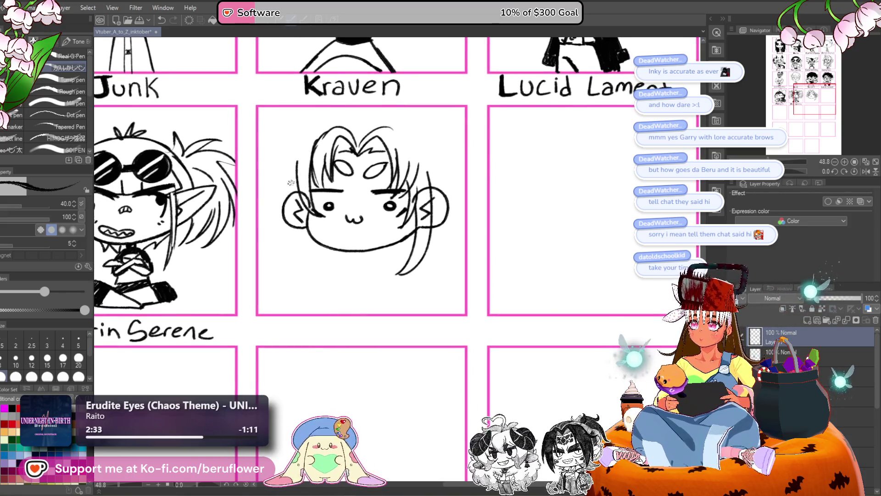
drag(299, 193, 320, 236)
drag(294, 175, 330, 283)
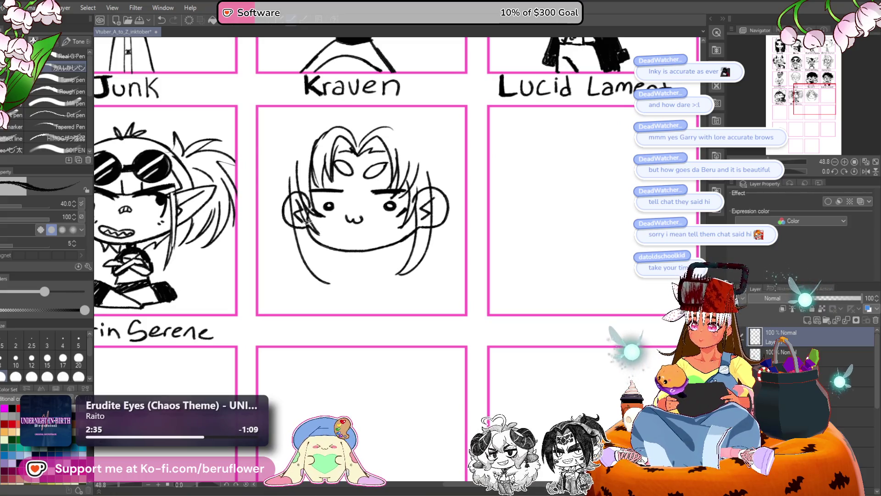
- Remove the last top hair stroke and scale the head down slightly with Ctrl+T
drag(521, 171, 512, 169)
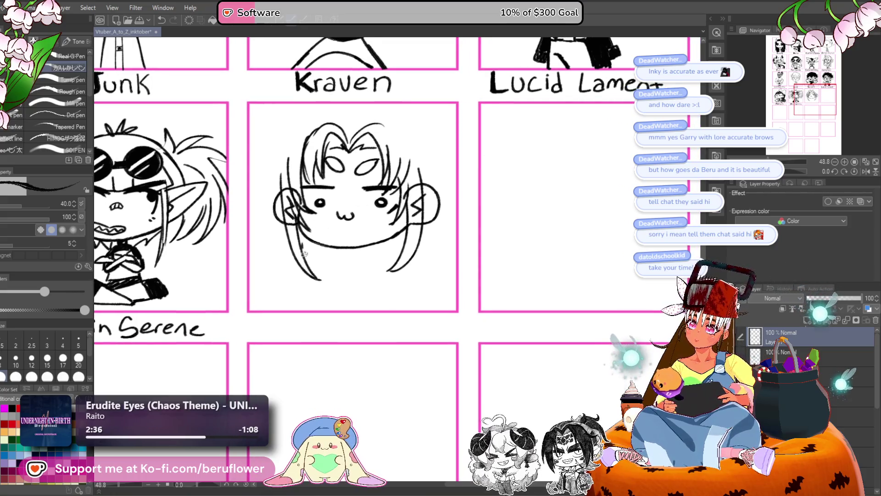
drag(358, 163, 345, 159)
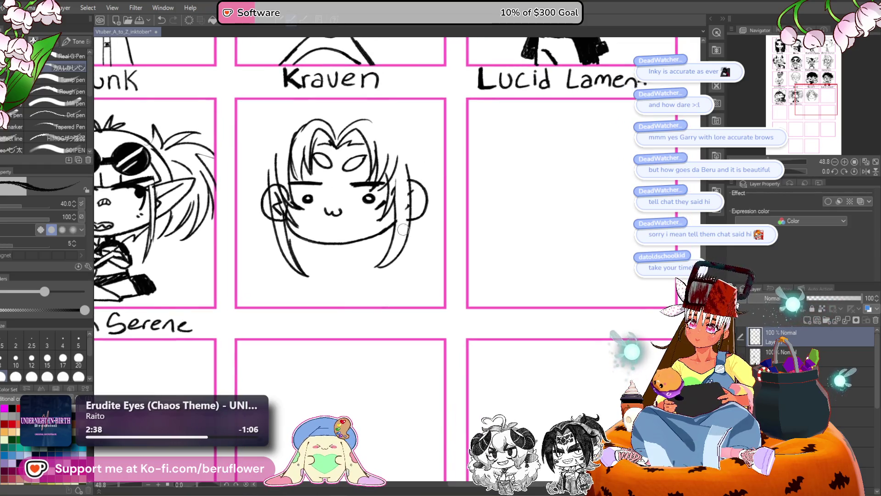
drag(276, 196, 301, 225)
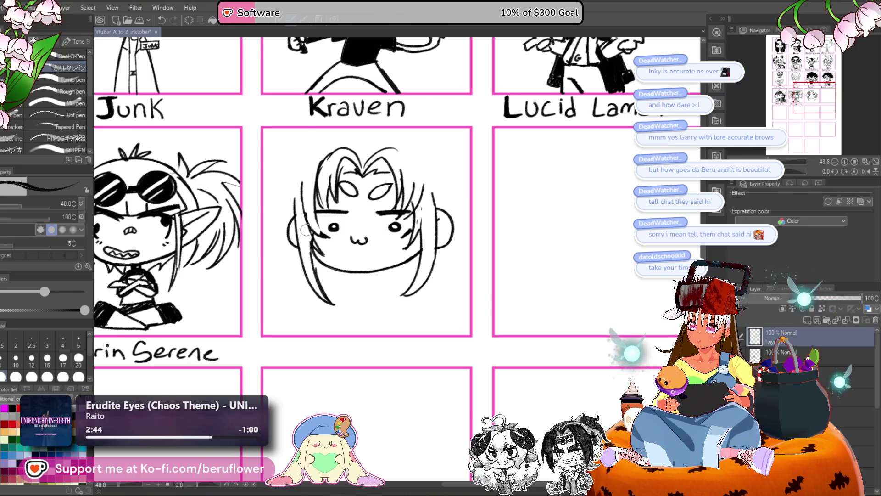
drag(306, 229, 301, 203)
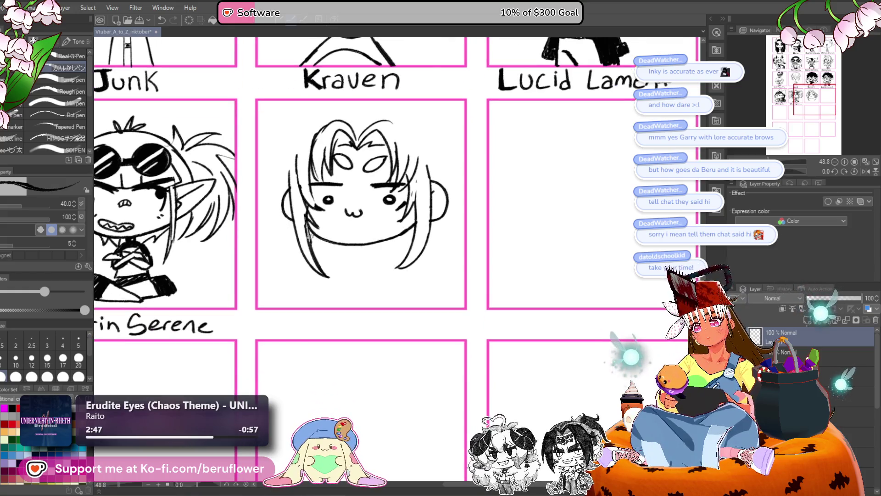
drag(314, 248, 298, 231)
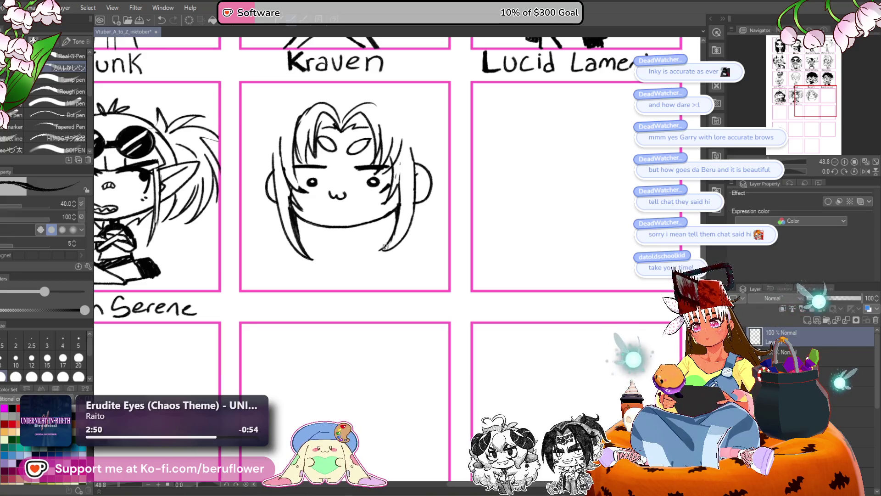
mouse_move(385, 245)
mouse_down()
mouse_move(397, 270)
mouse_move(373, 269)
mouse_up()
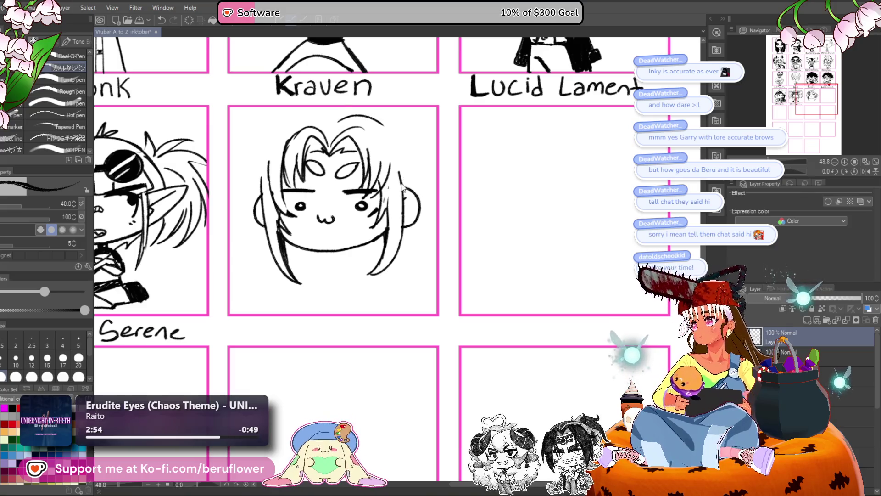
key(ctrl+z)
key(ctrl+t)
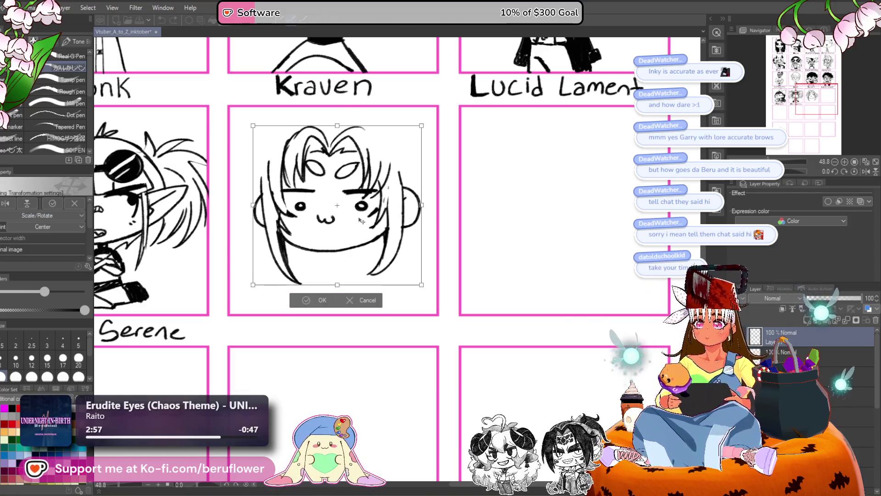
mouse_move(350, 251)
mouse_down()
mouse_move(359, 260)
mouse_move(354, 220)
mouse_up()
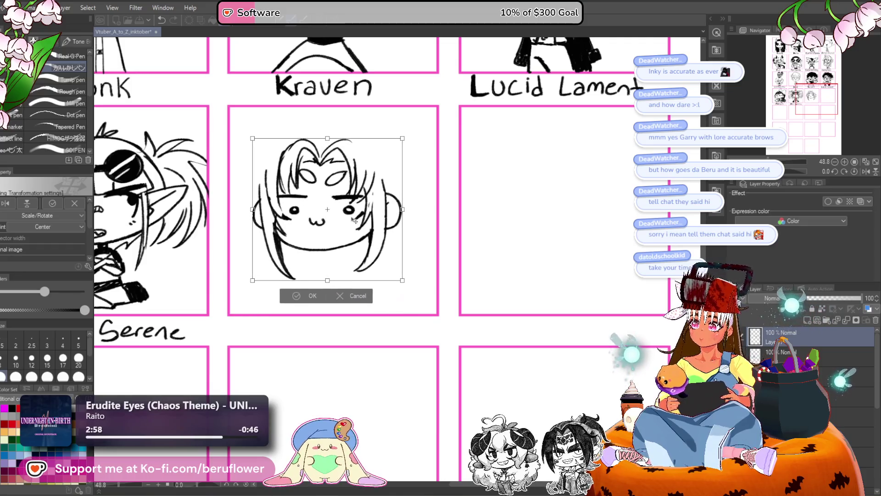
key(Return)
scroll(374, 167, up, 4)
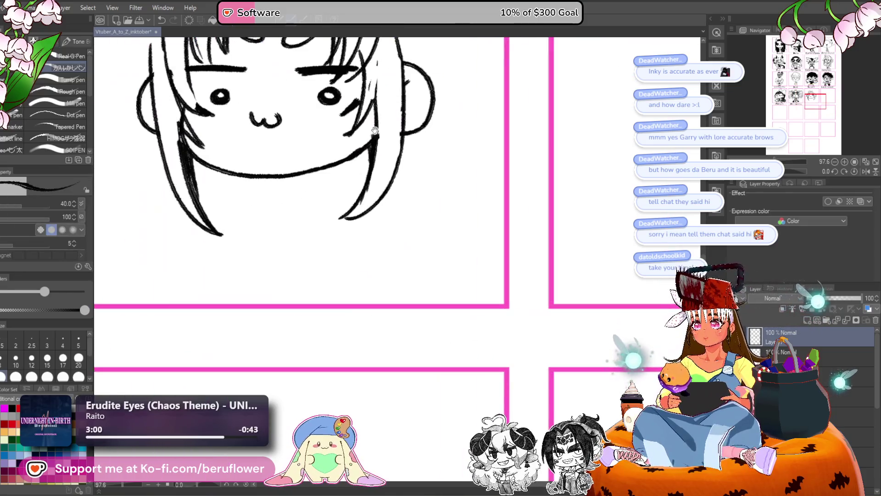
- Erase and redraw Kraven's eye dots and thicken the right hair strand
drag(340, 227, 414, 214)
drag(288, 238, 290, 240)
drag(388, 240, 398, 238)
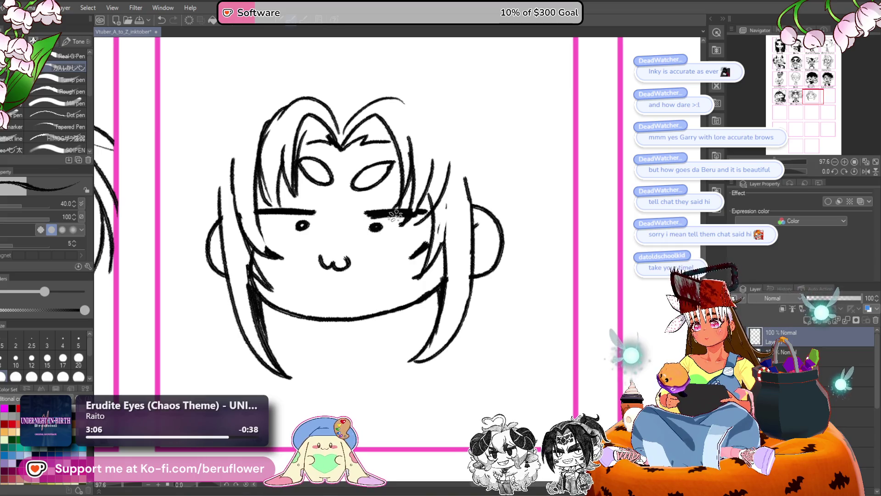
drag(434, 340, 420, 280)
mouse_move(427, 172)
mouse_down()
mouse_move(423, 219)
mouse_move(459, 175)
mouse_move(456, 193)
mouse_up()
key(ctrl+z)
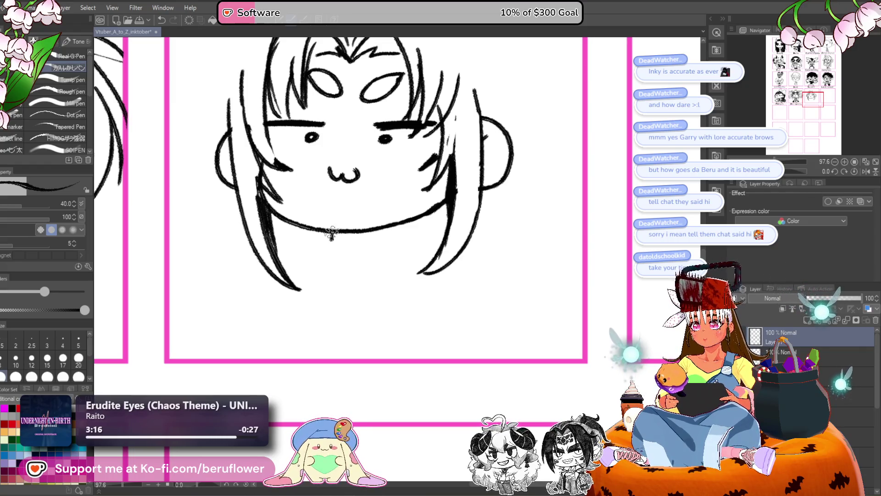
- Ink a pointed spiked collar under Kraven's chin with its lower edges
mouse_move(331, 233)
mouse_down()
mouse_move(376, 237)
mouse_move(361, 252)
mouse_move(381, 251)
mouse_move(331, 252)
mouse_up()
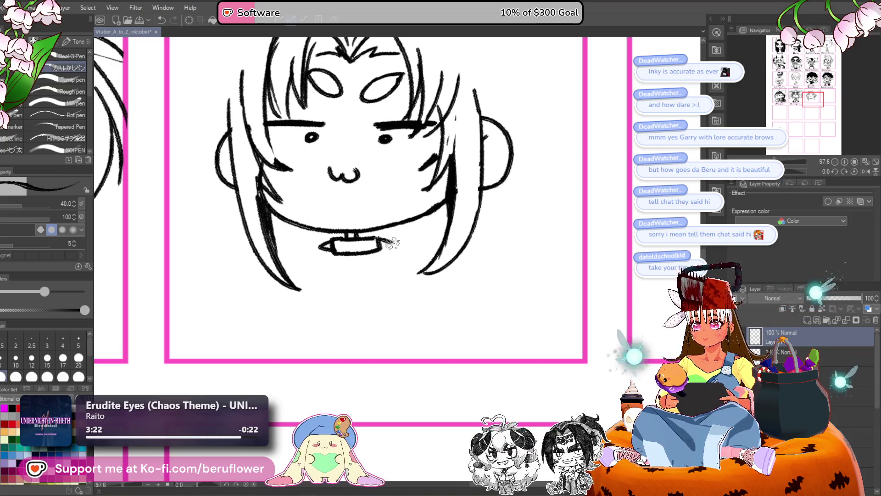
mouse_move(379, 237)
mouse_down()
mouse_move(382, 251)
mouse_move(365, 244)
mouse_up()
scroll(380, 230, down, 2)
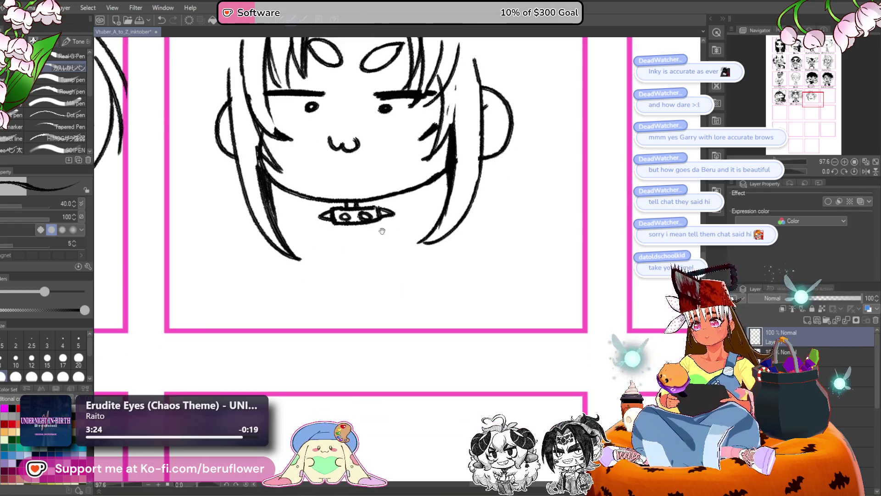
scroll(366, 193, down, 4)
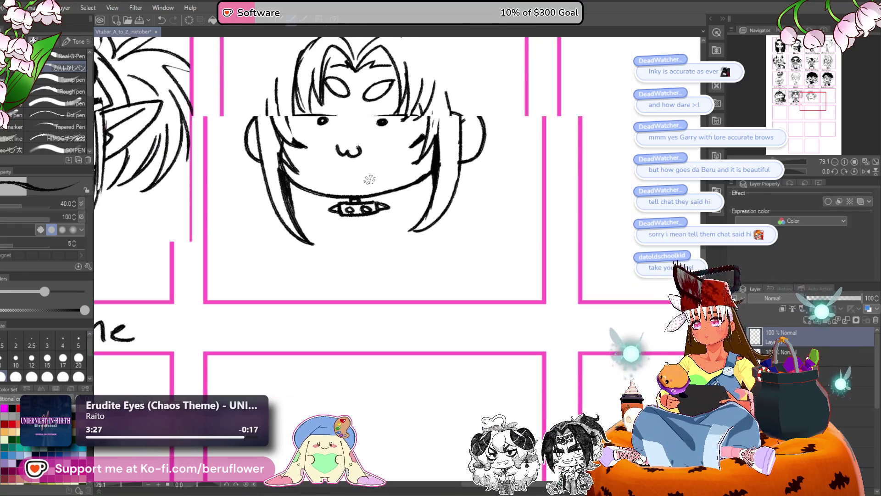
mouse_move(369, 179)
mouse_down()
mouse_move(356, 255)
mouse_move(460, 236)
mouse_move(407, 233)
mouse_up()
scroll(406, 233, up, 4)
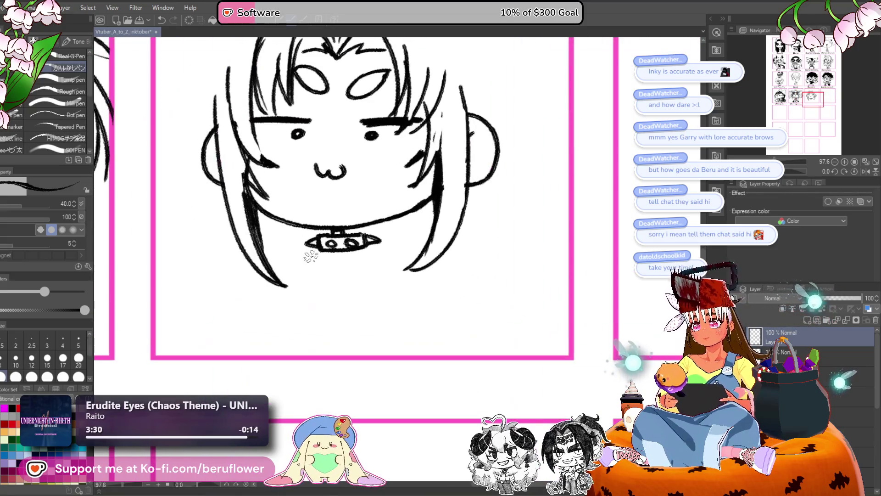
drag(308, 250, 342, 265)
drag(367, 236, 402, 251)
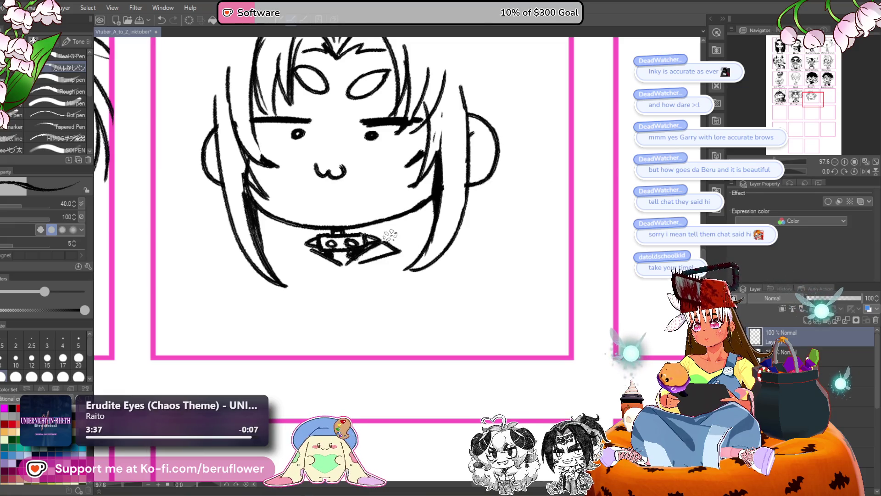
- Ink the collar's lower edge, the hoodie's left and right outlines, and fold lines below
mouse_move(294, 257)
mouse_down()
mouse_move(341, 265)
mouse_move(284, 268)
mouse_move(355, 272)
mouse_move(410, 258)
mouse_up()
scroll(383, 263, down, 2)
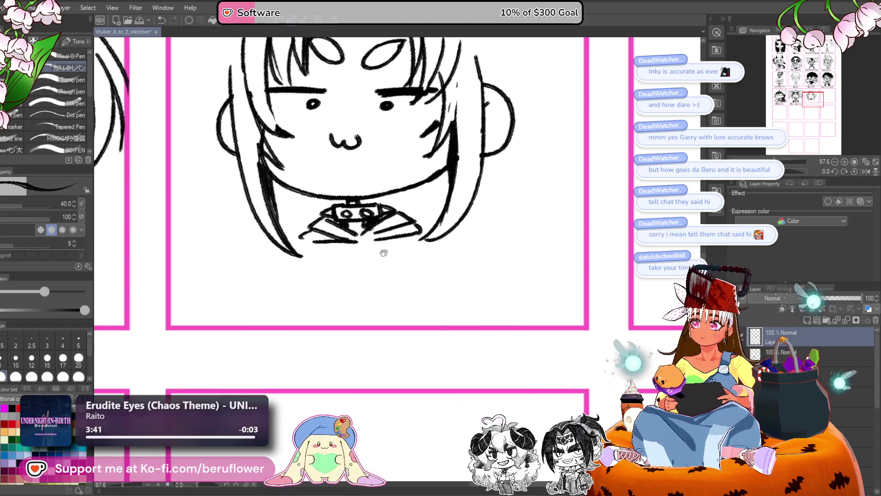
scroll(320, 234, left, 2)
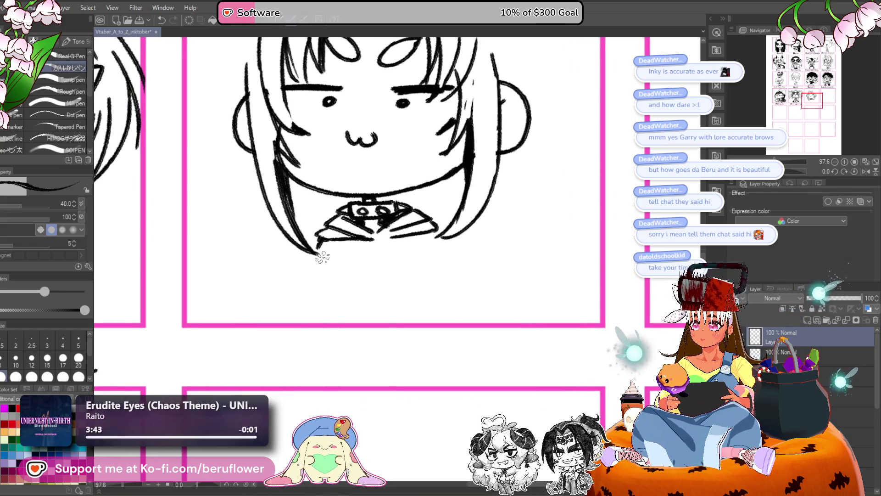
mouse_move(321, 235)
mouse_down()
mouse_move(283, 287)
mouse_move(296, 309)
mouse_move(328, 312)
mouse_up()
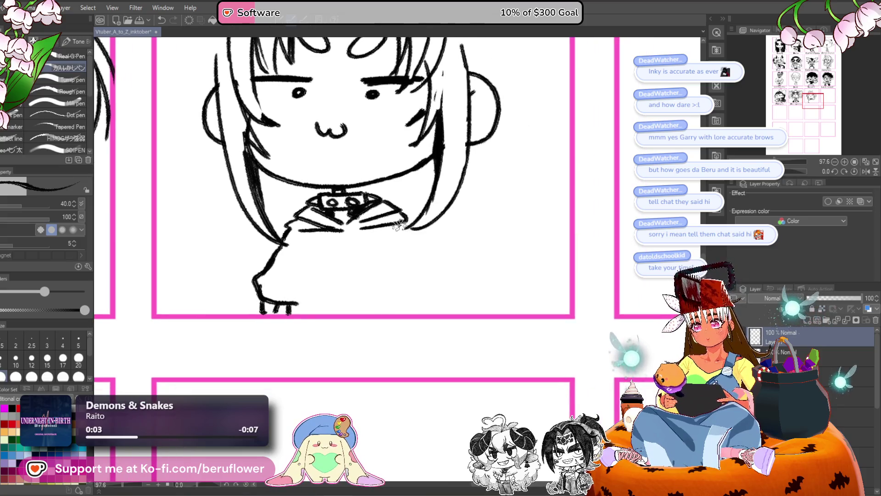
drag(404, 225, 431, 277)
key(ctrl+z)
mouse_move(403, 226)
mouse_down()
mouse_move(442, 303)
mouse_move(410, 315)
mouse_up()
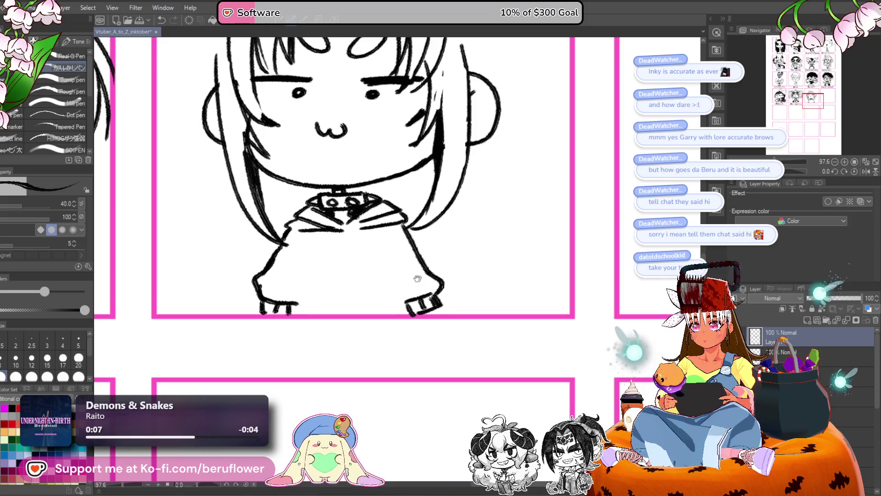
drag(418, 279, 434, 278)
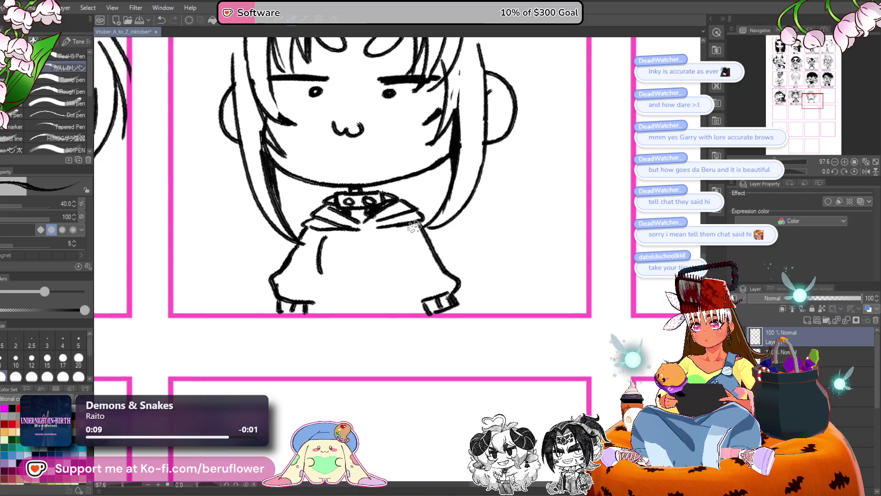
mouse_move(410, 240)
mouse_down()
mouse_move(414, 222)
mouse_move(406, 256)
mouse_move(386, 229)
mouse_up()
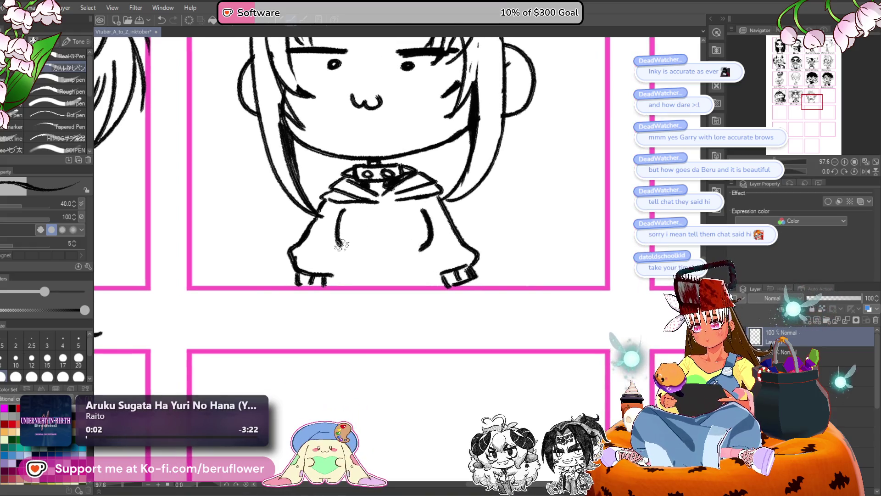
drag(428, 259, 421, 276)
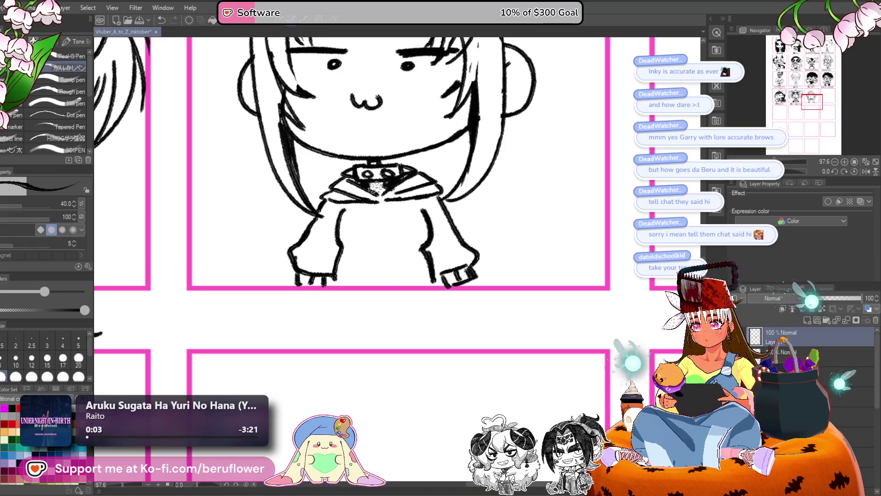
key(ctrl+minus)
key(ctrl+minus)
key(ctrl+minus)
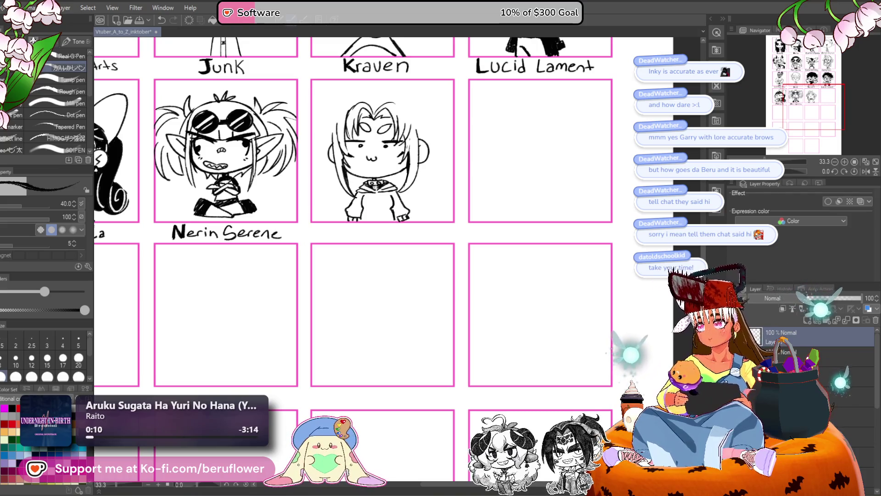
- Dot pupils into Kraven's eyes, redrawing the left-eye pupil
key(ctrl+plus)
key(ctrl+plus)
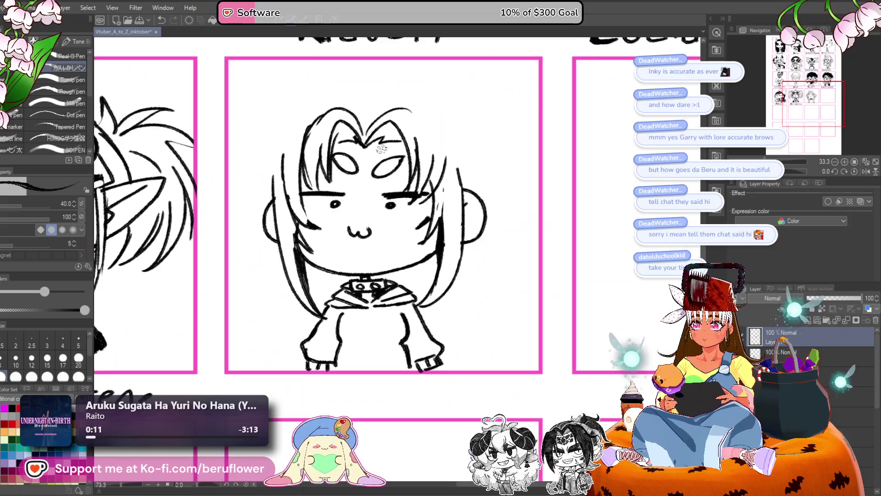
click(354, 209)
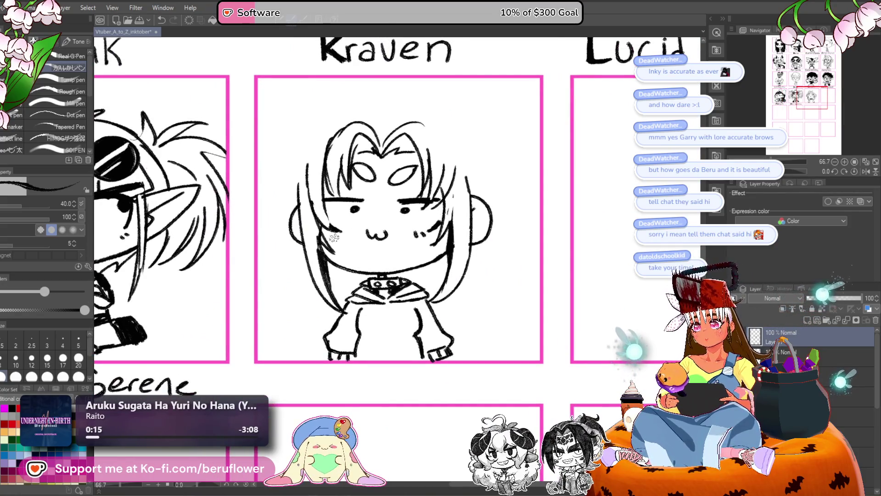
scroll(349, 235, down, 3)
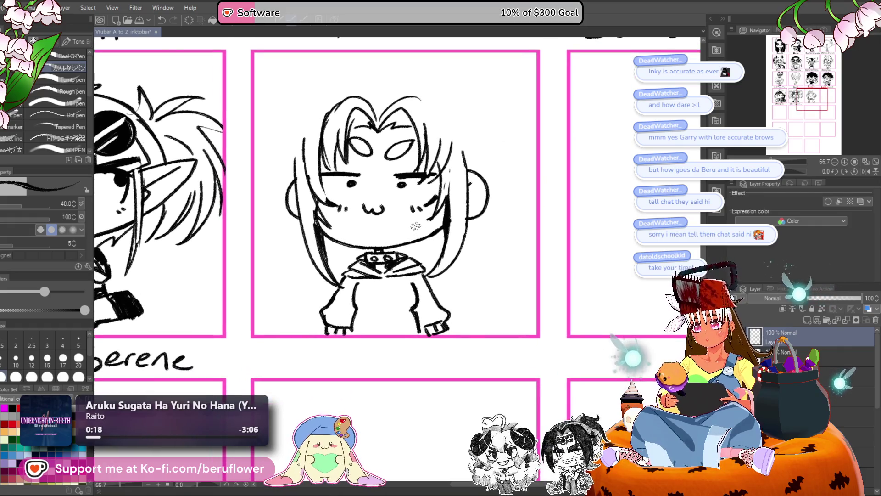
scroll(419, 231, up, 3)
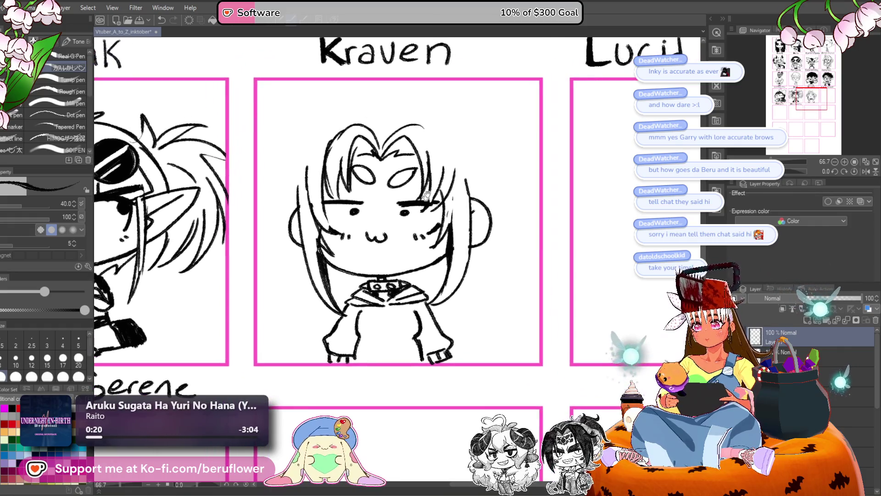
drag(486, 206, 469, 202)
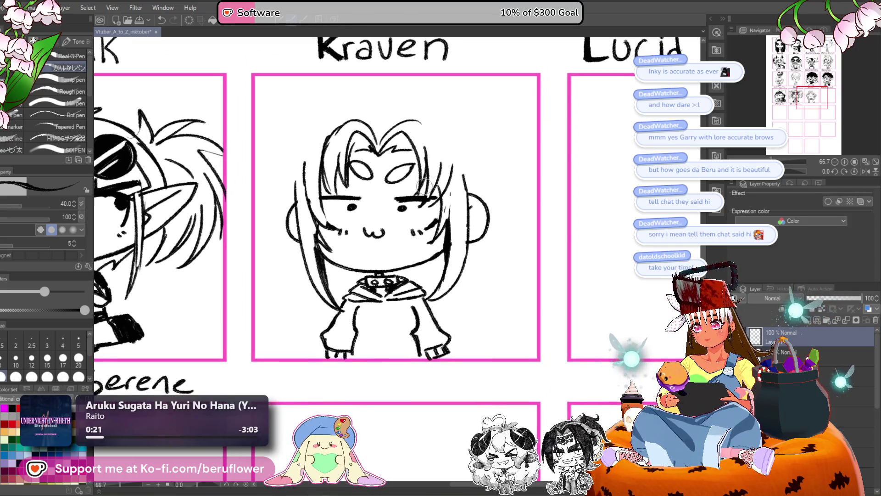
key(ctrl+z)
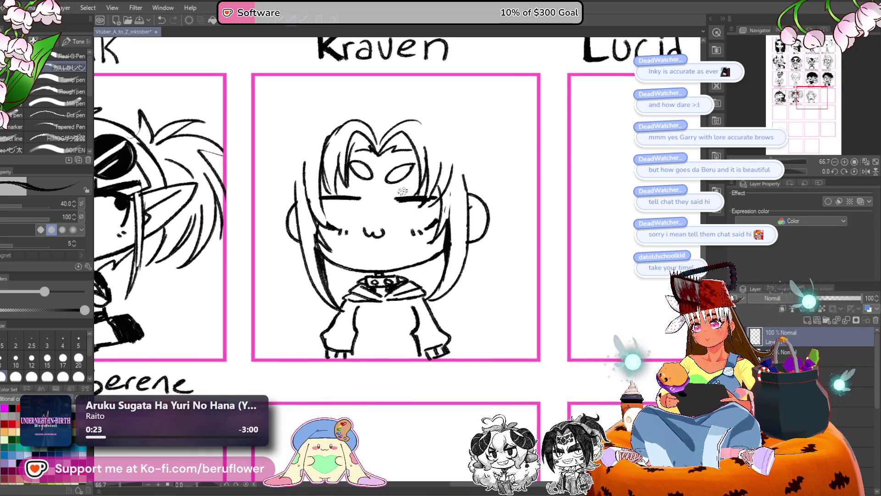
drag(353, 212, 357, 215)
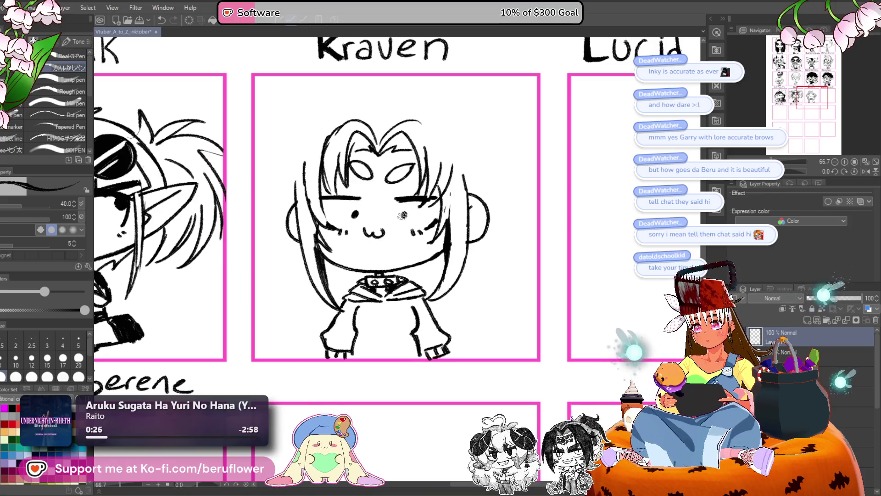
- Ink a higher hair arc and the hair outlines down both sides of Kraven's head
mouse_move(438, 292)
mouse_down()
mouse_move(432, 301)
mouse_move(413, 112)
mouse_move(334, 121)
mouse_up()
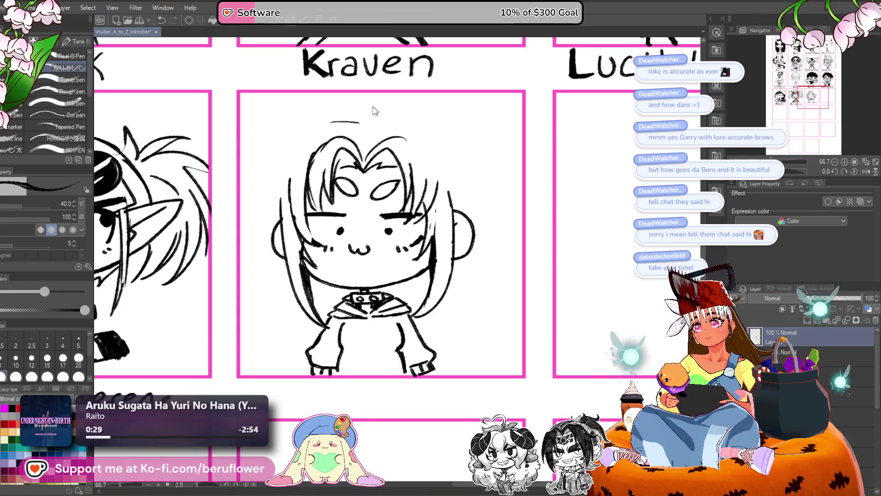
key(ctrl+z)
mouse_move(386, 109)
mouse_down()
mouse_move(342, 112)
mouse_move(410, 122)
mouse_move(312, 121)
mouse_move(298, 134)
mouse_move(279, 207)
mouse_up()
drag(398, 122, 436, 143)
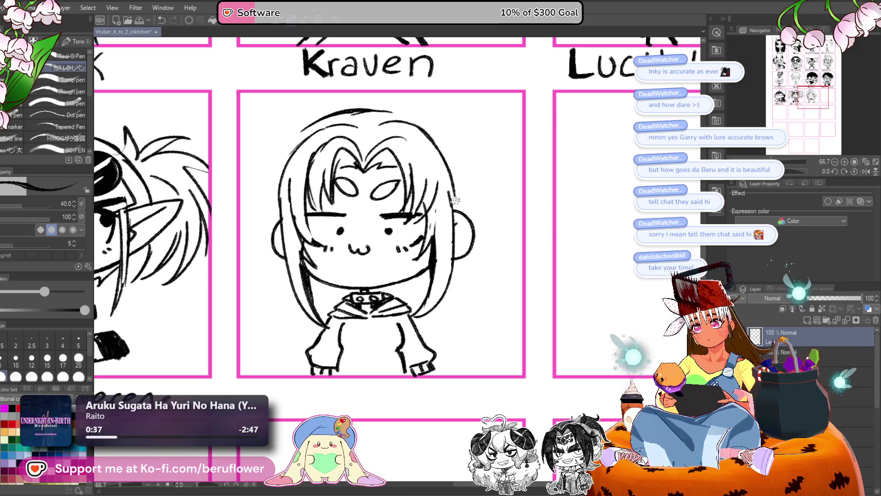
mouse_move(317, 120)
mouse_down()
mouse_move(277, 170)
mouse_move(266, 230)
mouse_up()
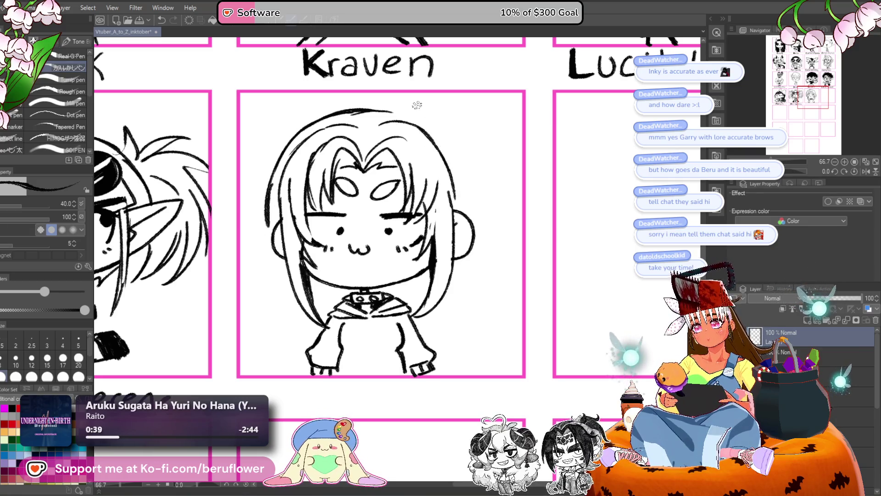
drag(383, 111, 455, 142)
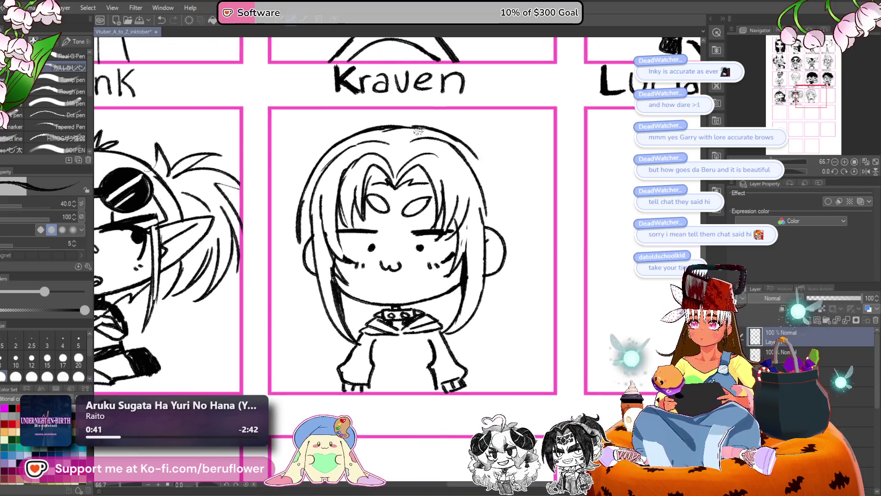
drag(395, 144, 378, 144)
mouse_move(449, 144)
mouse_down()
mouse_move(469, 170)
mouse_move(480, 223)
mouse_move(445, 179)
mouse_up()
- Lengthen the long hair strands down both sides toward the sleeves
mouse_move(464, 228)
mouse_down()
mouse_move(443, 172)
mouse_move(414, 156)
mouse_move(415, 242)
mouse_move(404, 241)
mouse_move(379, 266)
mouse_up()
mouse_move(220, 132)
mouse_down()
mouse_move(273, 145)
mouse_move(275, 193)
mouse_up()
drag(275, 193, 294, 262)
mouse_move(289, 179)
mouse_down()
mouse_move(312, 266)
mouse_move(287, 225)
mouse_move(303, 262)
mouse_up()
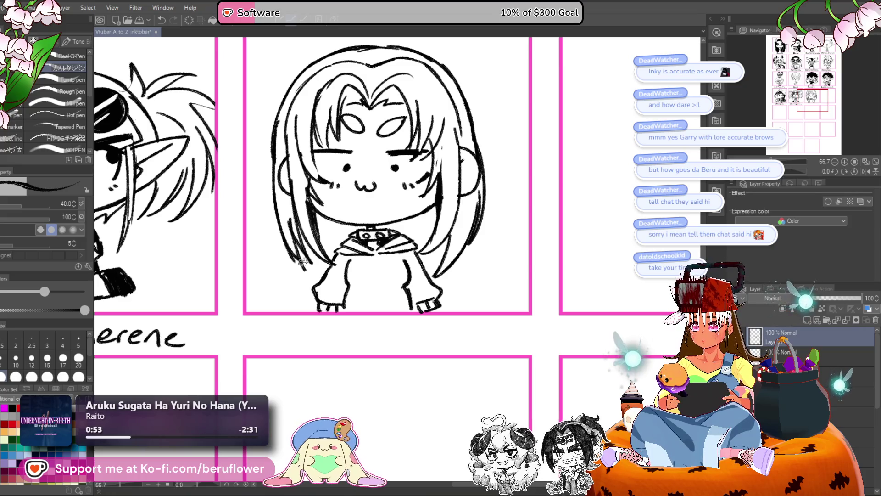
drag(275, 161, 285, 246)
drag(276, 202, 281, 246)
drag(473, 265, 453, 238)
mouse_move(455, 189)
mouse_down()
mouse_move(468, 237)
mouse_move(461, 268)
mouse_move(436, 271)
mouse_up()
mouse_move(442, 235)
mouse_down()
mouse_move(419, 278)
mouse_move(440, 271)
mouse_move(459, 280)
mouse_up()
drag(287, 221, 297, 290)
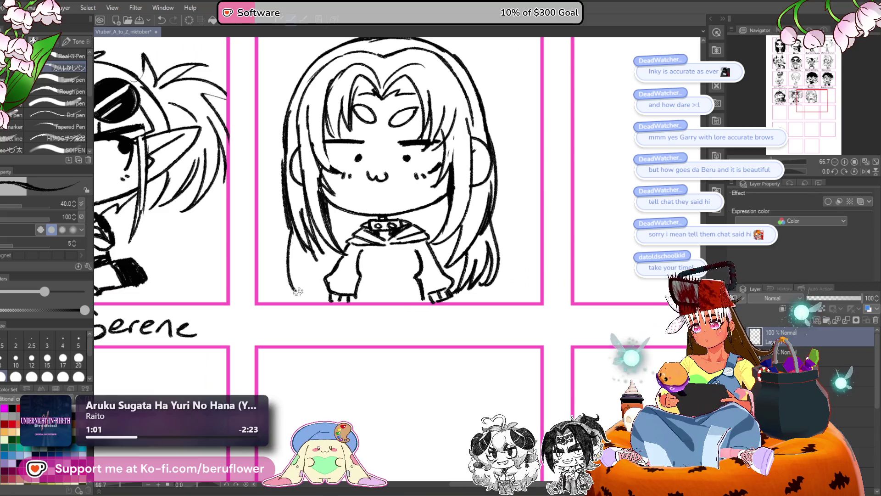
- Draw the drawstrings hanging from Kraven's hoodie
drag(483, 200, 483, 210)
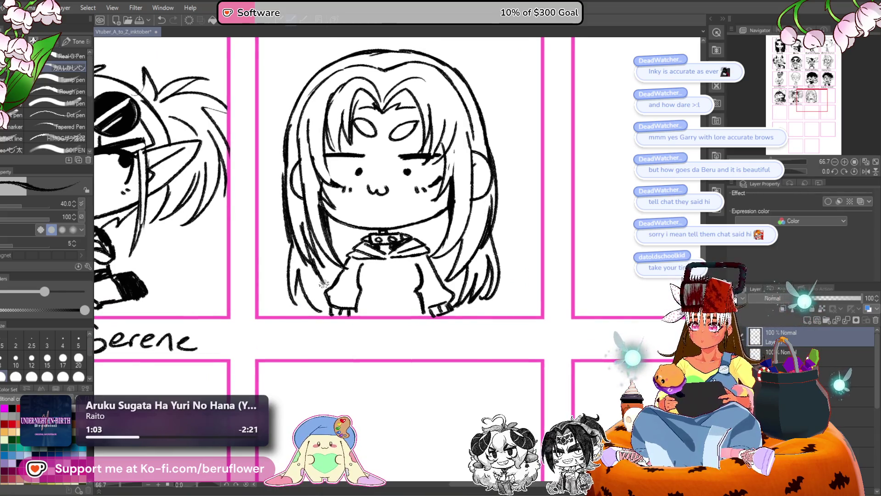
mouse_move(326, 315)
mouse_down()
mouse_move(531, 252)
mouse_move(517, 269)
mouse_move(459, 253)
mouse_move(452, 237)
mouse_up()
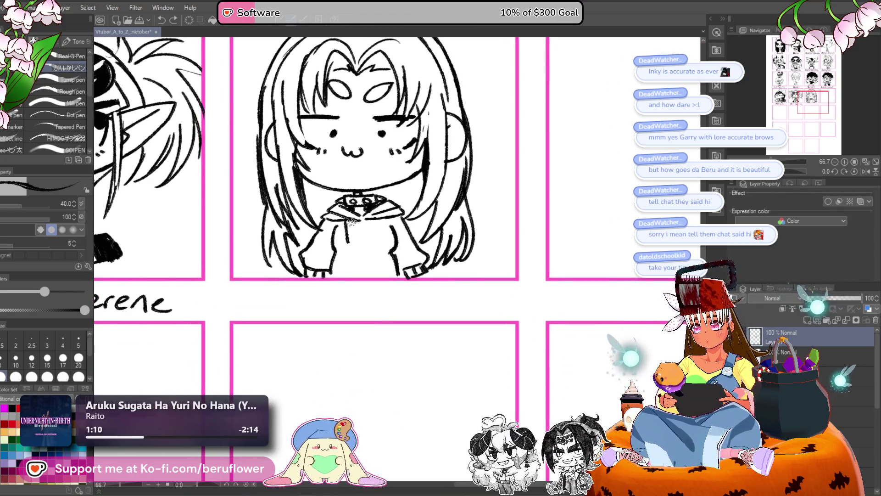
drag(373, 217, 392, 254)
scroll(371, 228, down, 3)
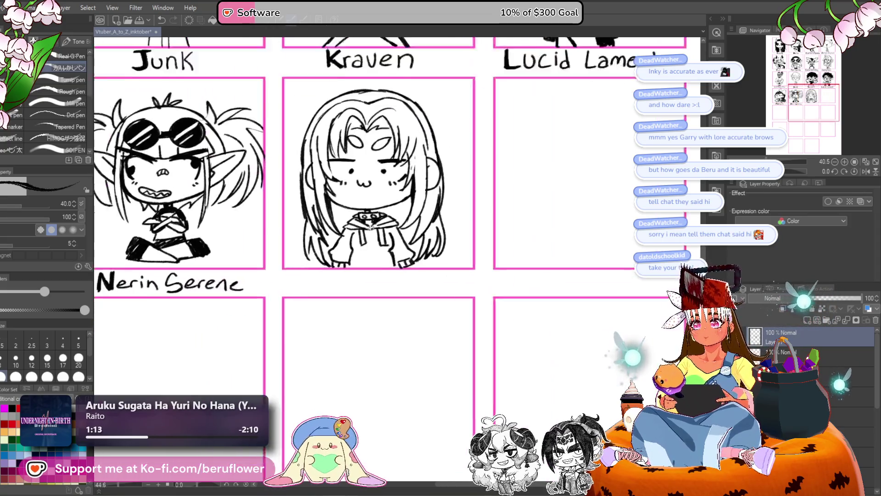
scroll(390, 252, up, 2)
drag(419, 261, 466, 319)
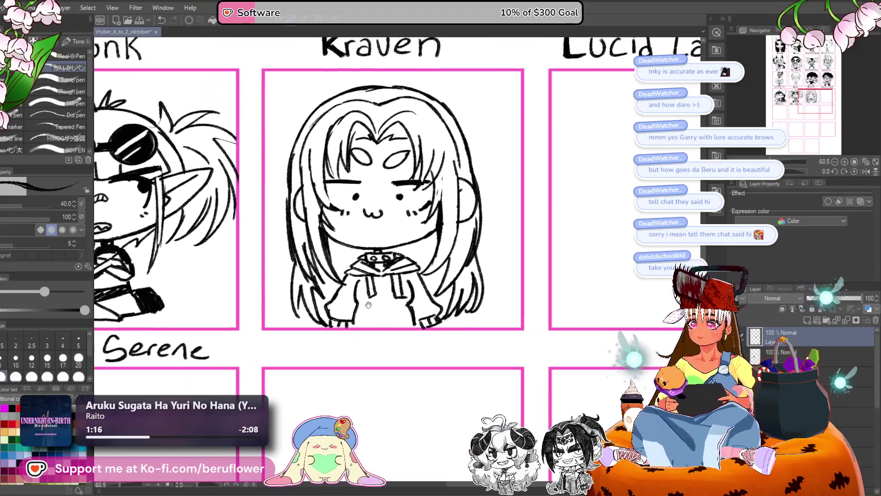
key(g)
drag(527, 207, 530, 227)
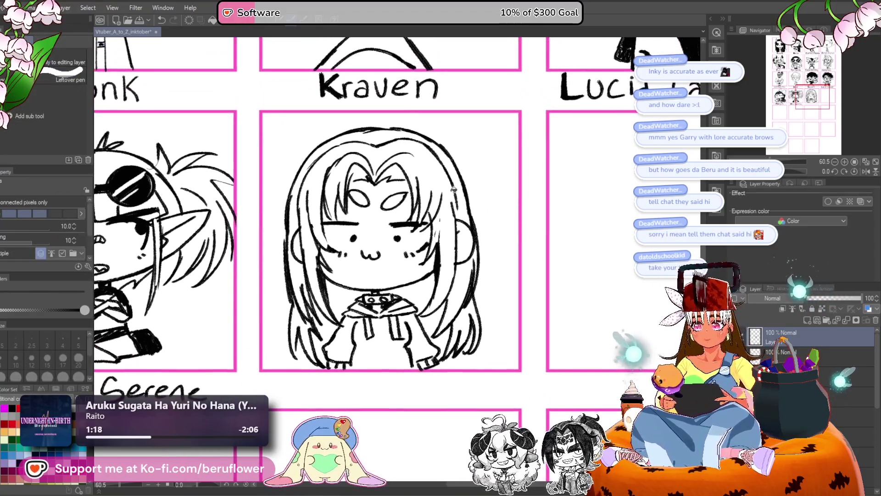
- Fill Kraven's outer hair band and the left and right hair strands solid black
key(p)
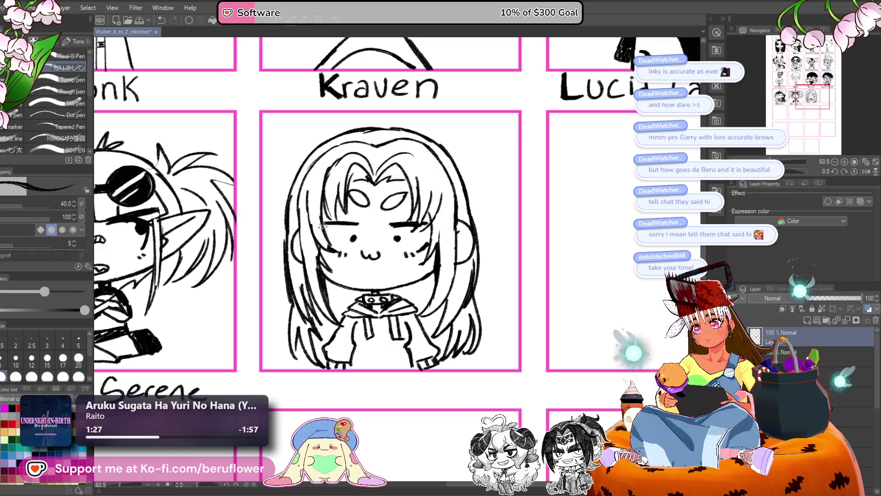
drag(458, 223, 459, 224)
key(g)
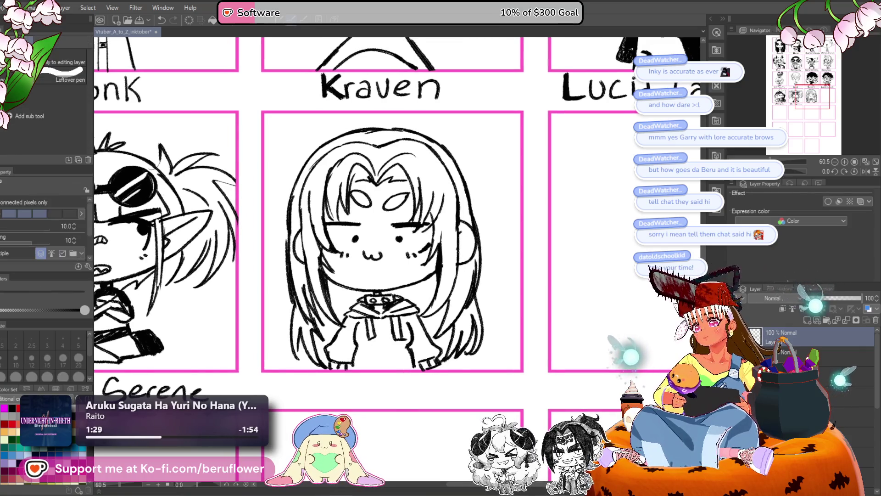
click(458, 163)
click(480, 266)
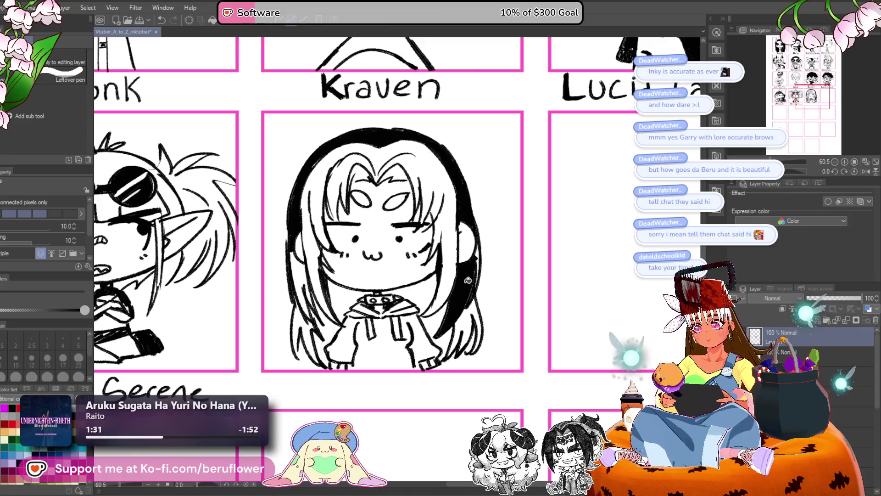
click(304, 272)
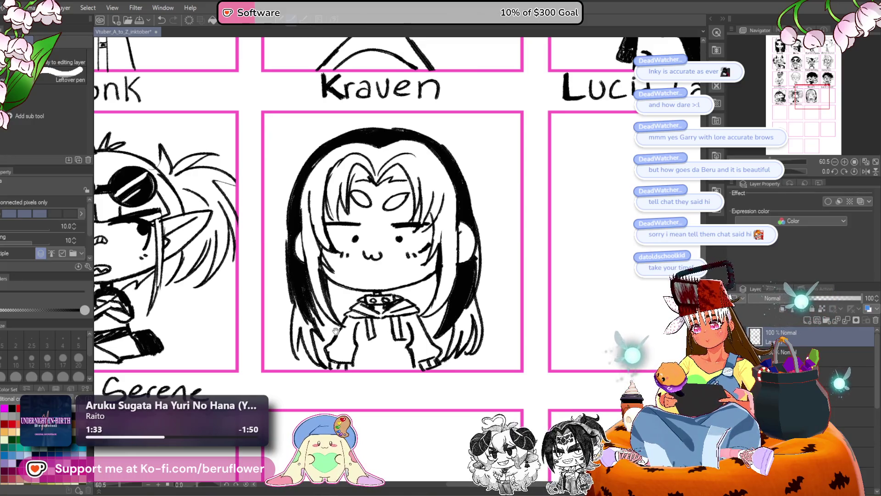
drag(335, 330, 334, 303)
click(310, 301)
drag(515, 230, 492, 211)
click(448, 269)
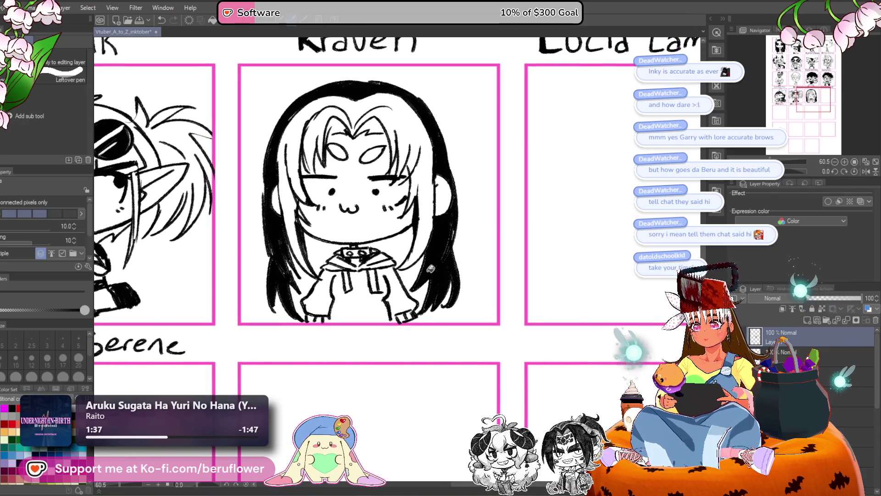
- Fill the hoodie solid black and return to the pen
drag(430, 269, 436, 264)
click(420, 286)
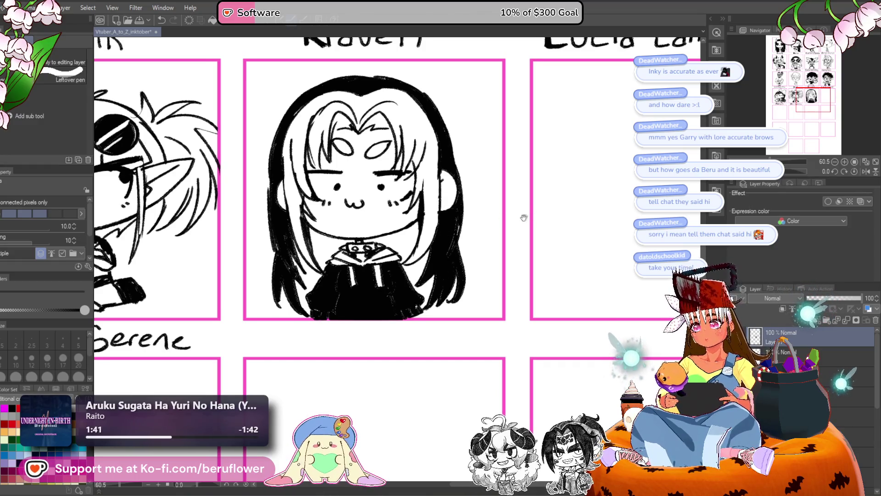
drag(524, 217, 534, 223)
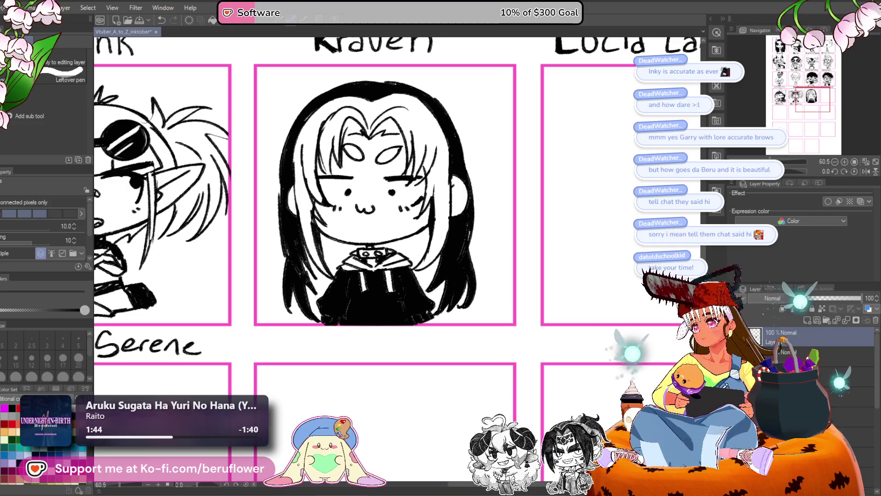
key(p)
drag(468, 281, 465, 266)
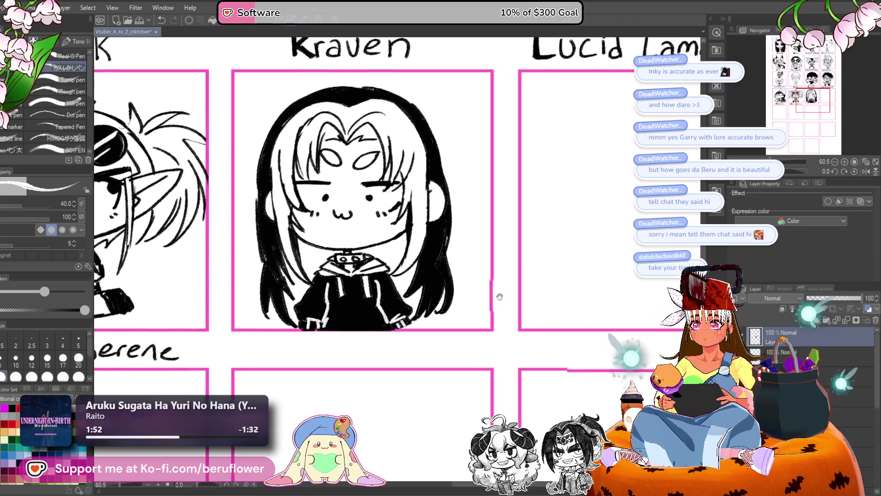
- Free-transform Kraven's portrait, nudging and slightly tilting it to sit centred in its pink panel
scroll(343, 306, down, 4)
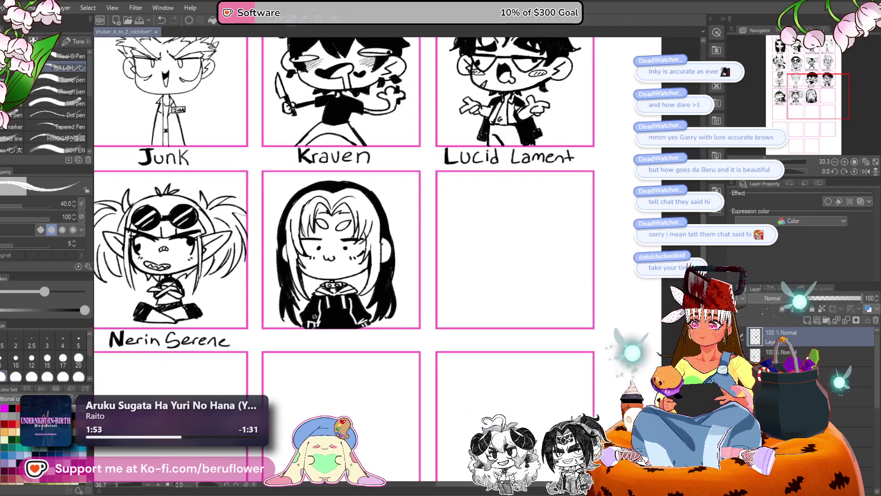
drag(385, 296, 396, 244)
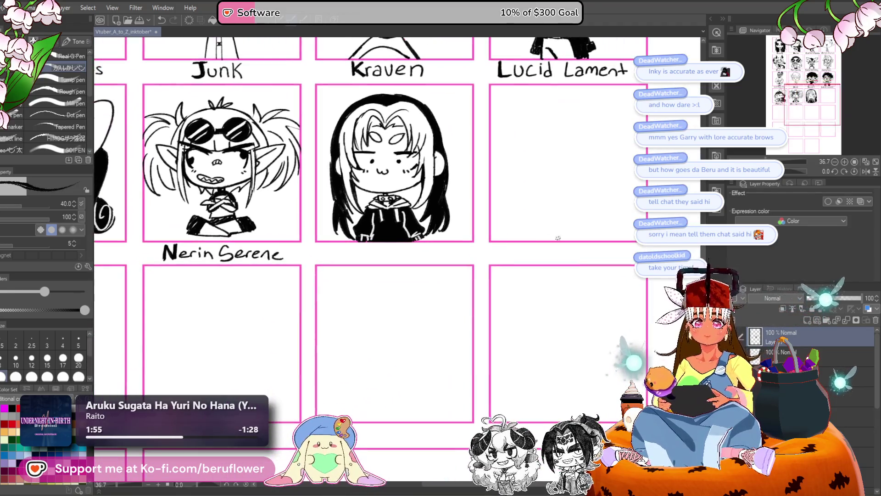
scroll(341, 310, up, 5)
scroll(341, 310, down, 3)
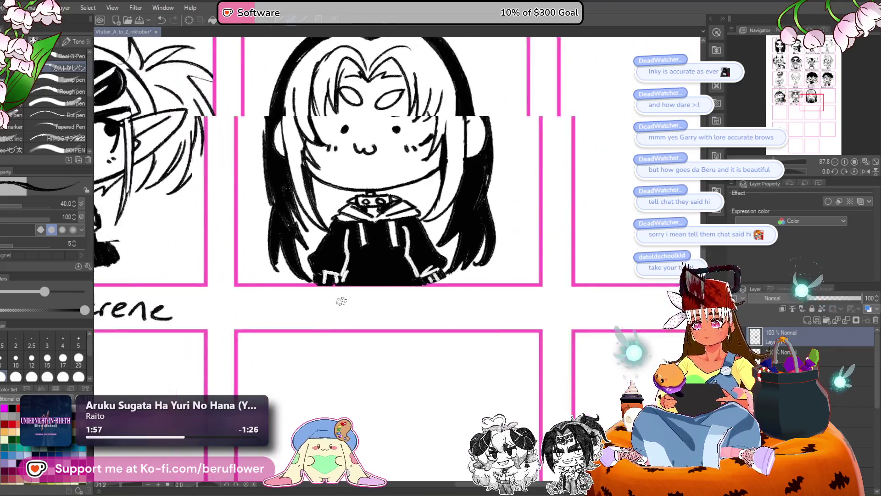
key(ctrl+t)
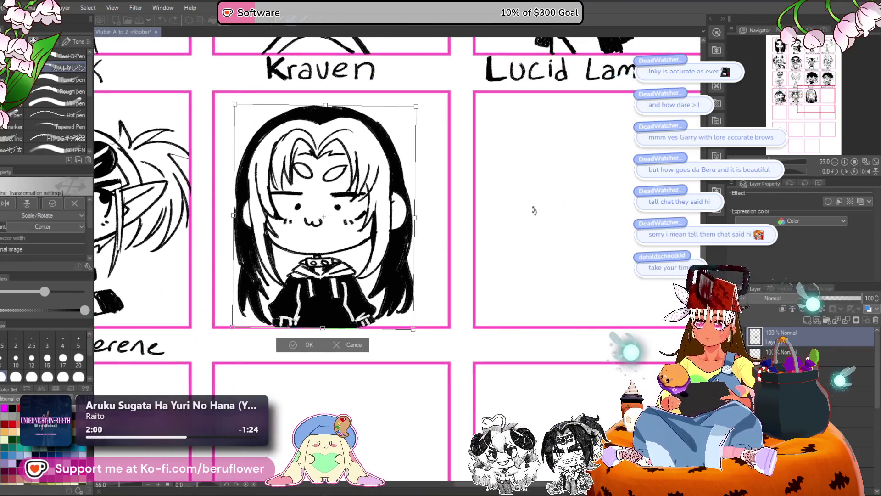
drag(349, 221, 357, 221)
mouse_move(427, 124)
mouse_down()
mouse_move(434, 128)
mouse_move(433, 105)
mouse_up()
key(Return)
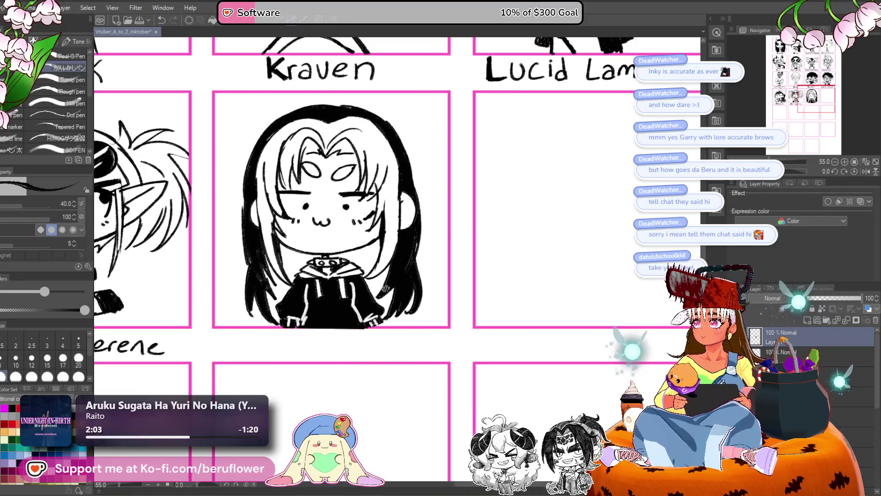
drag(466, 372, 394, 305)
- Hand-letter 'Orca Tsuki' under the long-haired hoodie portrait's panel
scroll(291, 272, up, 4)
scroll(289, 272, down, 1)
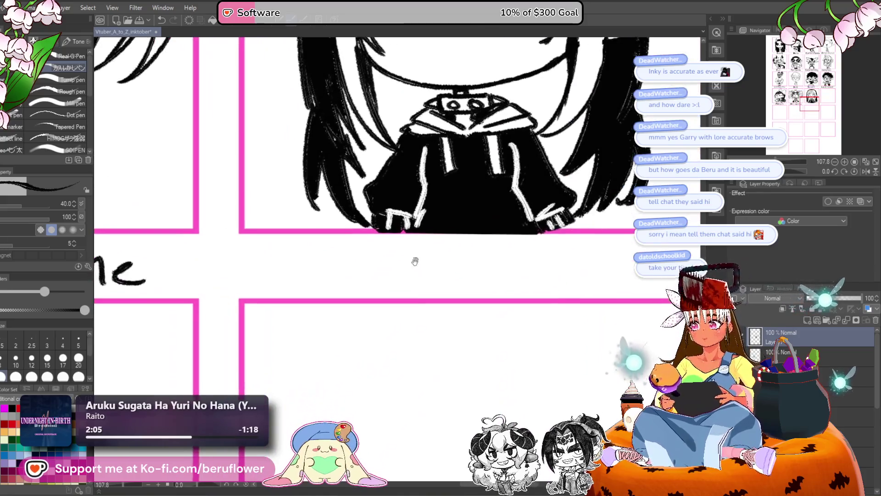
mouse_move(338, 235)
mouse_down()
mouse_move(329, 239)
mouse_move(349, 275)
mouse_move(318, 266)
mouse_up()
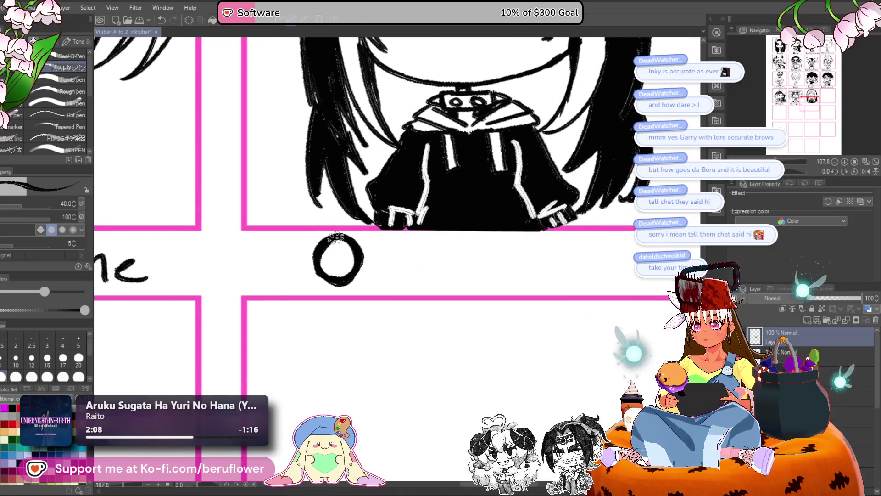
mouse_move(381, 277)
mouse_down()
mouse_move(361, 260)
mouse_move(365, 239)
mouse_up()
mouse_move(382, 251)
mouse_down()
mouse_move(356, 243)
mouse_move(372, 252)
mouse_move(364, 229)
mouse_move(376, 243)
mouse_up()
mouse_move(412, 246)
mouse_down()
mouse_move(386, 242)
mouse_move(411, 210)
mouse_move(388, 248)
mouse_move(395, 230)
mouse_up()
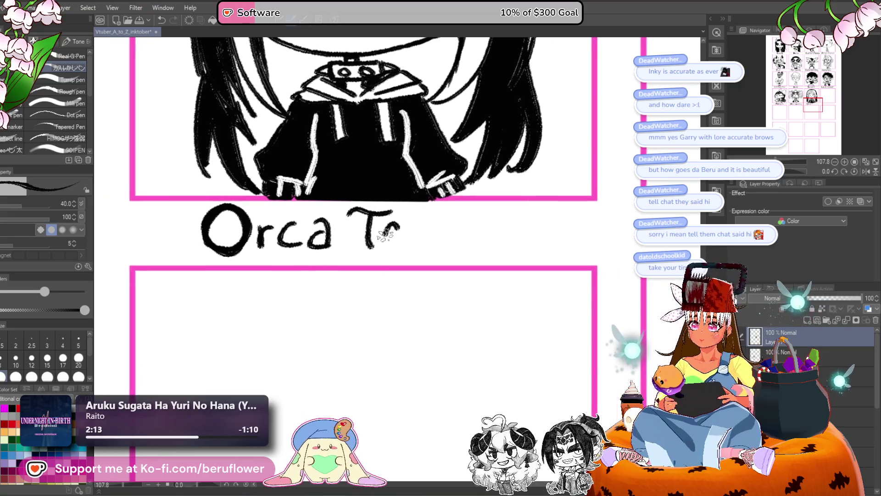
drag(441, 248, 409, 241)
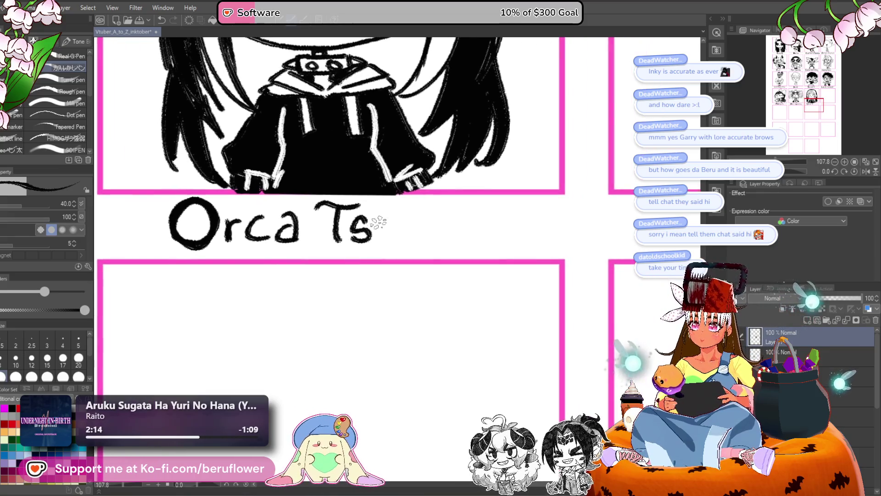
drag(426, 210, 425, 239)
click(421, 209)
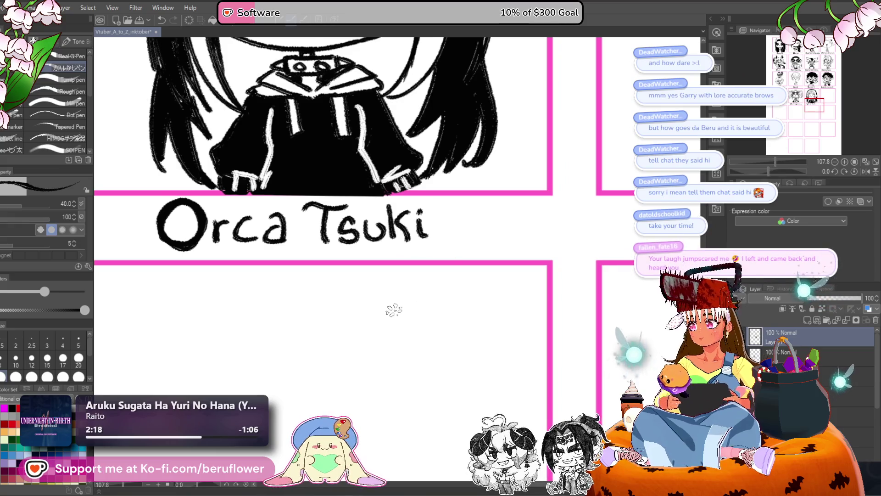
- Zoom out and pan to view the labelled Orca Tsuki panel within the grid
scroll(394, 311, down, 5)
scroll(394, 309, up, 2)
mouse_move(393, 309)
mouse_down()
mouse_move(332, 297)
mouse_move(346, 307)
mouse_up()
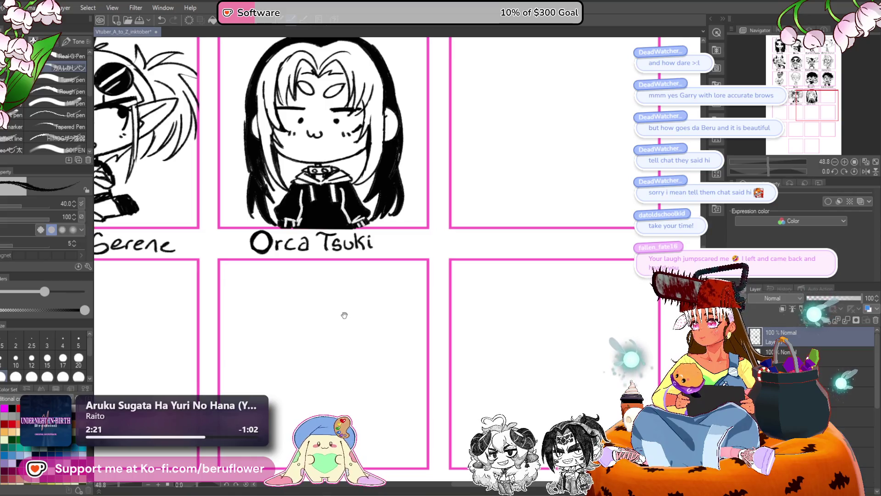
drag(348, 315, 346, 317)
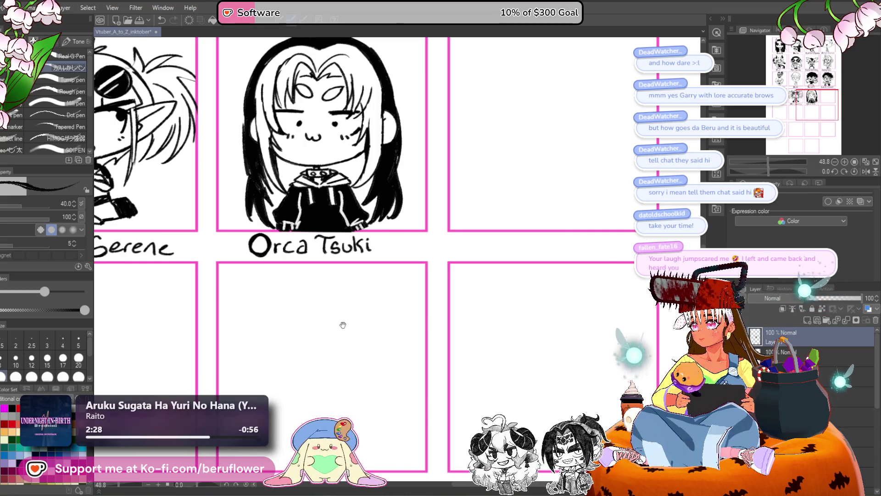
drag(359, 311, 348, 321)
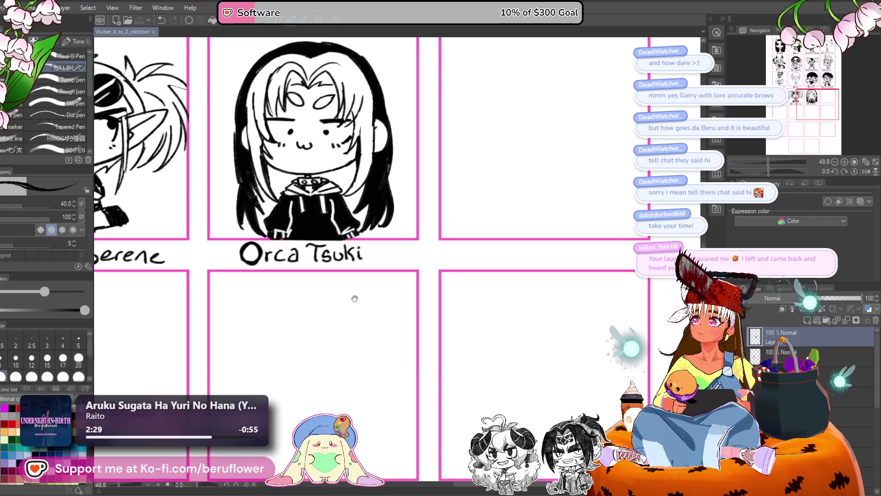
drag(379, 286, 398, 255)
scroll(350, 252, down, 5)
scroll(384, 296, up, 5)
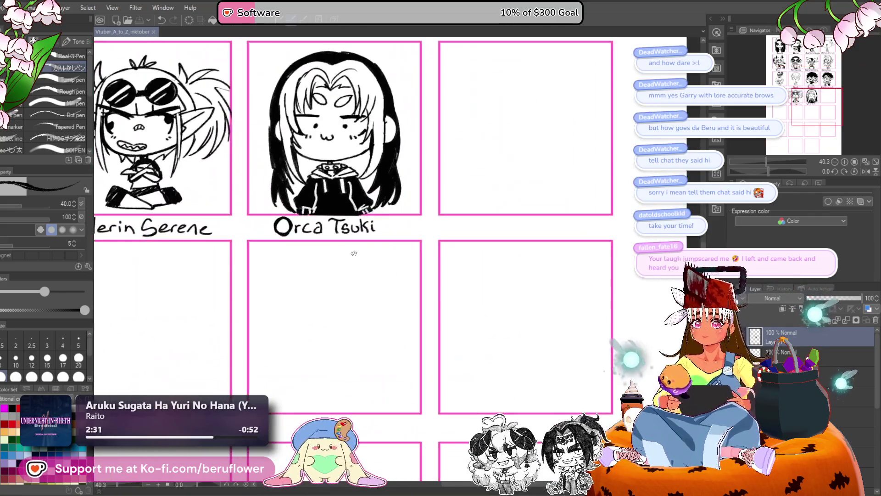
scroll(360, 273, up, 2)
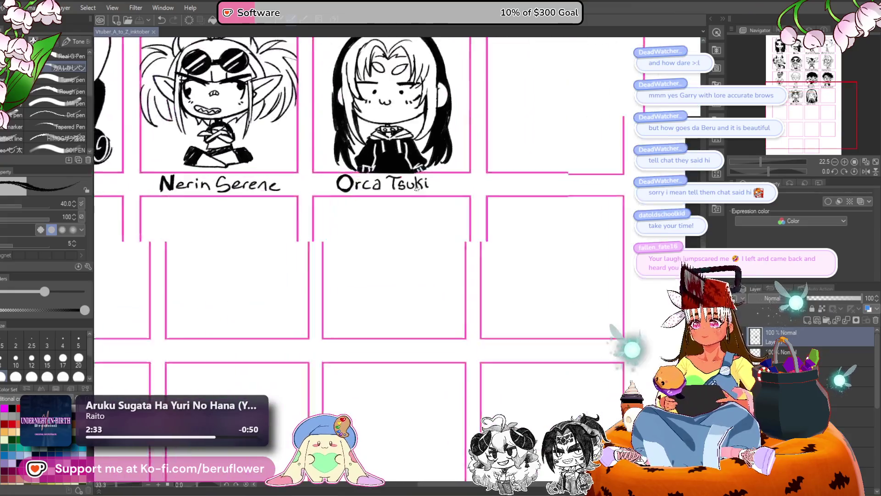
scroll(302, 304, down, 2)
- Lasso the 'Orca Tsuki' lettering, scale it up with Ctrl+T, then deselect
key(m)
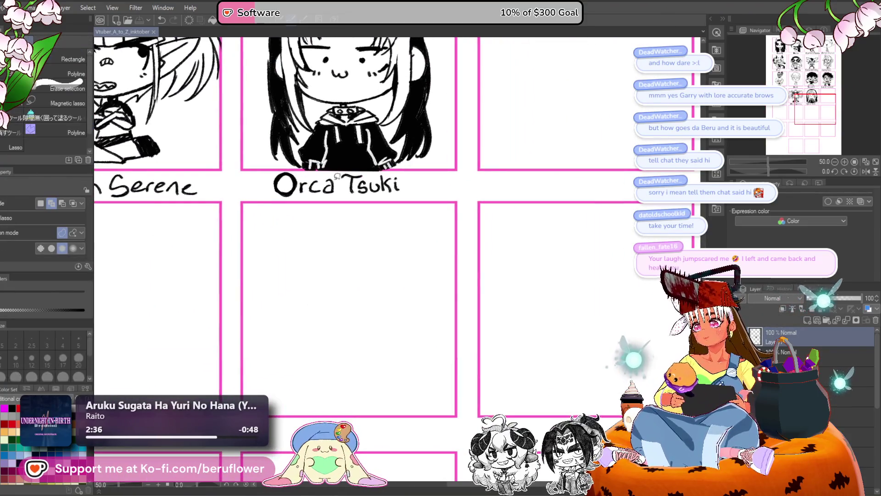
scroll(352, 184, up, 4)
scroll(352, 185, up, 1)
mouse_move(269, 171)
mouse_down()
mouse_move(220, 167)
mouse_move(469, 233)
mouse_up()
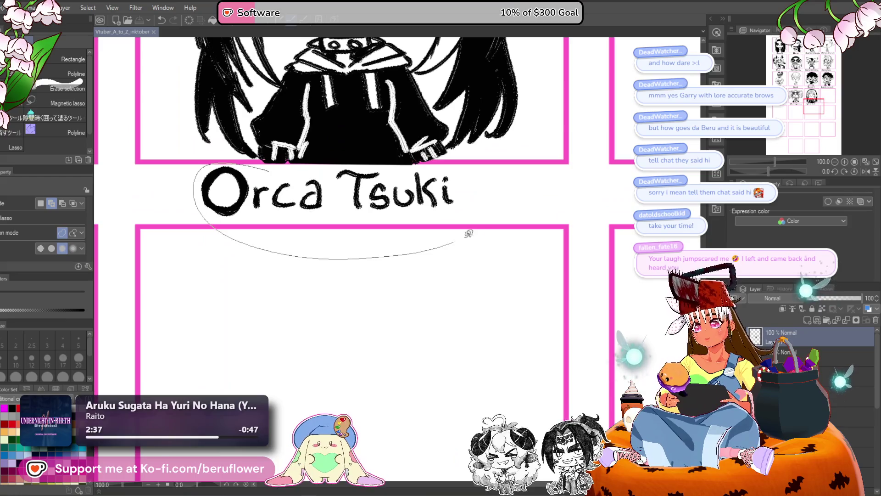
drag(276, 170, 276, 170)
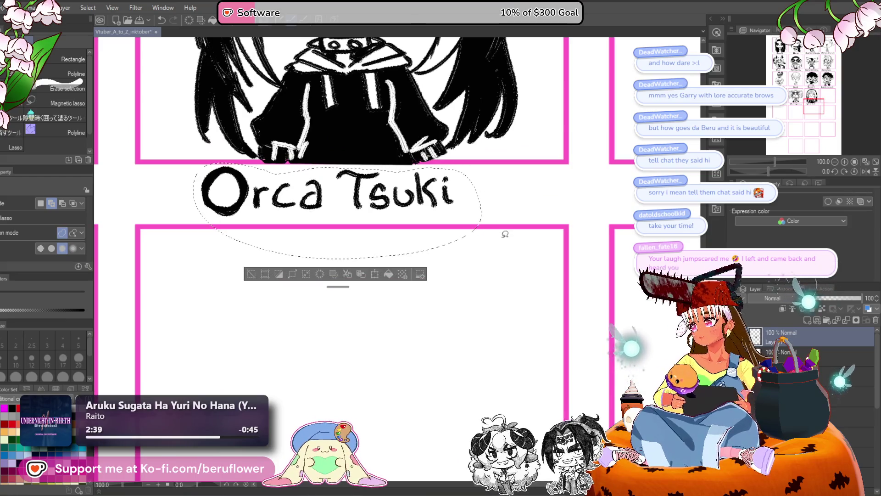
key(ctrl+t)
drag(483, 260, 499, 239)
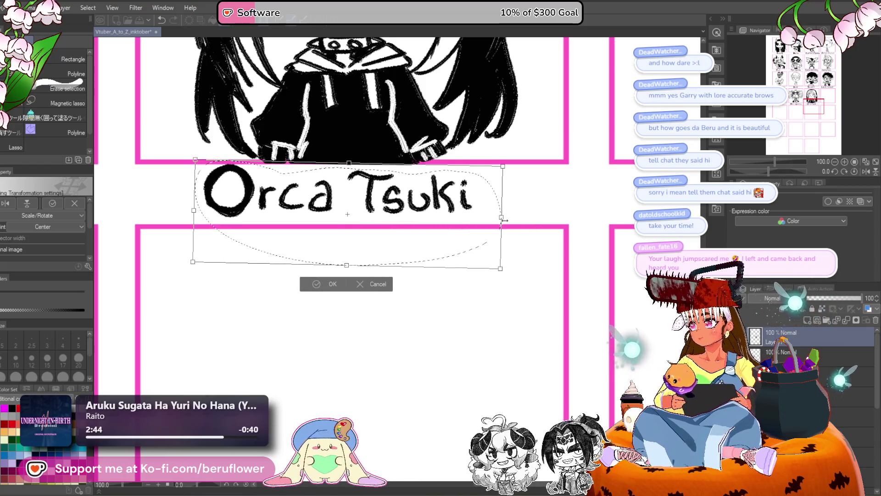
key(Return)
key(ctrl+d)
scroll(409, 239, down, 6)
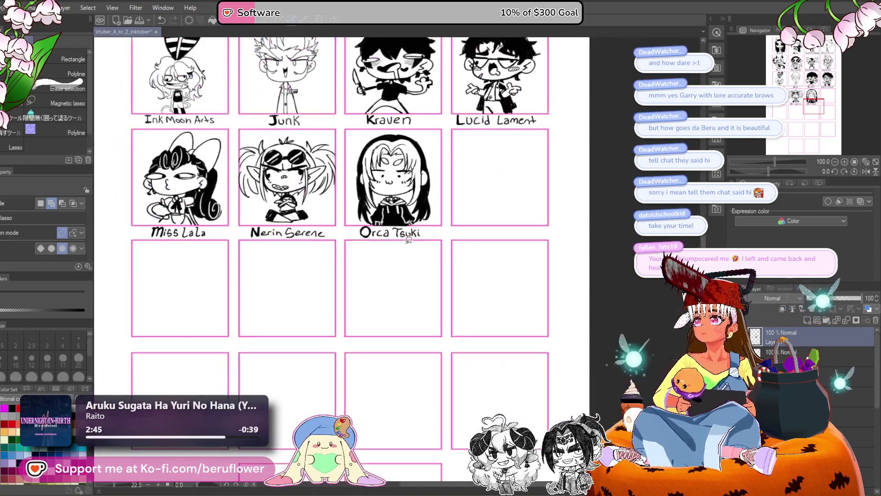
- Zoom out to about 21%, pick the pen, and show the empty panels below
scroll(322, 344, up, 2)
drag(321, 344, 306, 372)
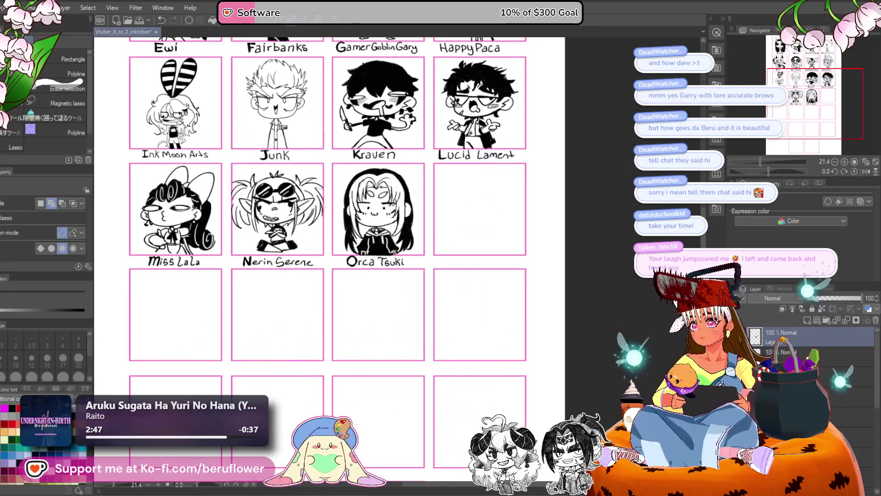
key(p)
mouse_move(440, 279)
mouse_down()
mouse_move(452, 391)
mouse_move(445, 459)
mouse_move(447, 316)
mouse_up()
scroll(448, 316, down, 3)
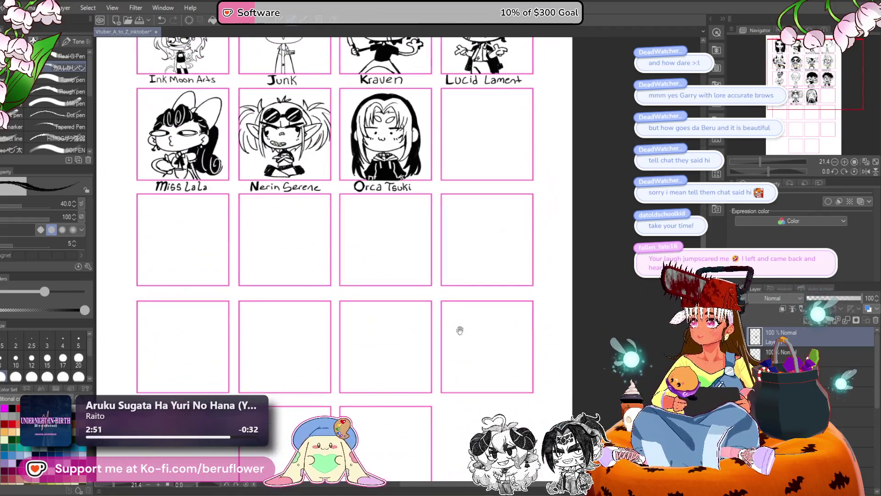
scroll(486, 315, down, 2)
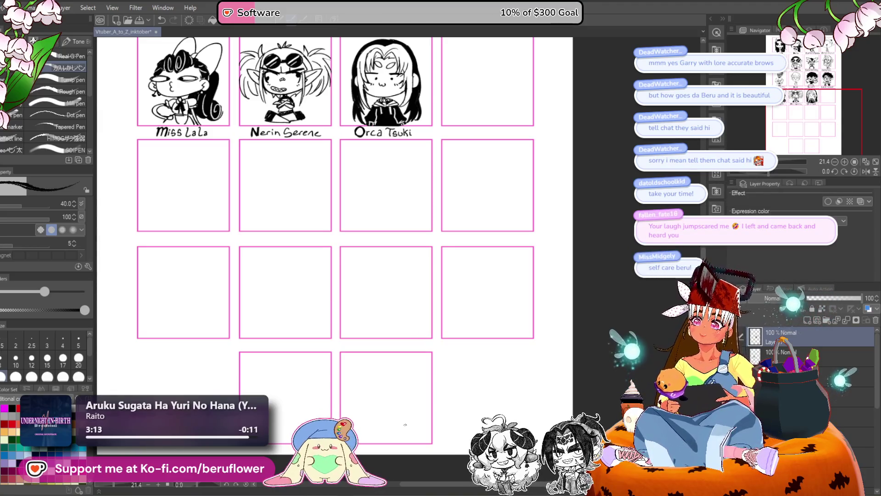
- Rename the new portrait's layer to 'orca' and zoom into the panel under Lucid Lament
scroll(445, 249, down, 2)
scroll(445, 249, up, 2)
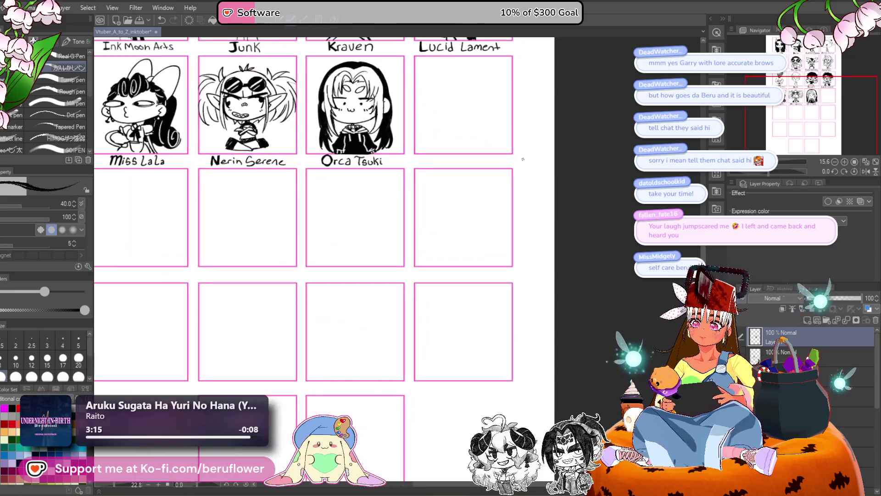
scroll(547, 261, up, 3)
double_click(770, 339)
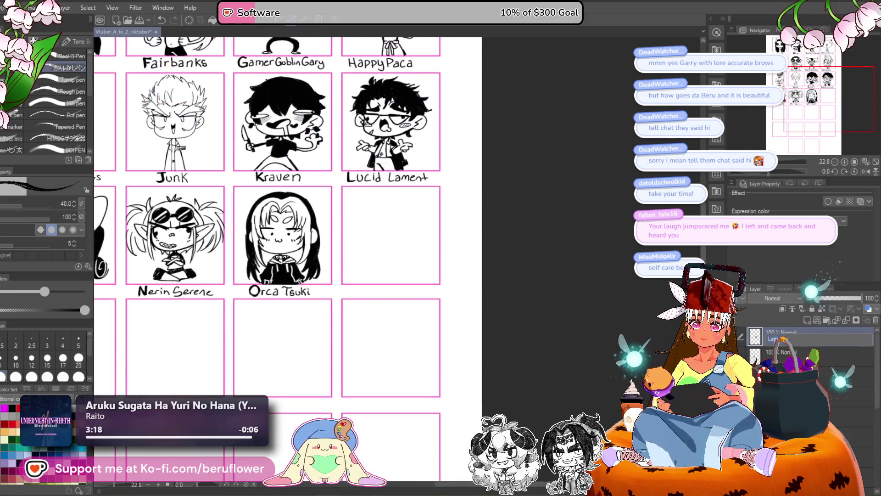
text(ca)
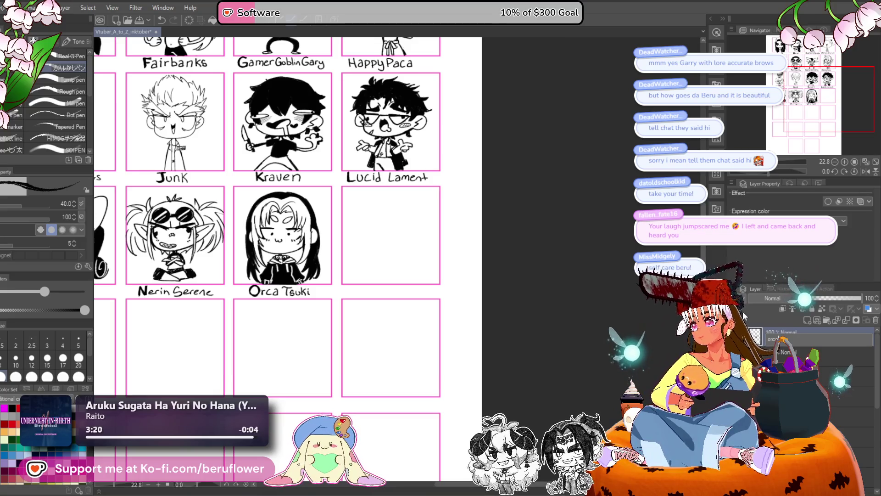
key(Return)
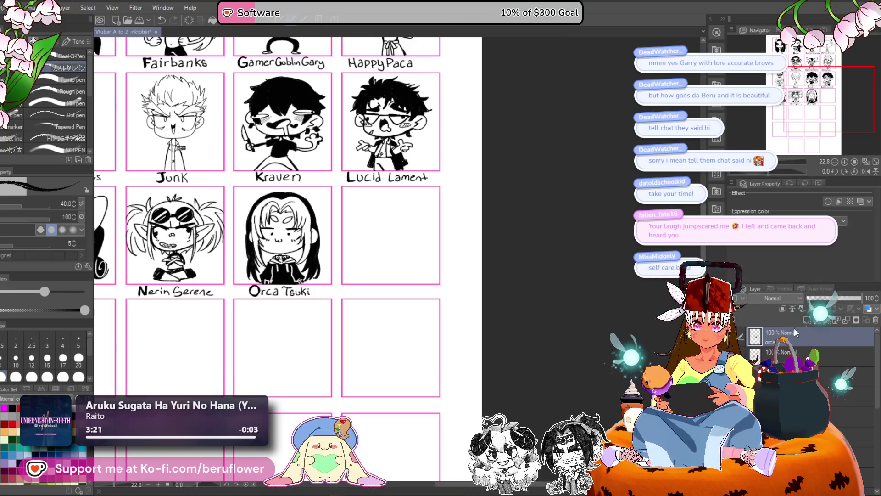
scroll(468, 340, up, 1)
scroll(342, 334, up, 5)
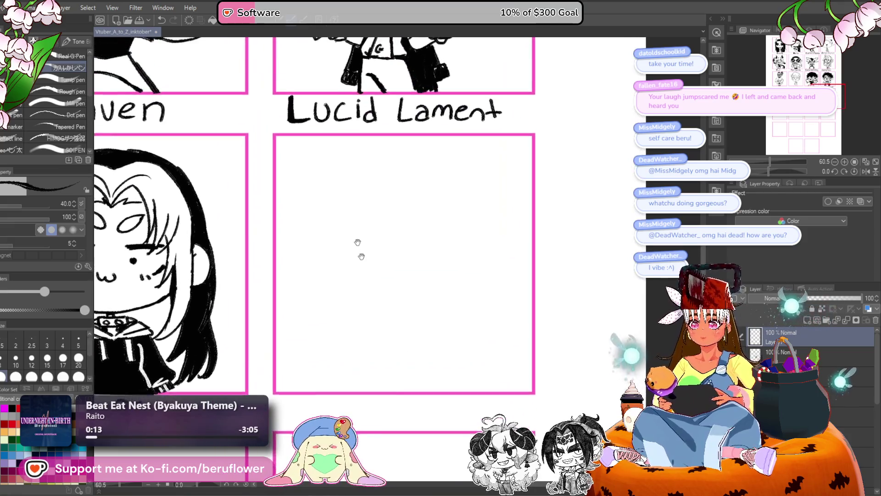
- Ink pupils in both eyes of the new face
drag(313, 225, 325, 211)
mouse_move(509, 223)
mouse_down()
mouse_move(489, 191)
mouse_move(498, 178)
mouse_up()
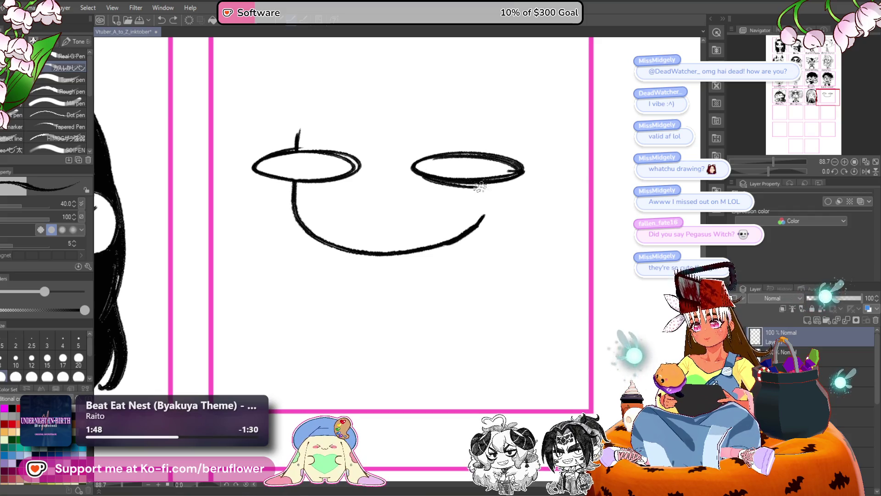
drag(312, 151, 319, 158)
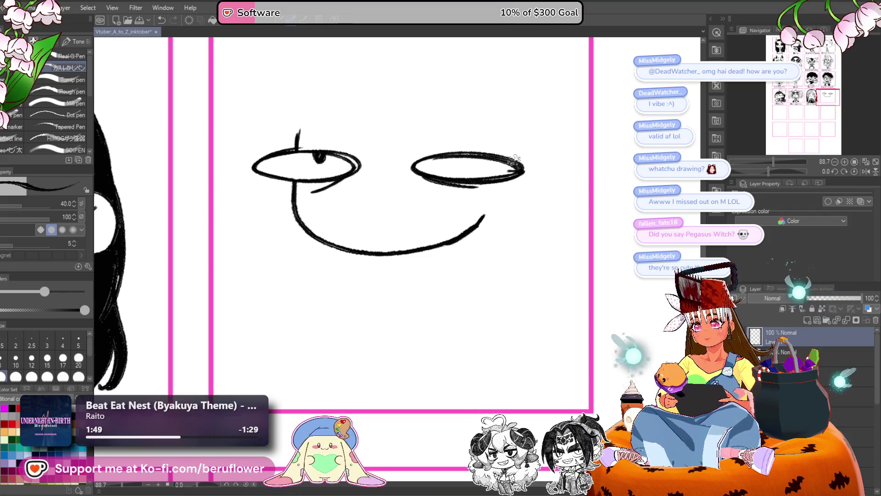
drag(469, 171, 475, 175)
scroll(505, 193, down, 1)
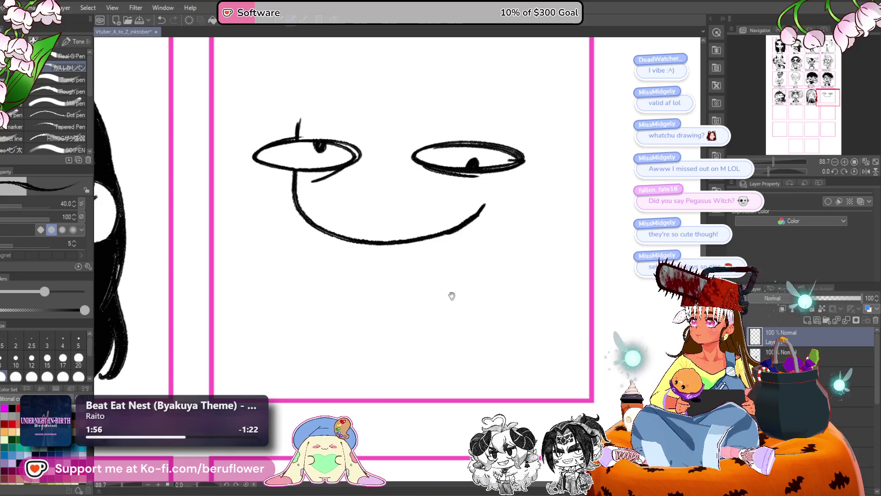
scroll(417, 233, up, 2)
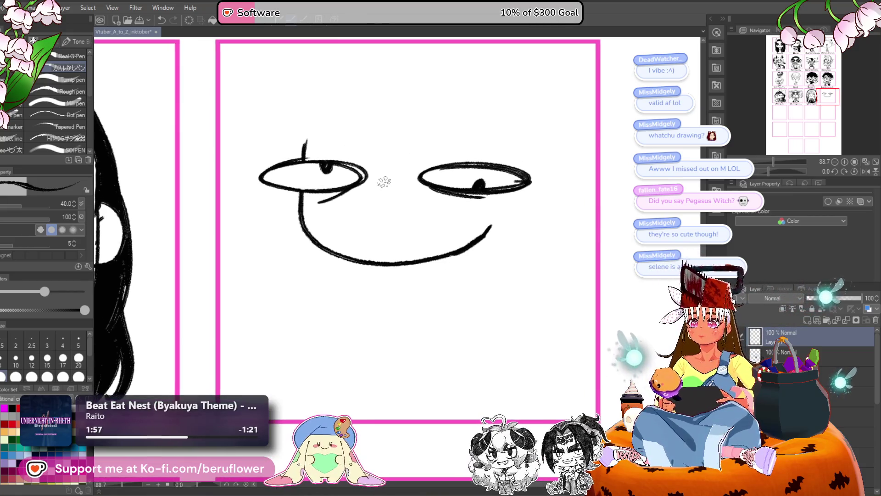
scroll(384, 182, up, 3)
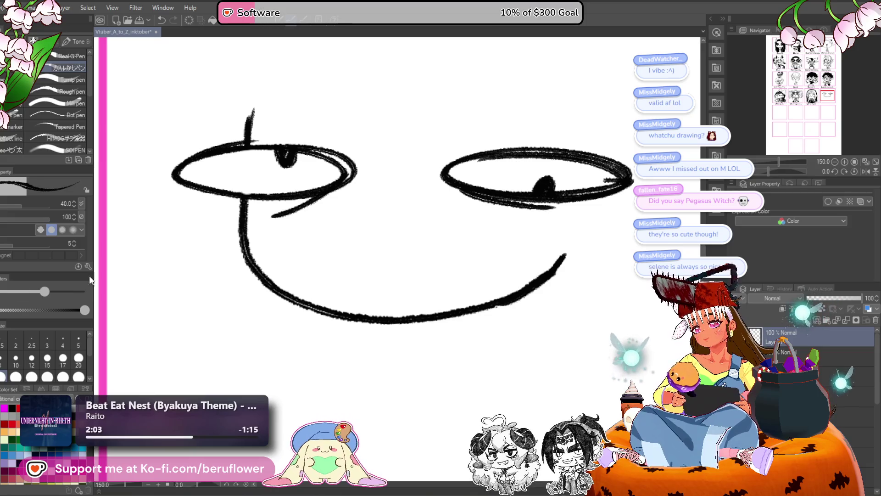
- Ink the open grinning mouth curve and fang strokes below the eyes, undoing unwanted strokes
drag(460, 228, 426, 216)
drag(363, 263, 362, 252)
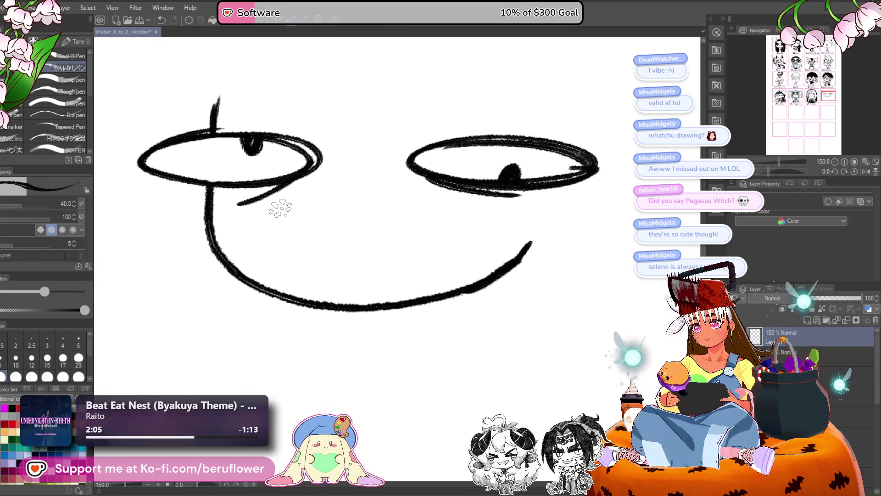
mouse_move(280, 209)
mouse_down()
mouse_move(316, 225)
mouse_move(373, 230)
mouse_move(466, 200)
mouse_up()
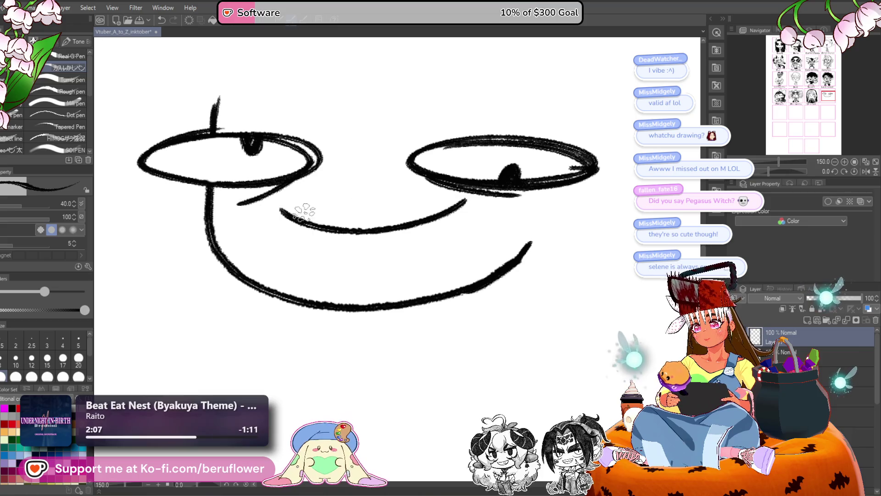
mouse_move(285, 210)
mouse_down()
mouse_move(253, 212)
mouse_move(270, 239)
mouse_move(315, 270)
mouse_move(393, 262)
mouse_up()
key(ctrl+z)
mouse_move(283, 210)
mouse_down()
mouse_move(252, 232)
mouse_move(302, 270)
mouse_up()
mouse_move(457, 212)
mouse_down()
mouse_move(476, 198)
mouse_move(486, 222)
mouse_move(464, 252)
mouse_move(465, 285)
mouse_move(446, 253)
mouse_move(368, 269)
mouse_move(313, 270)
mouse_up()
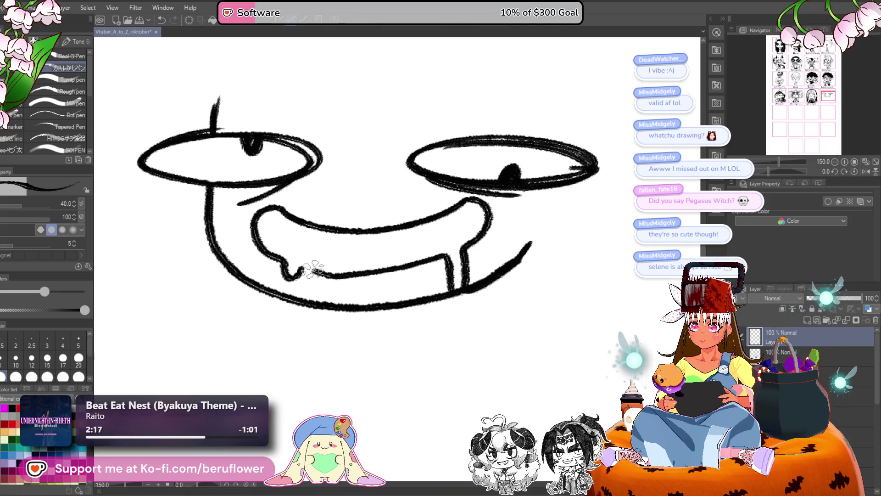
scroll(317, 268, down, 3)
scroll(317, 269, up, 3)
key(ctrl+z)
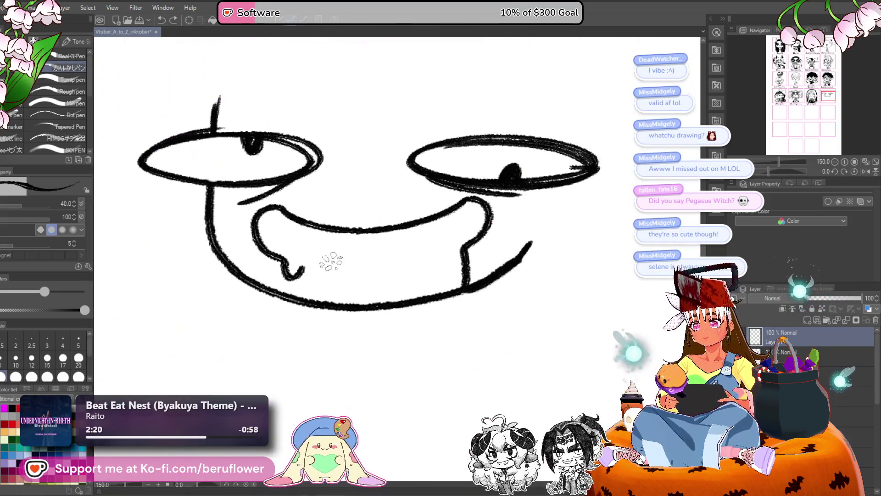
key(ctrl+z)
key(ctrl+z)
key(ctrl+z)
mouse_move(318, 237)
mouse_down()
mouse_move(265, 242)
mouse_move(327, 230)
mouse_up()
- Replace the small mouth arc with a longer smirk curve under the eyes
key(ctrl+z)
key(ctrl+z)
key(ctrl+z)
mouse_move(275, 218)
mouse_down()
mouse_move(321, 231)
mouse_move(408, 224)
mouse_move(391, 271)
mouse_move(428, 269)
mouse_move(439, 258)
mouse_up()
scroll(399, 241, down, 5)
scroll(399, 241, up, 4)
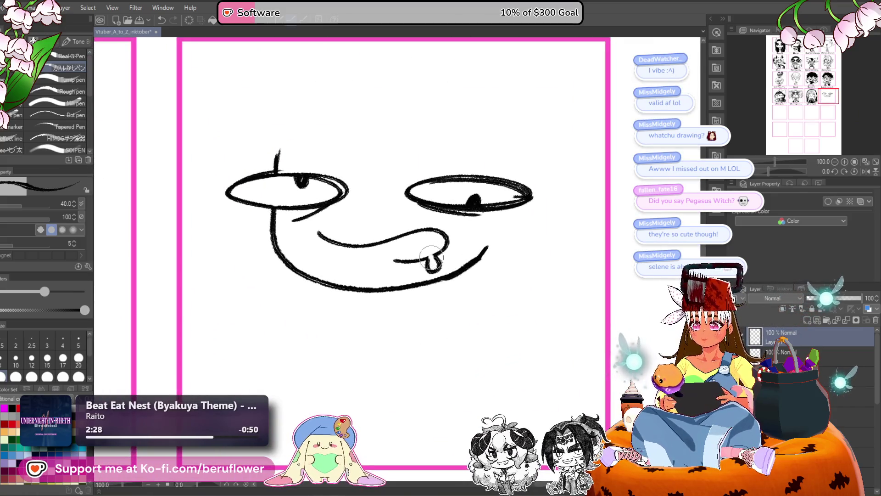
scroll(432, 238, down, 5)
- Ink an angled brow over the right eye with a short curve at its inner end
drag(459, 198, 486, 318)
scroll(461, 309, up, 5)
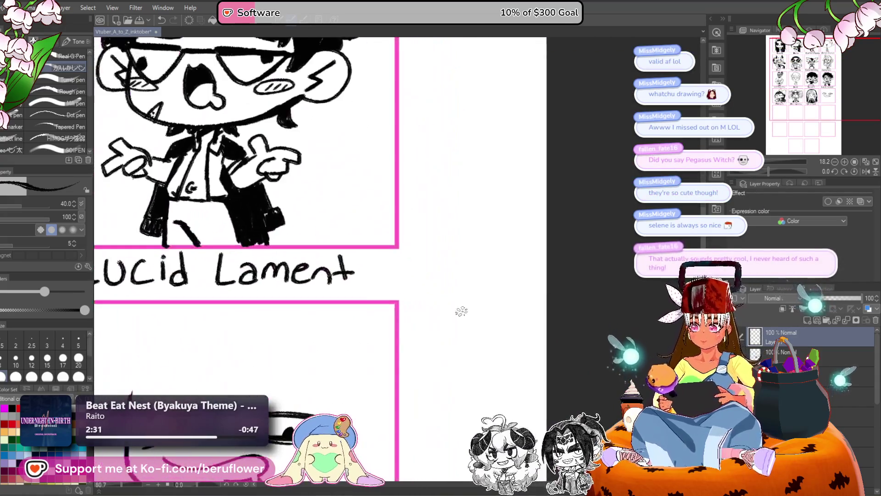
drag(427, 261, 553, 123)
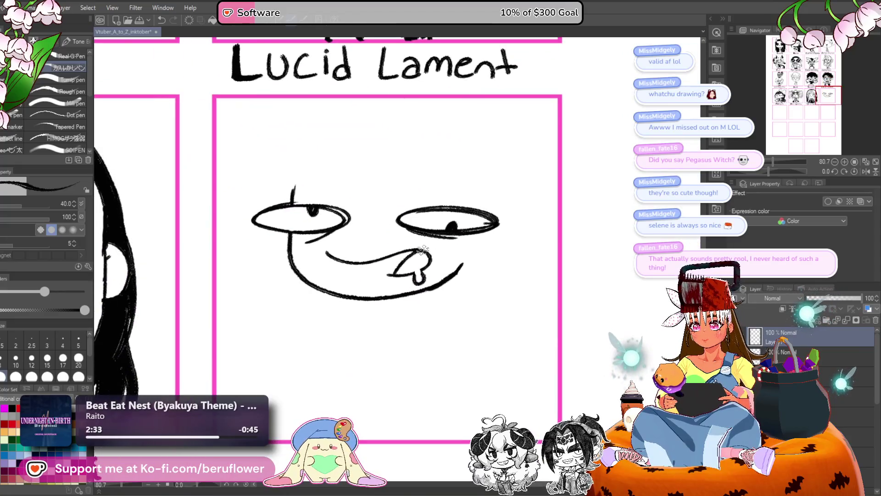
scroll(394, 292, down, 2)
scroll(394, 293, up, 2)
mouse_move(531, 282)
mouse_down()
mouse_move(537, 237)
mouse_move(500, 263)
mouse_up()
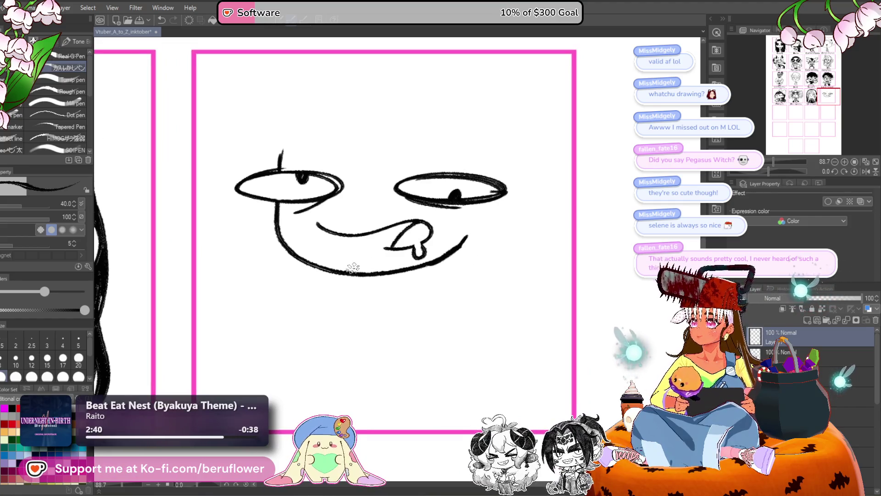
scroll(354, 263, down, 1)
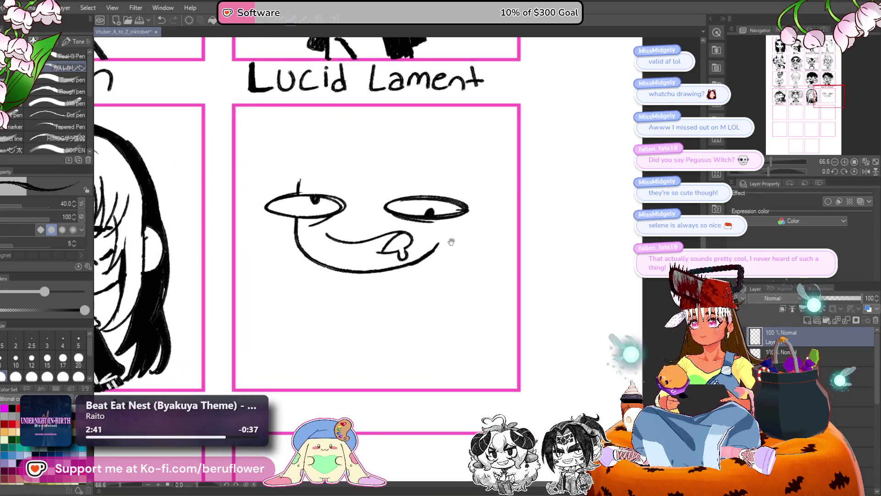
mouse_move(452, 242)
mouse_down()
mouse_move(444, 280)
mouse_move(431, 282)
mouse_up()
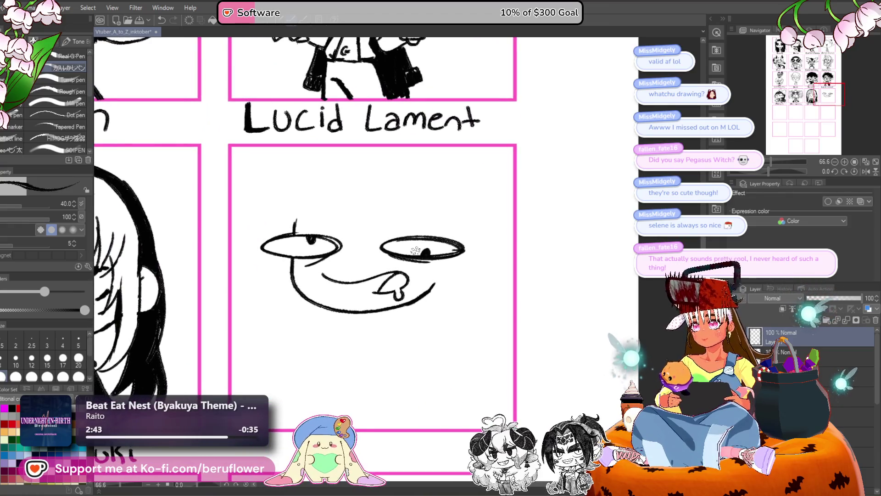
drag(403, 237, 448, 201)
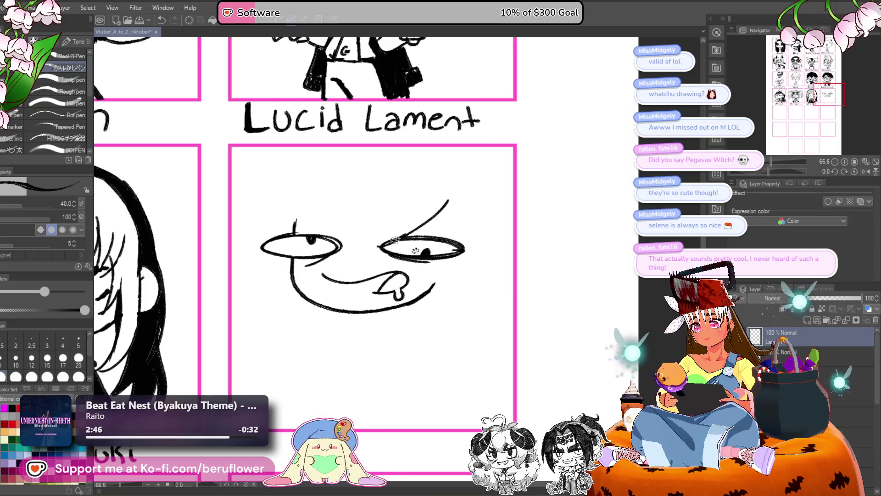
drag(382, 231, 376, 249)
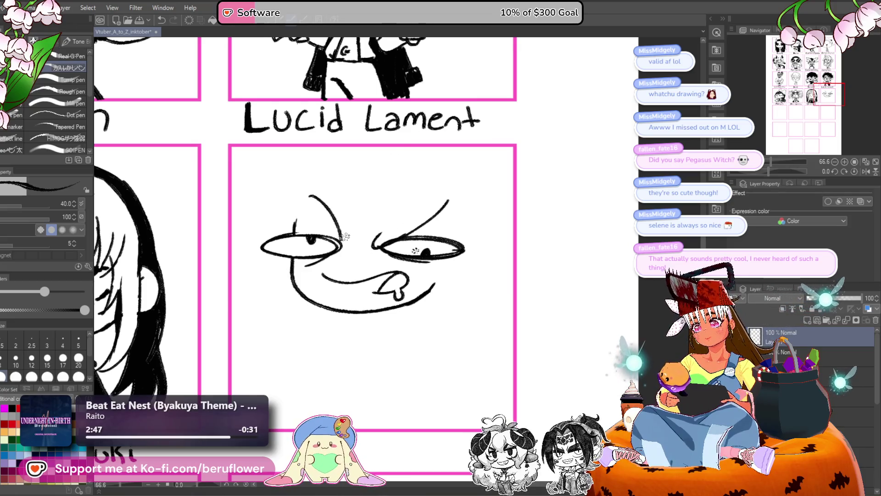
- Ink a diamond pendant below the chin and recentre the face panel
drag(485, 251, 501, 162)
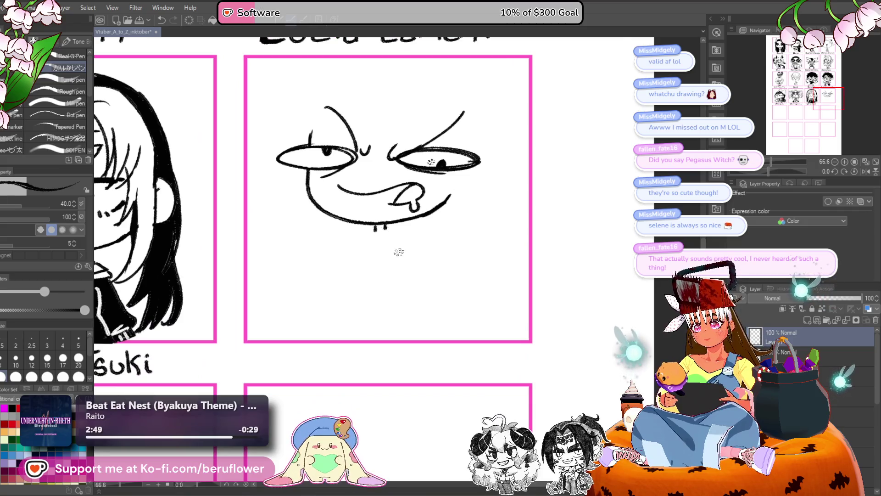
drag(384, 224, 386, 234)
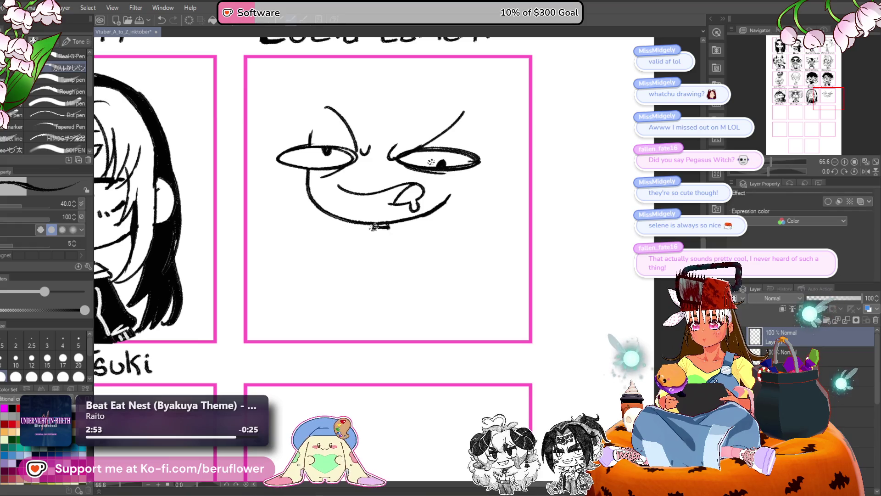
mouse_move(383, 247)
mouse_down()
mouse_move(395, 238)
mouse_move(382, 236)
mouse_up()
drag(408, 286, 400, 218)
drag(395, 181, 387, 179)
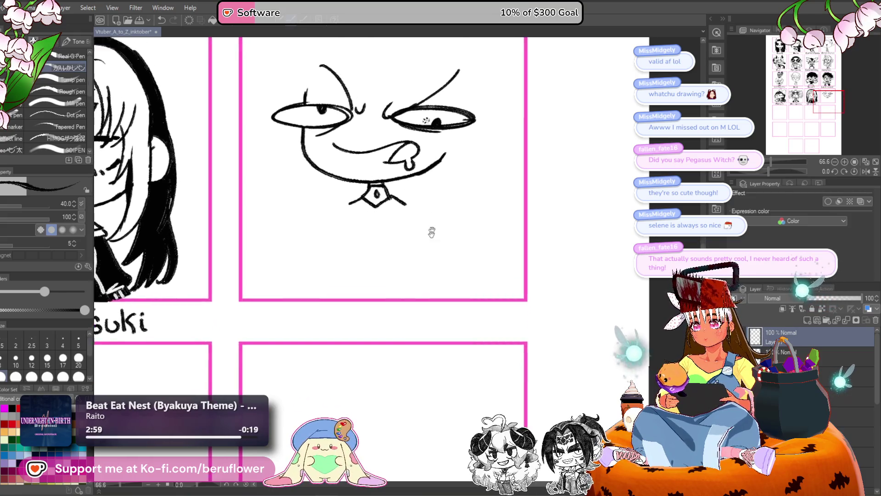
mouse_move(409, 152)
mouse_down()
mouse_move(409, 248)
mouse_move(418, 259)
mouse_up()
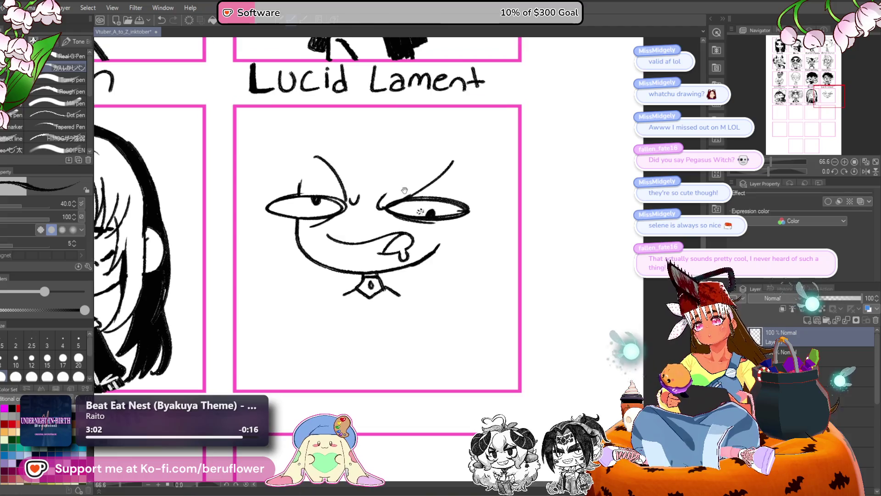
drag(366, 159, 380, 183)
key(ctrl+t)
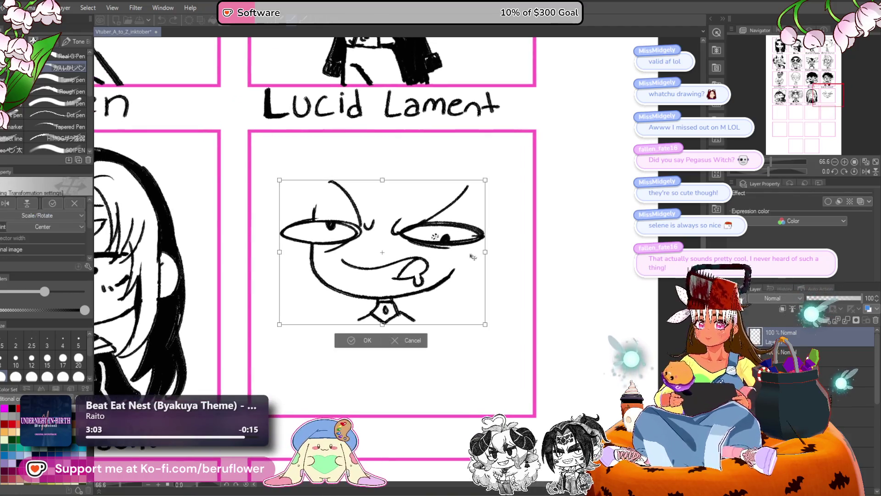
- Shrink the face to about two-thirds size and nudge it slightly down
drag(436, 304, 422, 257)
drag(390, 320, 379, 288)
drag(413, 214, 415, 223)
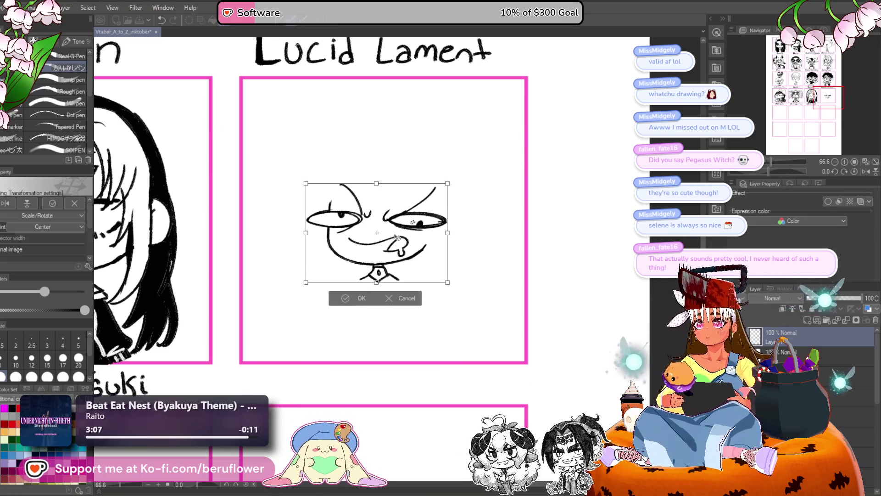
key(Return)
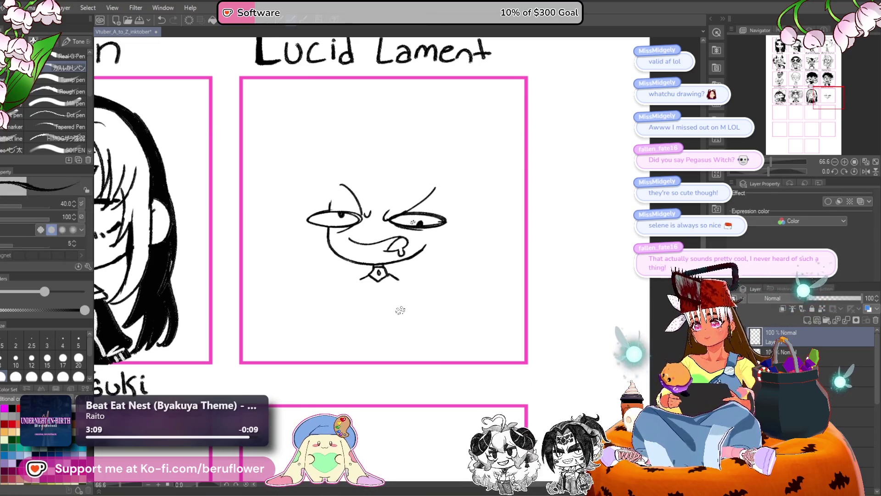
scroll(400, 310, up, 4)
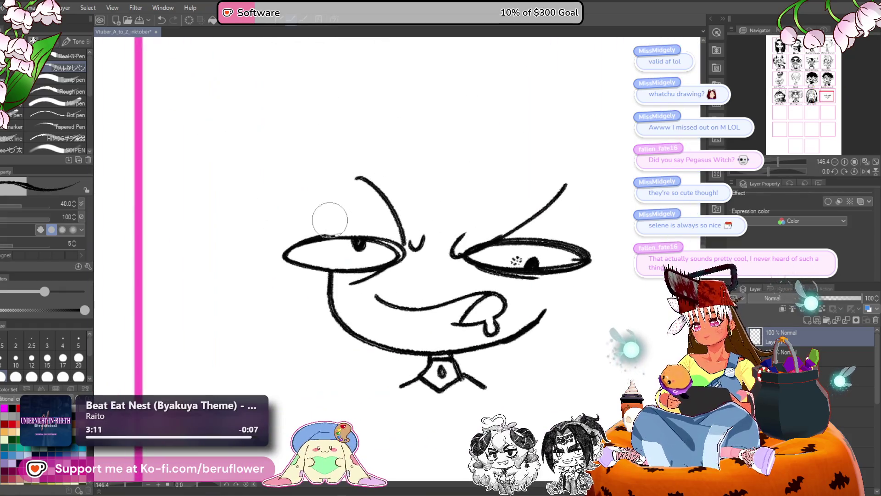
scroll(330, 220, down, 5)
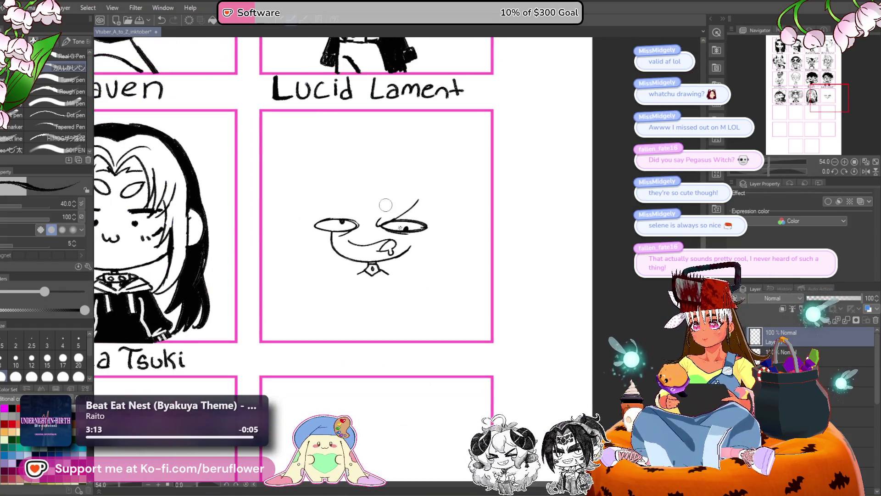
- Erase the angled brow and fill in the right eye's pupil with a curve nearby
drag(386, 205, 377, 224)
drag(418, 200, 403, 224)
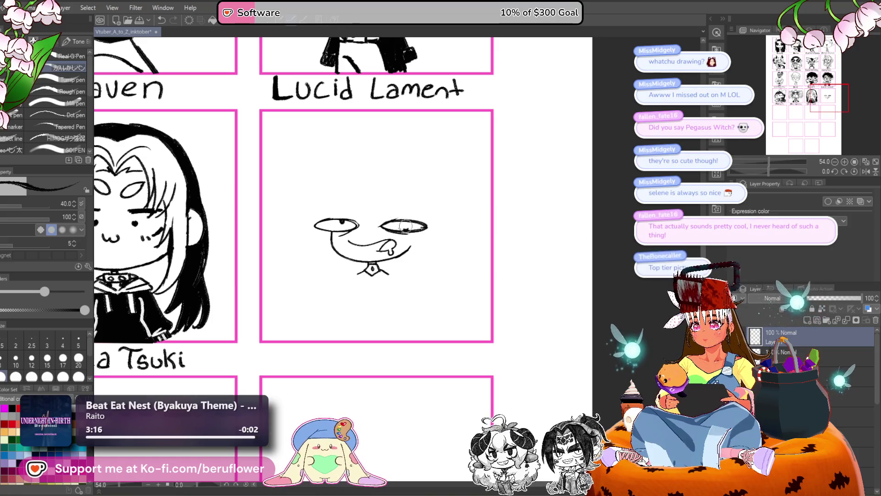
scroll(436, 218, up, 3)
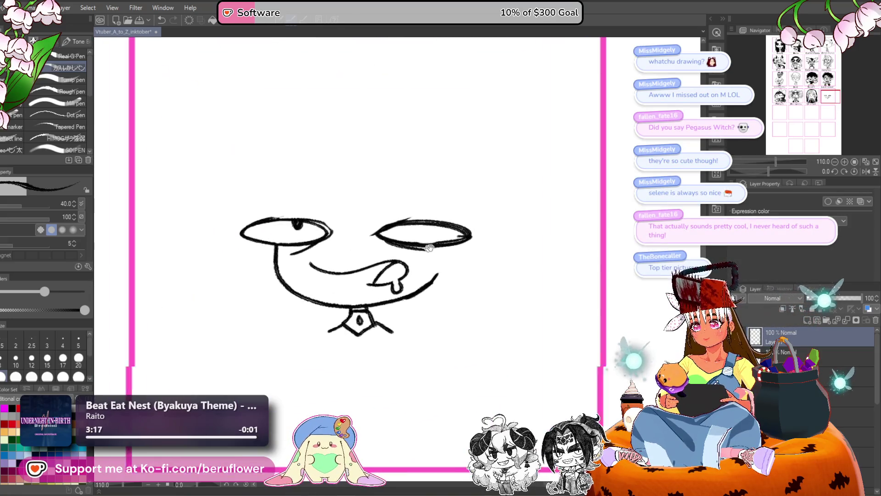
mouse_move(415, 219)
mouse_down()
mouse_move(420, 168)
mouse_move(414, 220)
mouse_move(404, 209)
mouse_move(399, 226)
mouse_move(329, 210)
mouse_up()
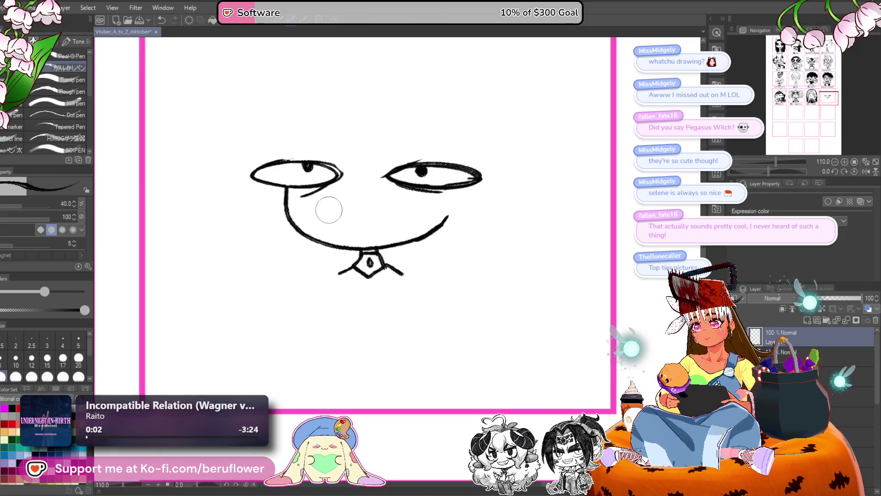
drag(394, 183, 425, 201)
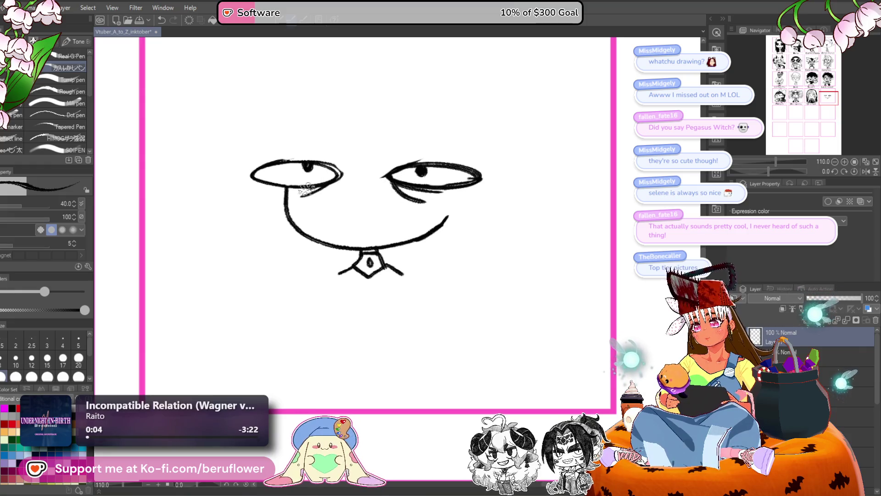
- Draw a small w-shaped mouth between the eyes
drag(306, 189, 291, 183)
mouse_move(349, 192)
mouse_down()
mouse_move(346, 215)
mouse_move(369, 211)
mouse_up()
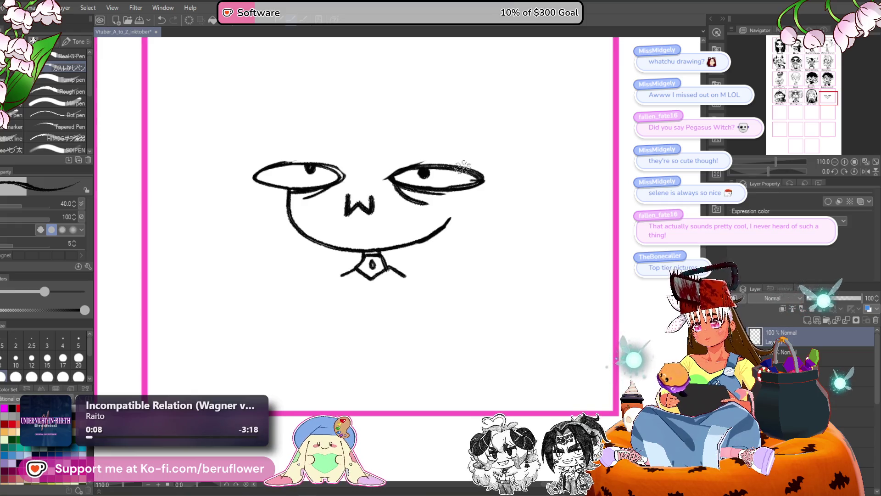
scroll(365, 213, down, 3)
mouse_move(565, 199)
mouse_down()
mouse_move(581, 222)
mouse_move(548, 210)
mouse_up()
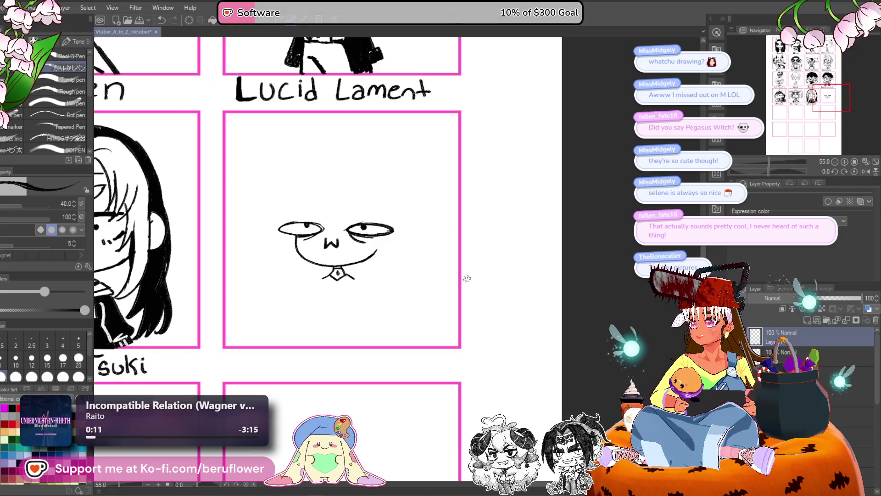
- Move the face down and fine-tune its position within the panel
key(ctrl+t)
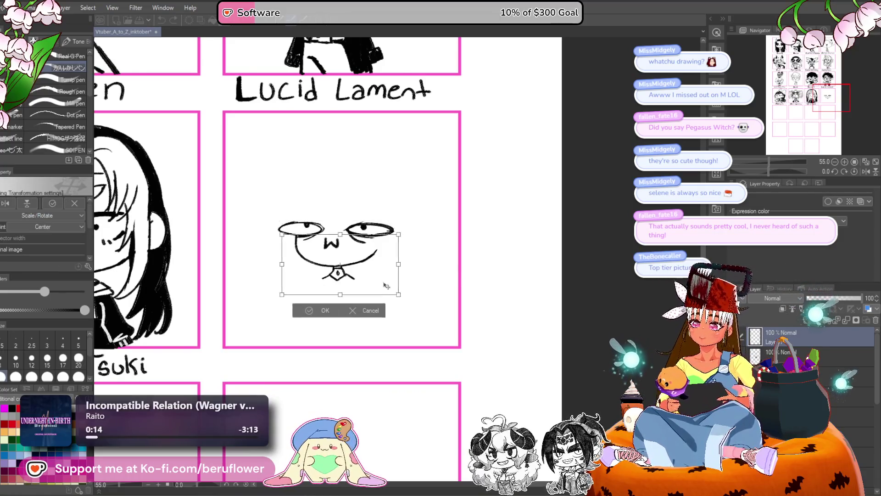
drag(388, 288, 390, 327)
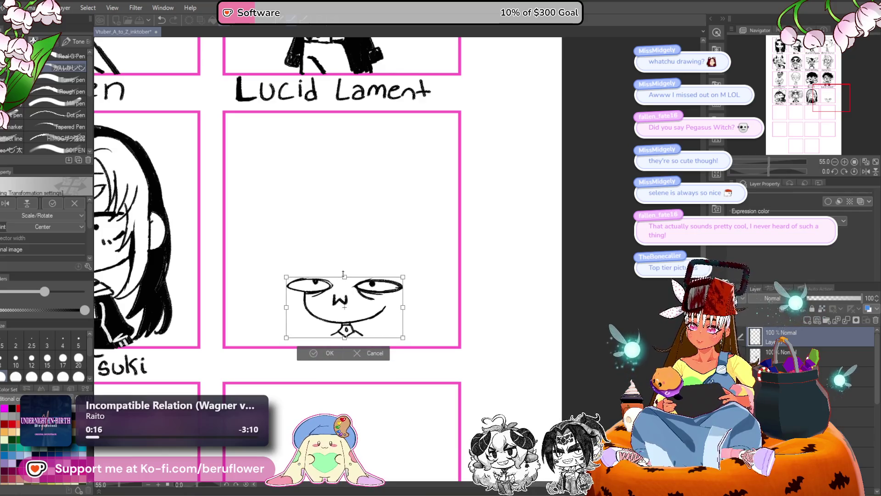
drag(345, 277, 348, 285)
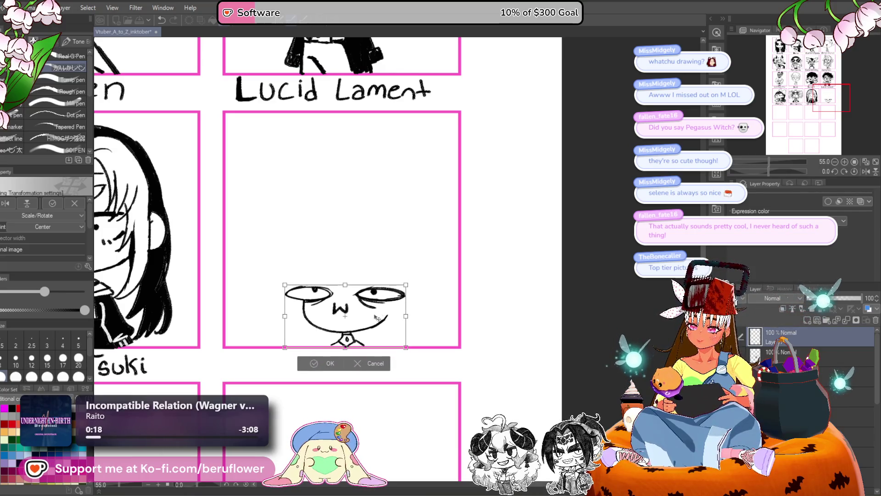
drag(392, 307, 386, 312)
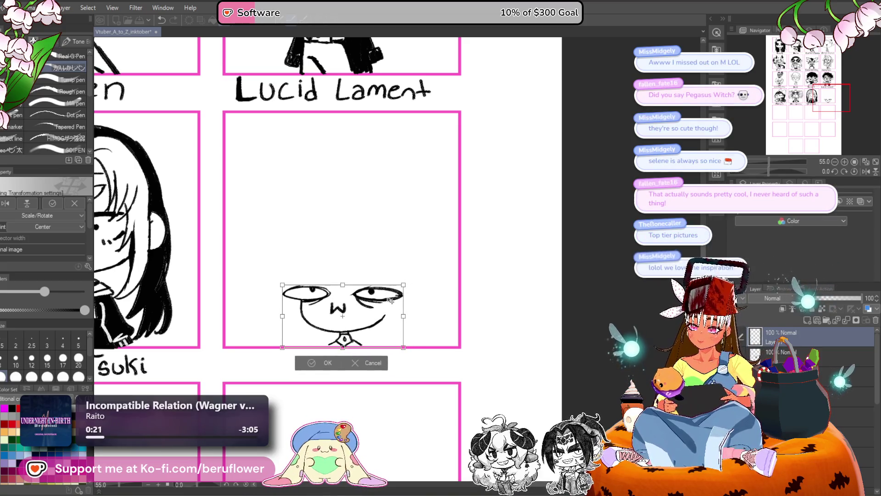
key(Return)
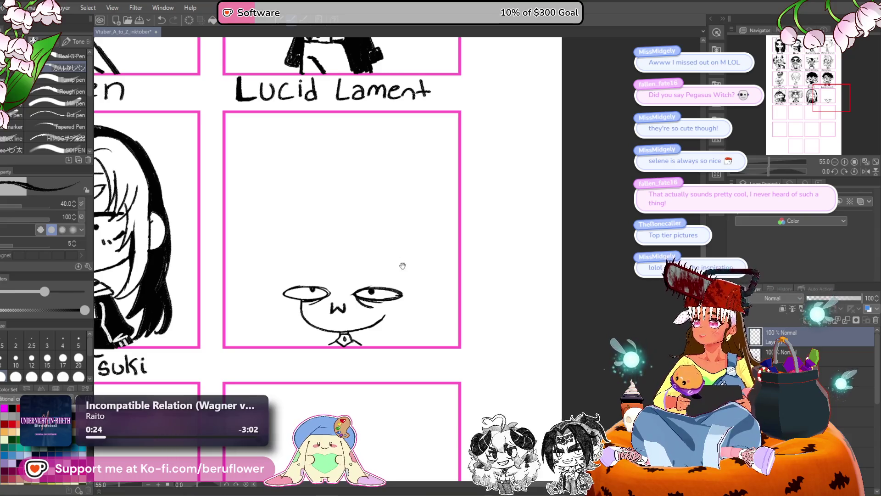
- Slightly resize the face drawing with a transform
drag(424, 305, 416, 304)
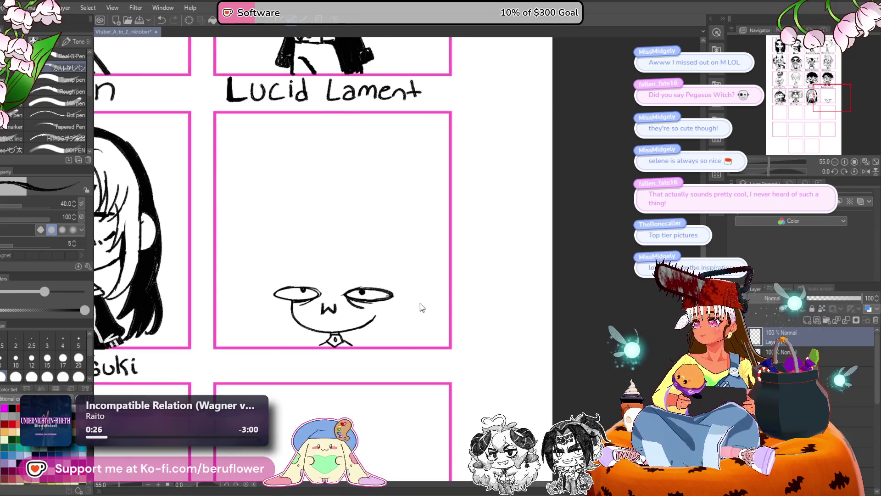
key(ctrl+t)
drag(366, 256, 335, 281)
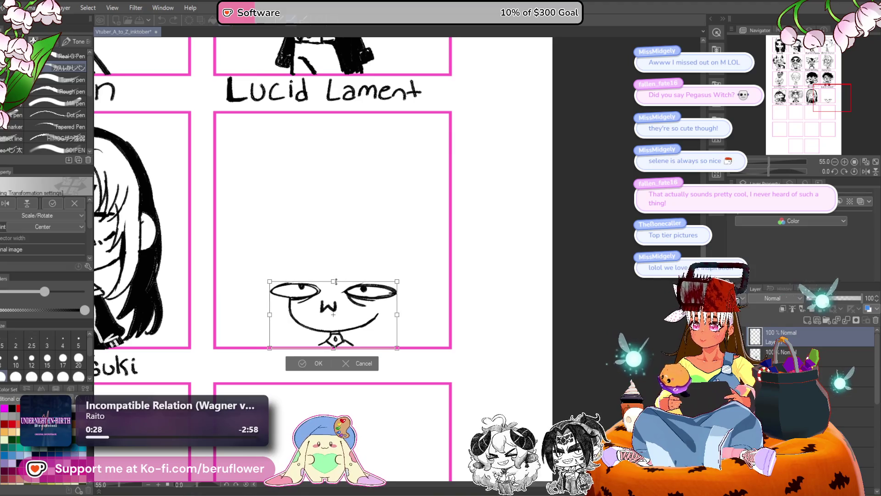
key(Return)
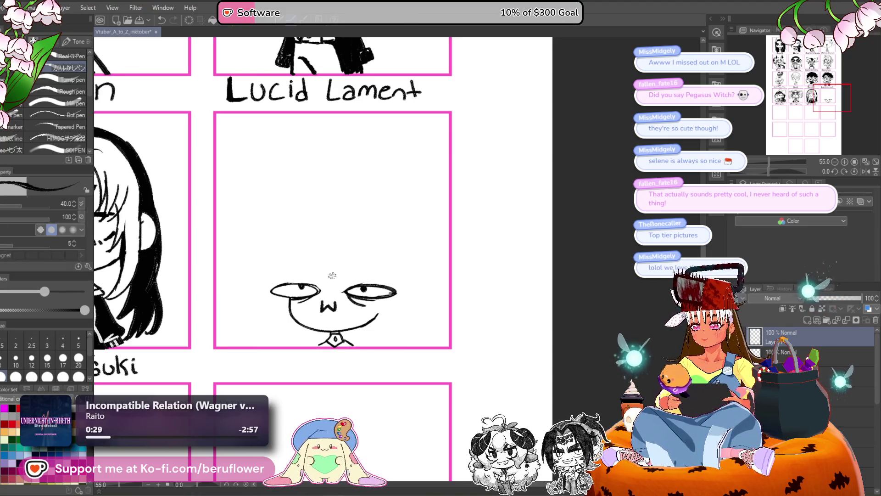
- Draw a curved outline from the left eye toward the panel top, redoing failed strokes
mouse_move(332, 275)
mouse_down()
mouse_move(340, 278)
mouse_move(299, 184)
mouse_move(331, 138)
mouse_up()
key(ctrl+z)
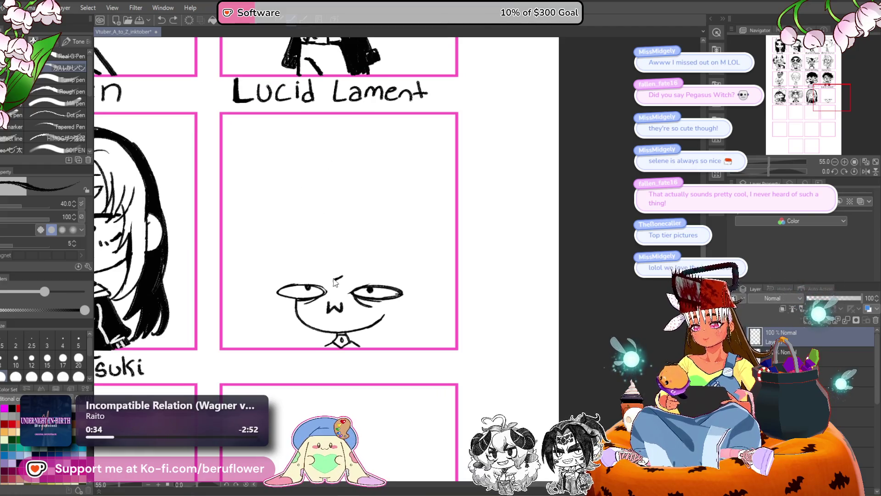
mouse_move(334, 281)
mouse_down()
mouse_move(291, 198)
mouse_move(317, 120)
mouse_up()
key(ctrl+z)
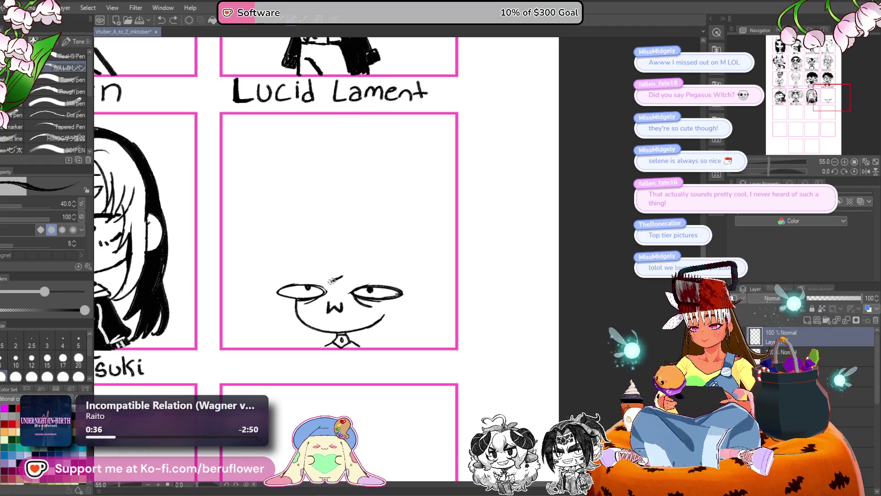
mouse_move(342, 277)
mouse_down()
mouse_move(340, 125)
mouse_move(306, 232)
mouse_move(351, 224)
mouse_up()
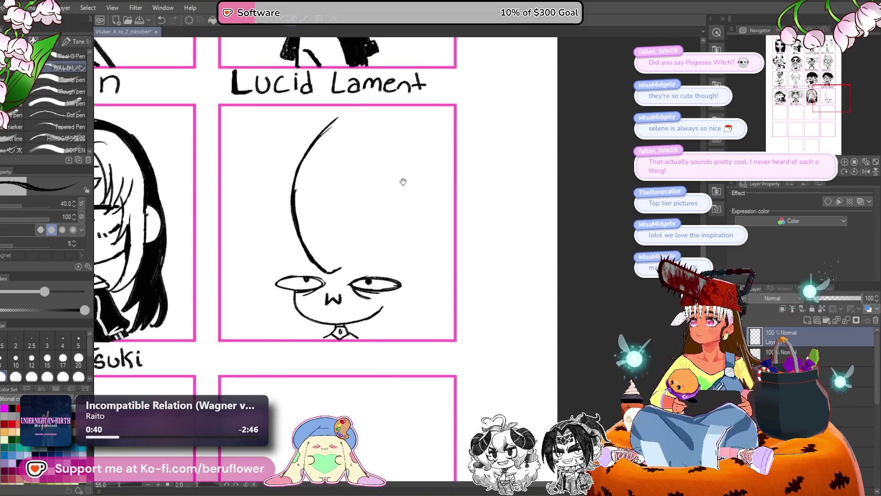
- Draw the horn's inner edge from tip to face and add a band line in the upper horn
drag(419, 139, 415, 142)
mouse_move(333, 120)
mouse_down()
mouse_move(316, 183)
mouse_move(336, 255)
mouse_up()
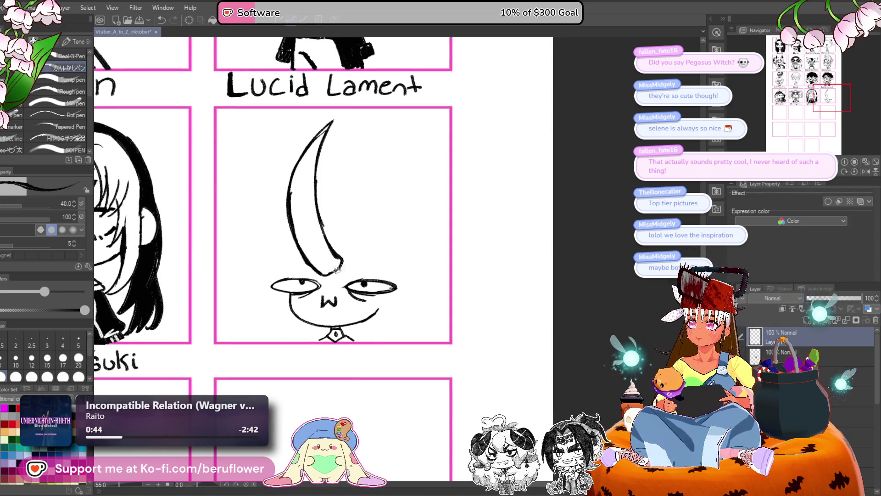
key(ctrl+z)
mouse_move(298, 230)
mouse_down()
mouse_move(320, 224)
mouse_move(319, 242)
mouse_up()
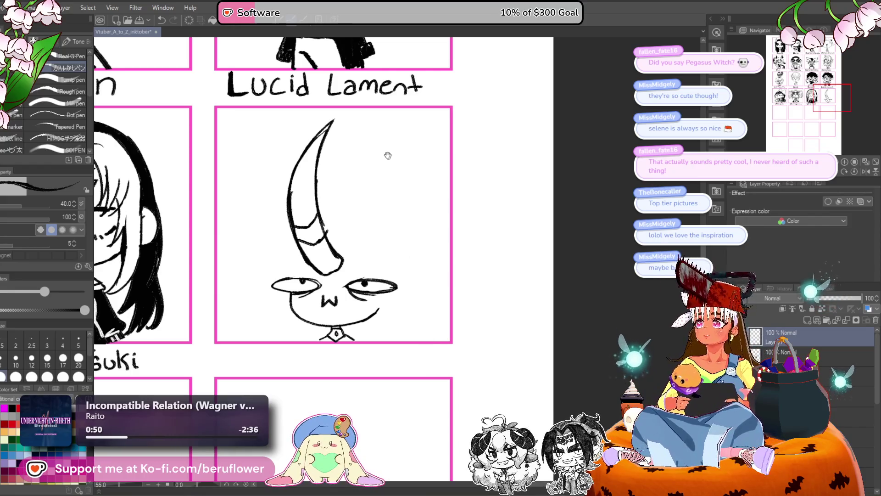
drag(388, 155, 394, 182)
drag(315, 165, 324, 155)
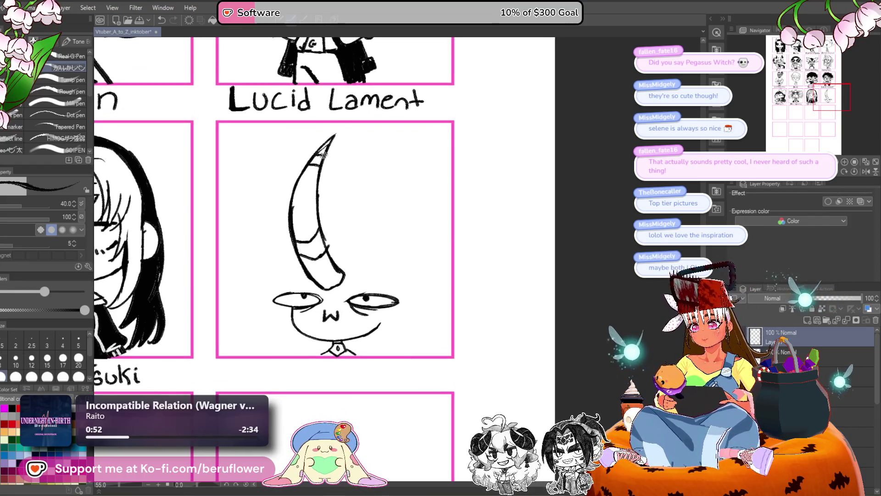
drag(486, 188, 479, 188)
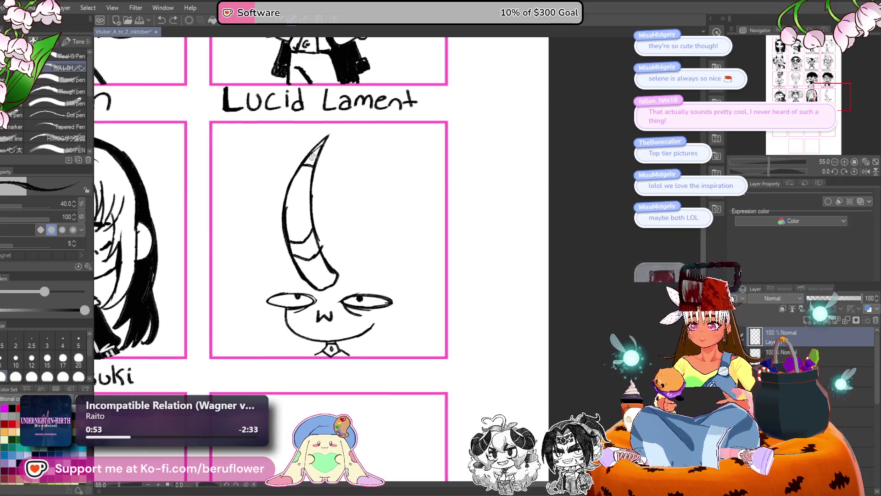
mouse_move(346, 276)
mouse_down()
mouse_move(330, 157)
mouse_move(351, 228)
mouse_up()
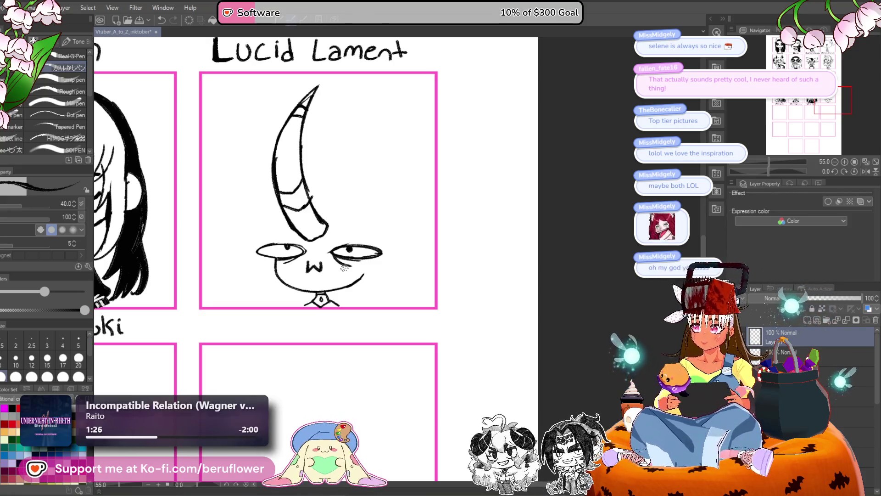
- Fill the horn's tip, main body and lower section solid black
key(g)
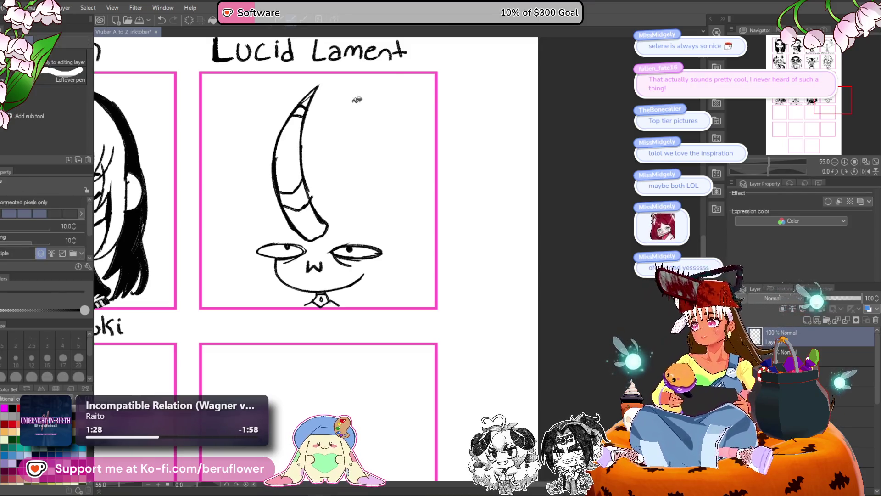
click(310, 98)
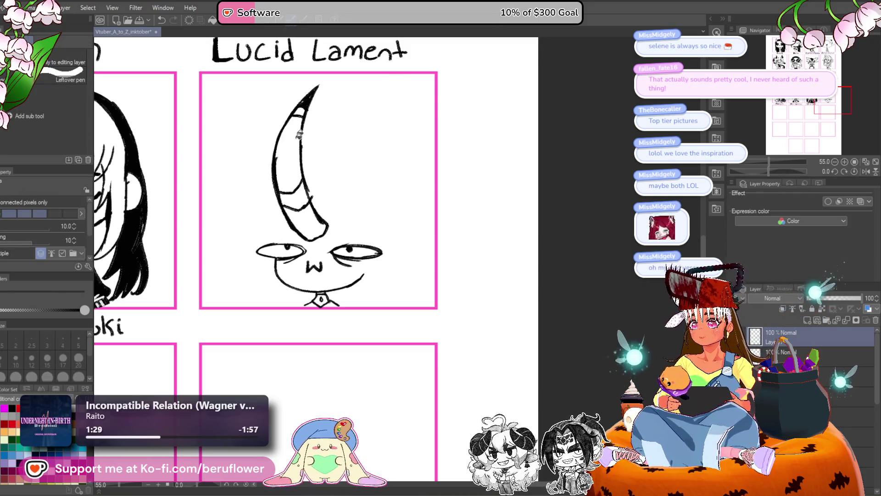
click(289, 151)
click(314, 221)
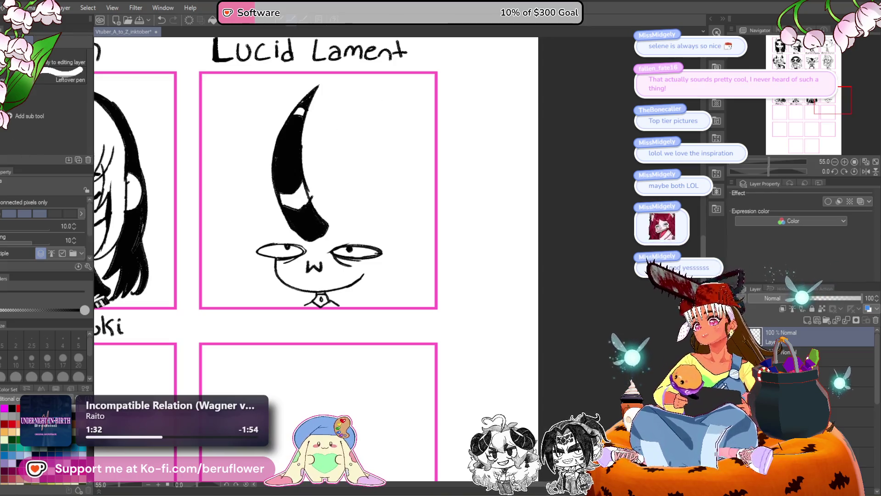
- Zoom in on the face and add a thin pen stroke along the horn's left edge
key(p)
drag(398, 243, 368, 215)
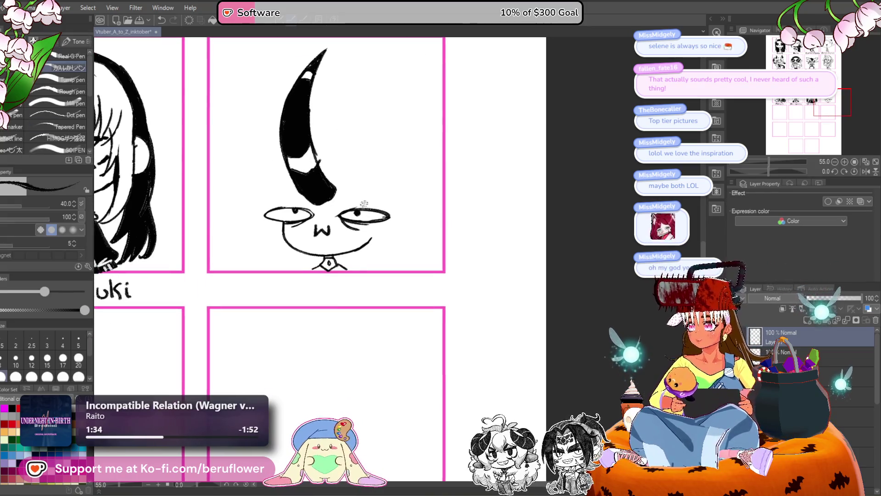
scroll(364, 204, up, 1)
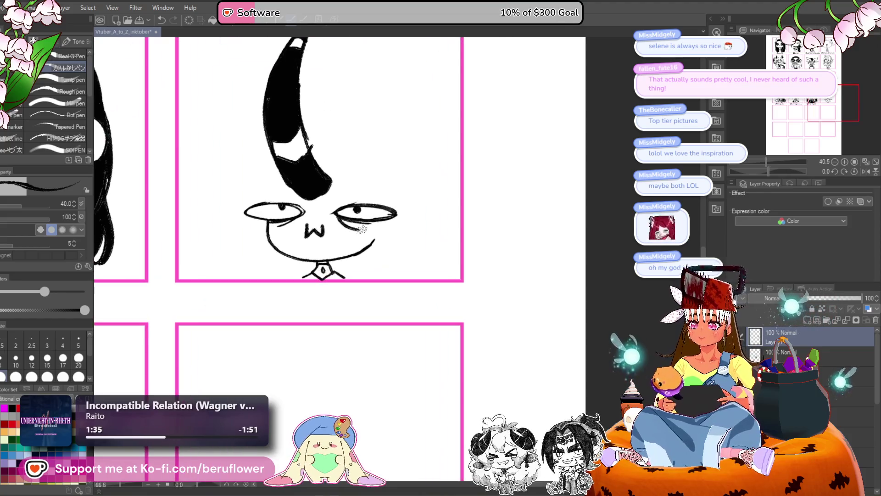
scroll(383, 198, up, 1)
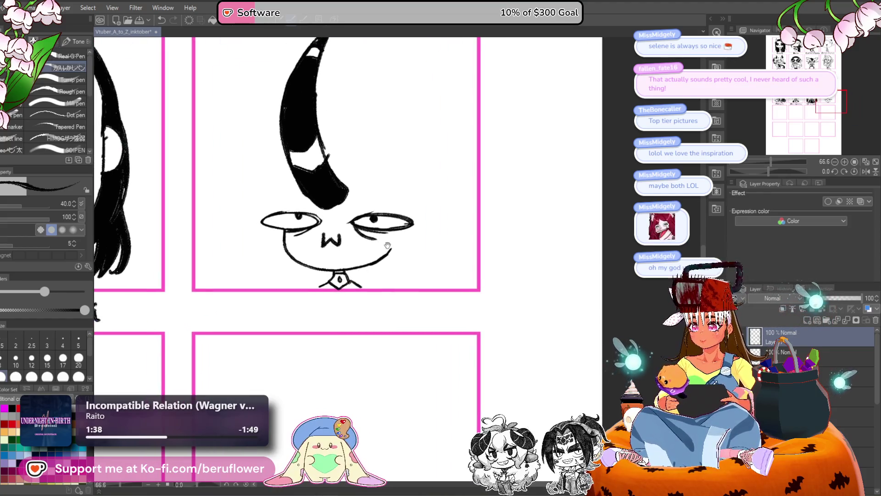
drag(387, 246, 390, 240)
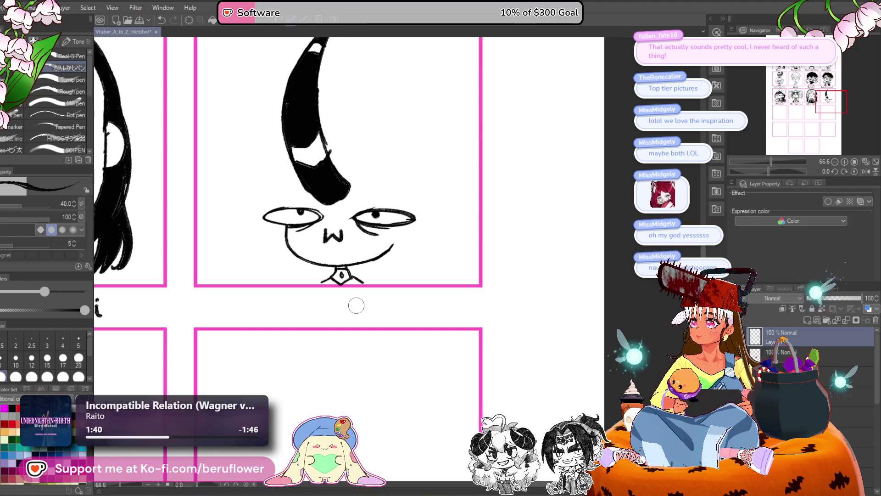
scroll(357, 305, up, 3)
scroll(356, 305, right, 1)
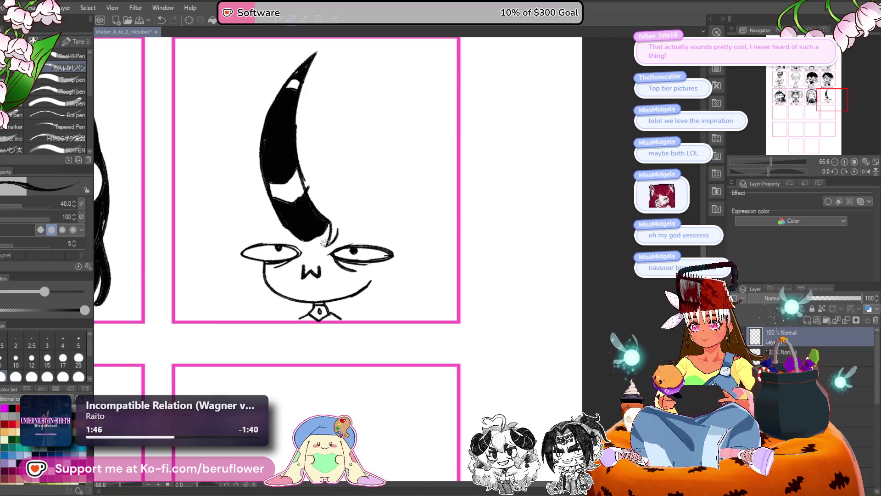
scroll(325, 242, left, 2)
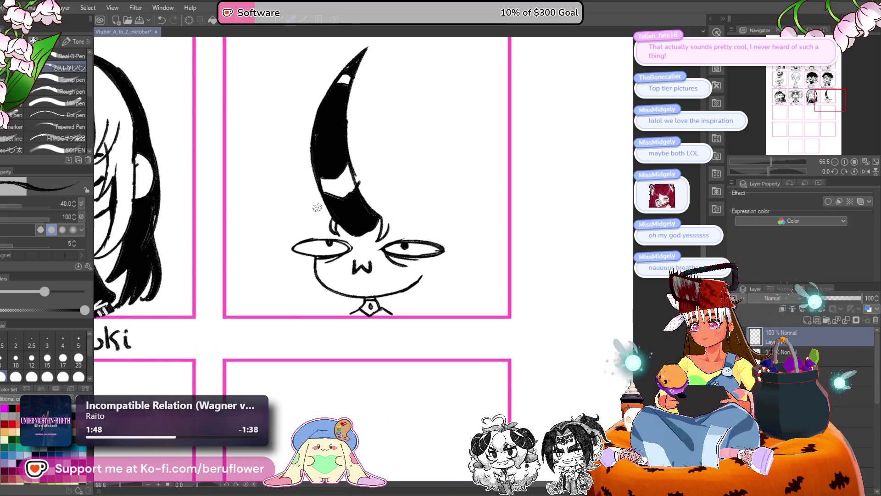
drag(318, 207, 320, 223)
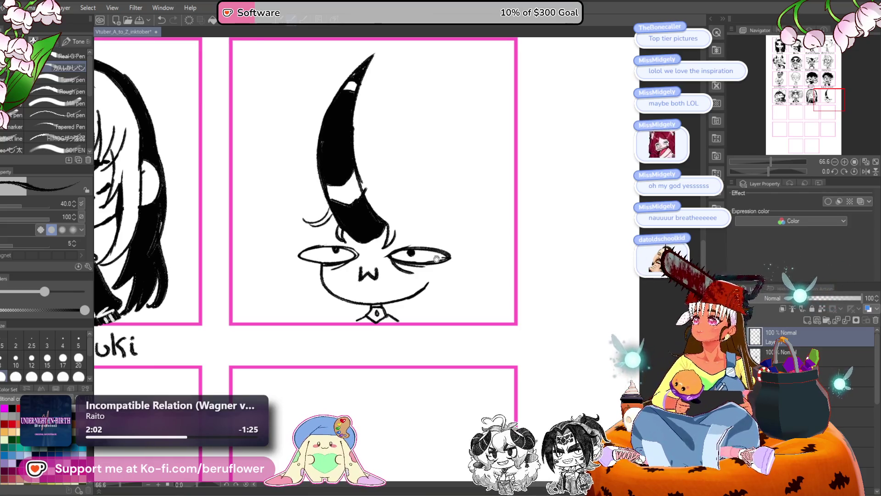
- Try a hair strand to the right of the horn's base, then undo it
drag(425, 276, 425, 277)
drag(398, 206, 403, 224)
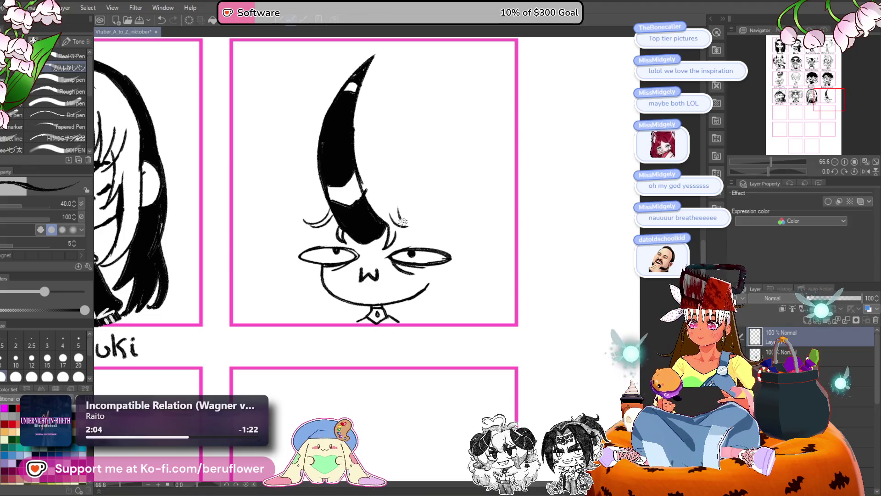
key(ctrl+z)
key(ctrl+z)
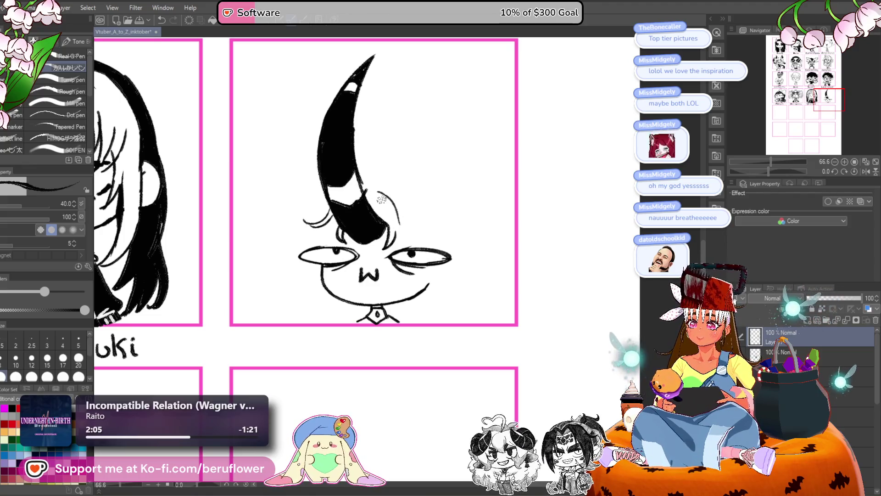